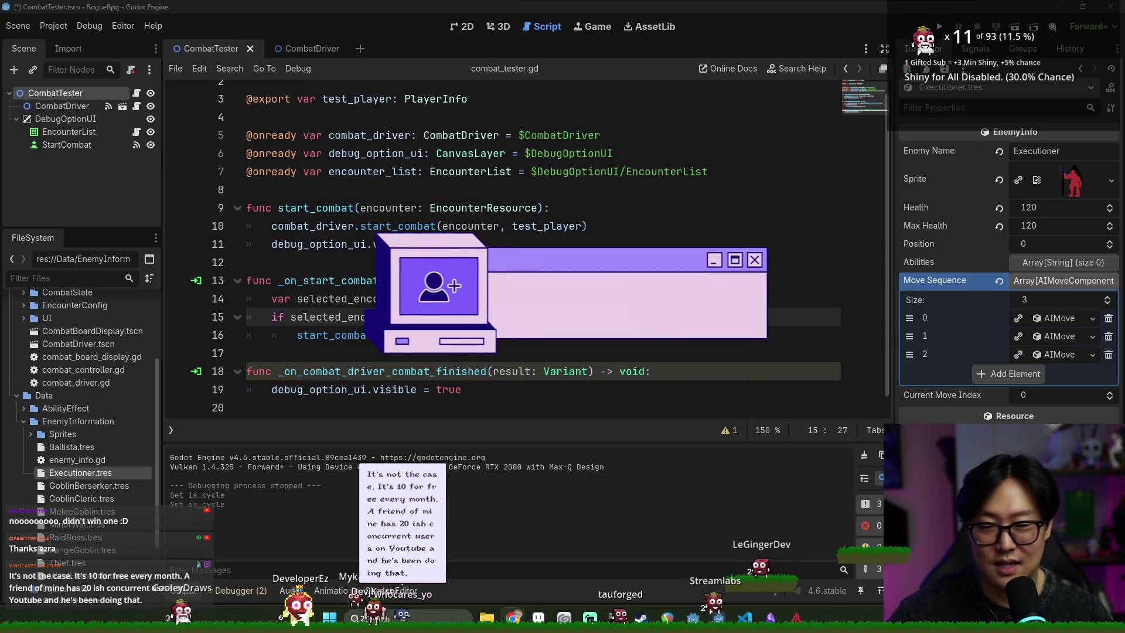
Switch to Chrome and bring up the RogueRPG issues page.
left_click(579, 340)
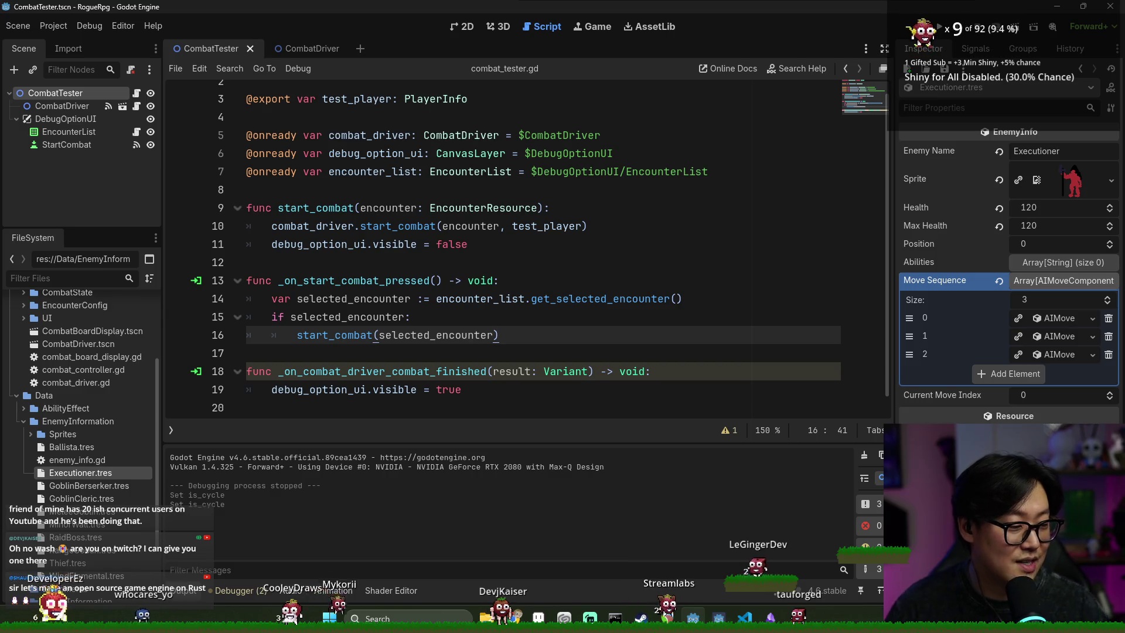
left_click(635, 251)
key("alt+Tab")
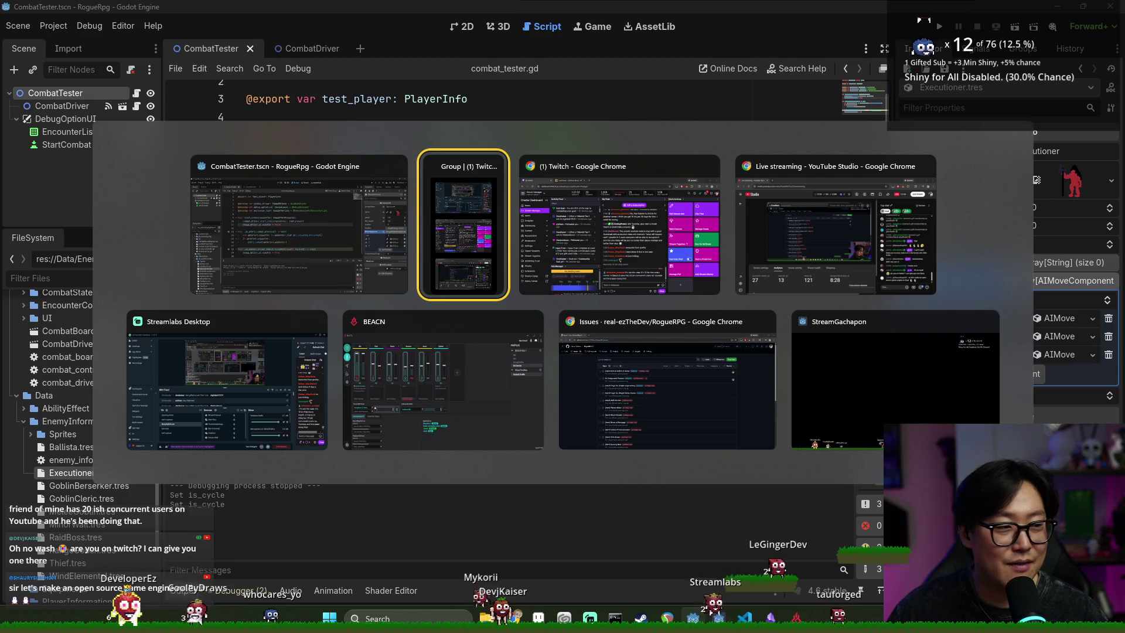
left_click(625, 406)
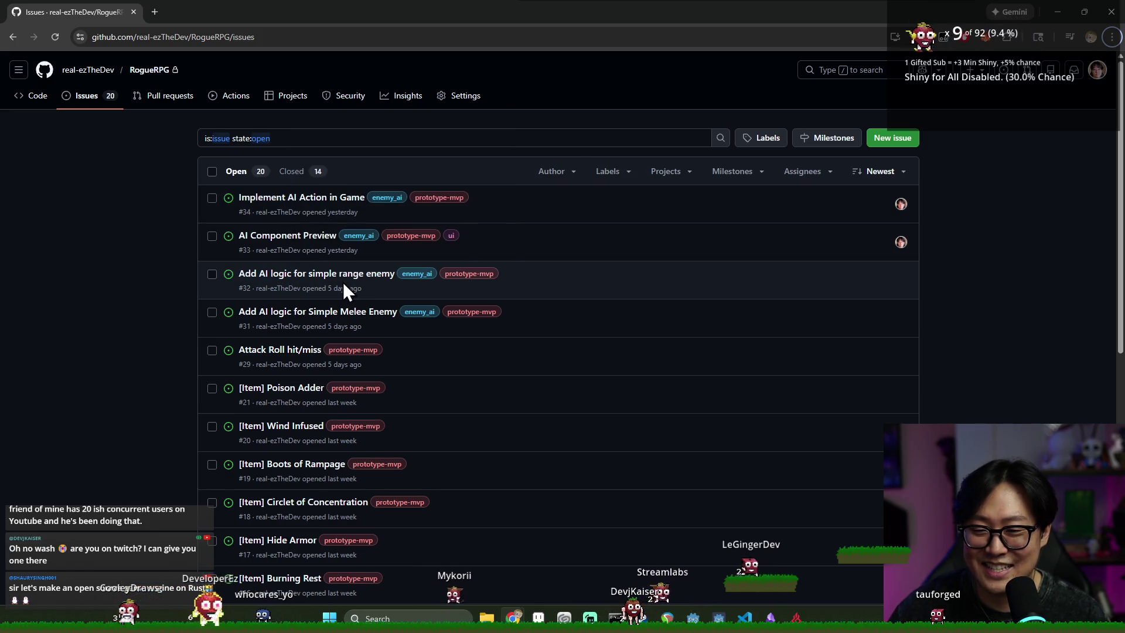
Open the AI Component Preview issue #33 and select its description line.
left_click(286, 240)
key("ctrl+a")
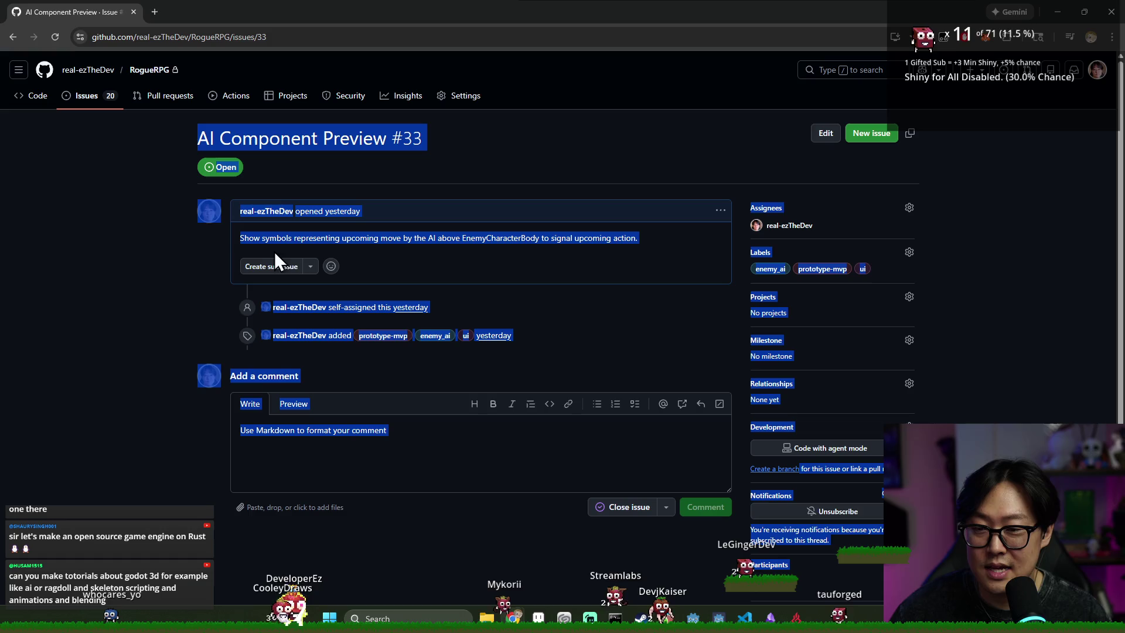
triple_click(372, 239)
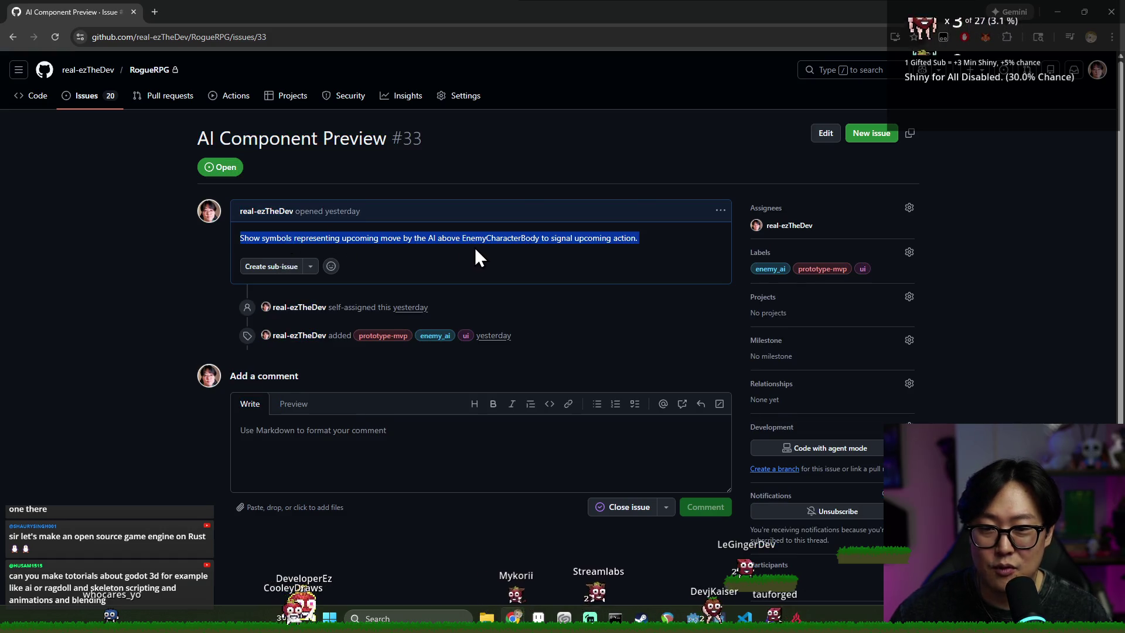
double_click(528, 240)
left_click(529, 240)
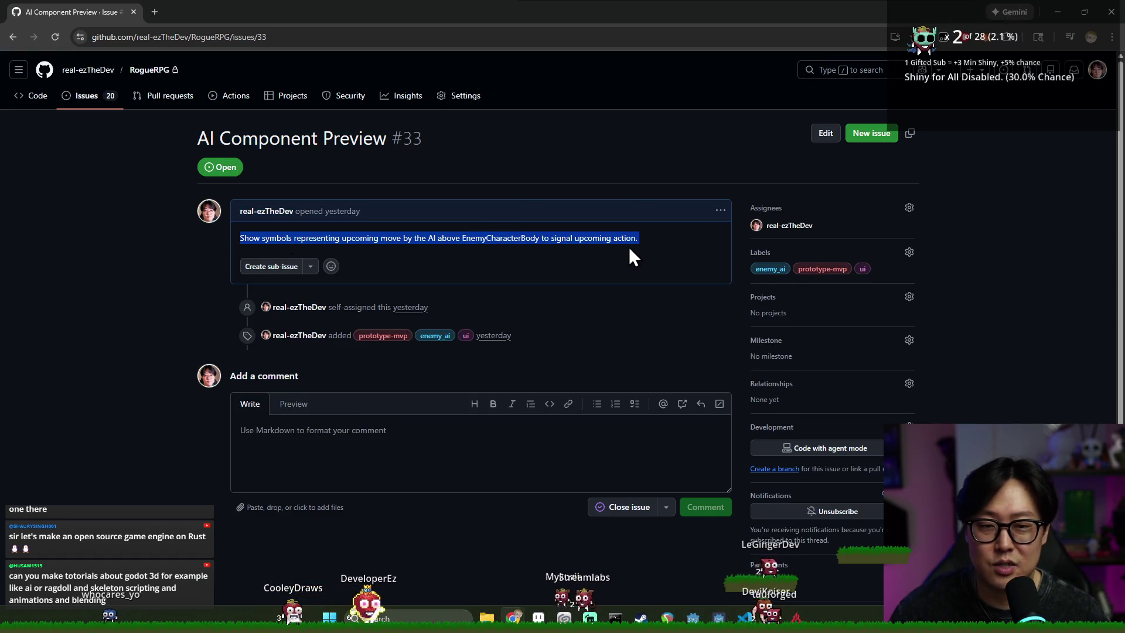
key("alt+Tab")
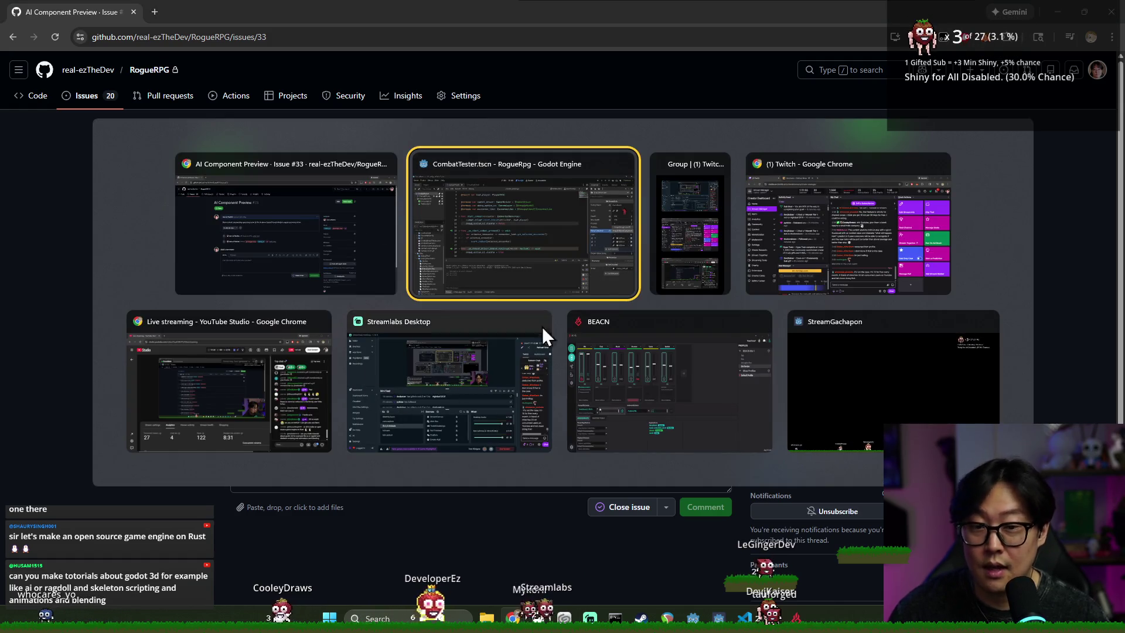
key("Escape")
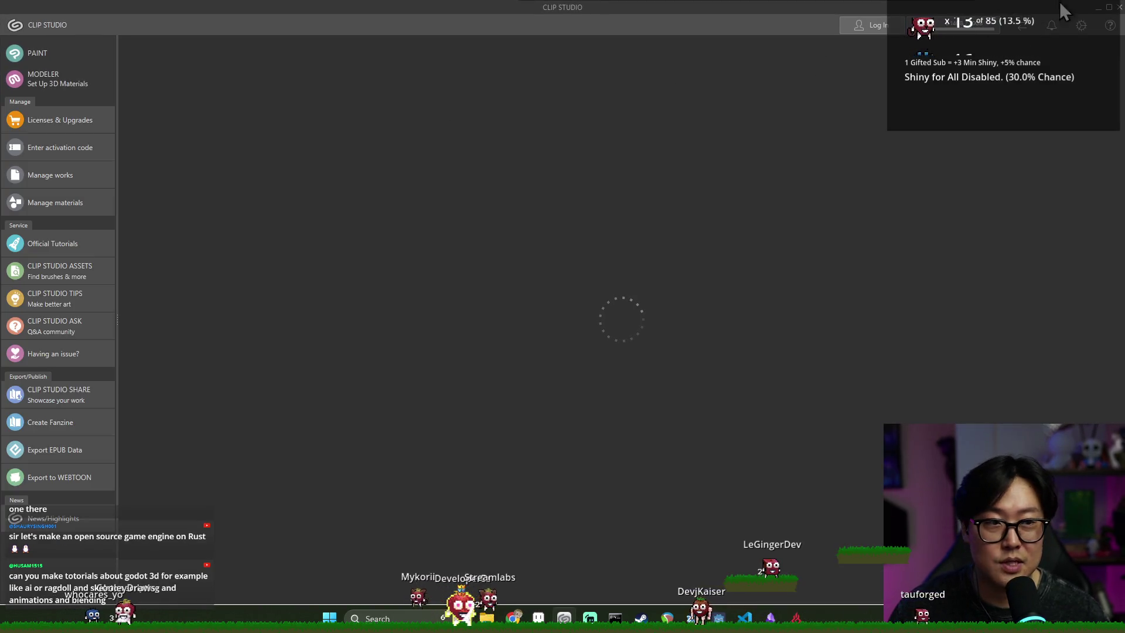
Close the loading Clip Studio launcher and bring the Aseprite window forward.
left_click(1120, 10)
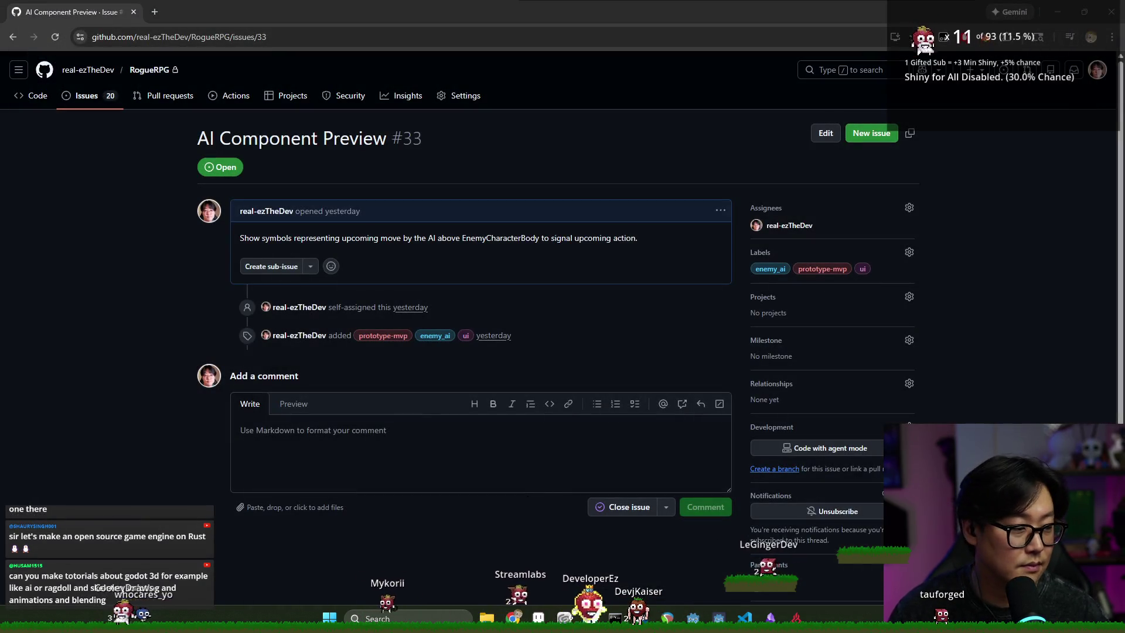
left_click(564, 617)
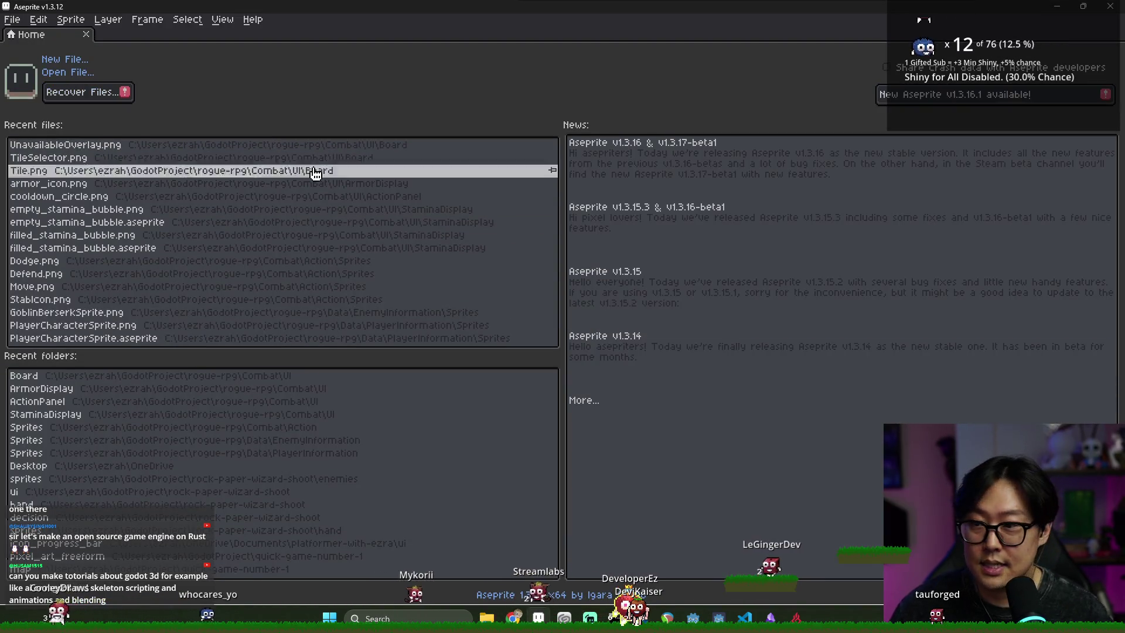
Create a new 32×32 px sprite and save it as intent_icons.aseprite.
left_click(12, 20)
left_click(26, 38)
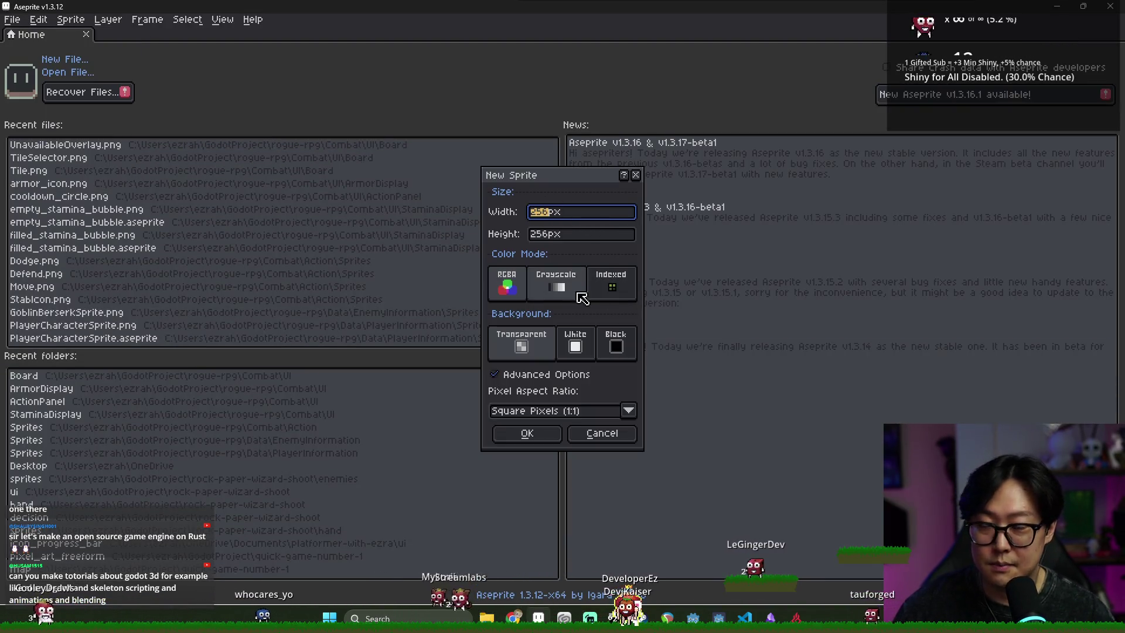
type("32")
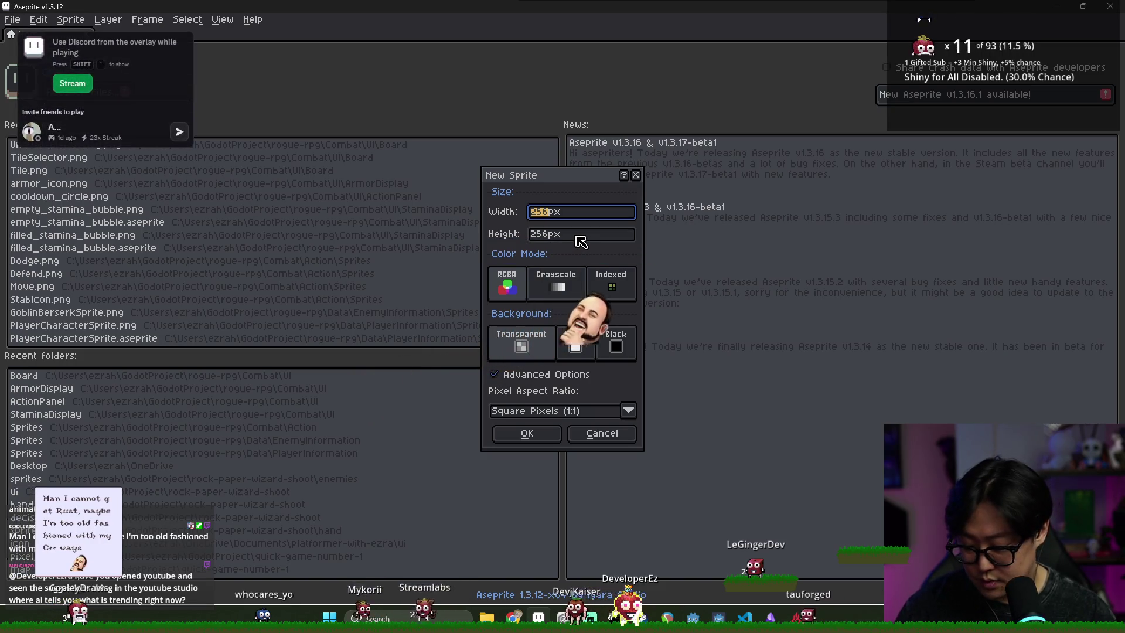
left_click(580, 234)
type("32")
key("ctrl+a")
type("32")
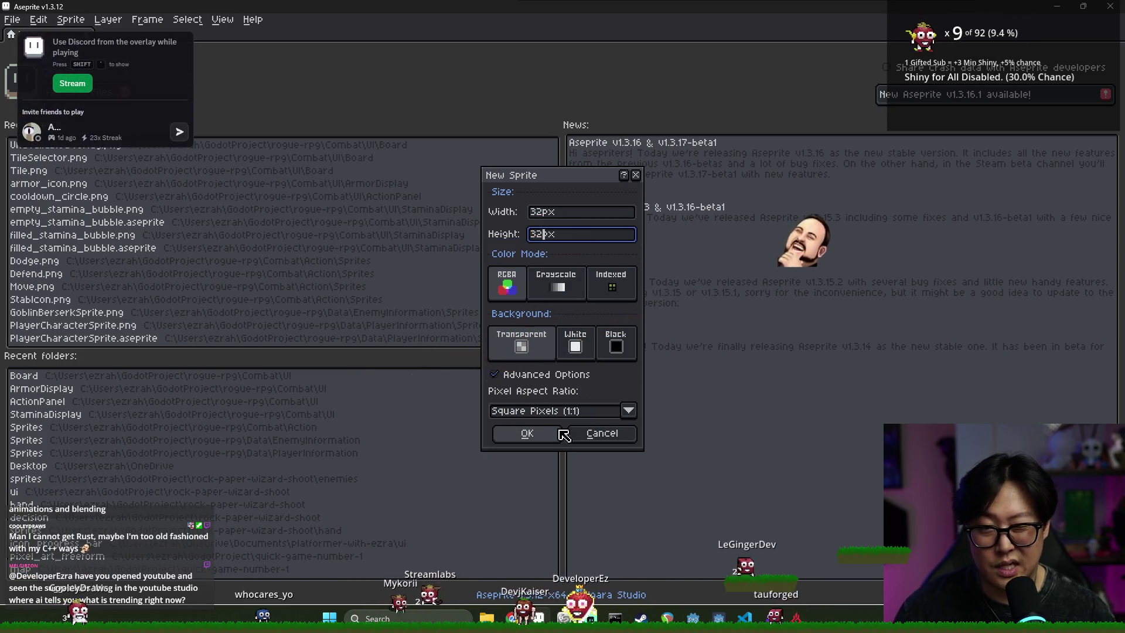
left_click(526, 433)
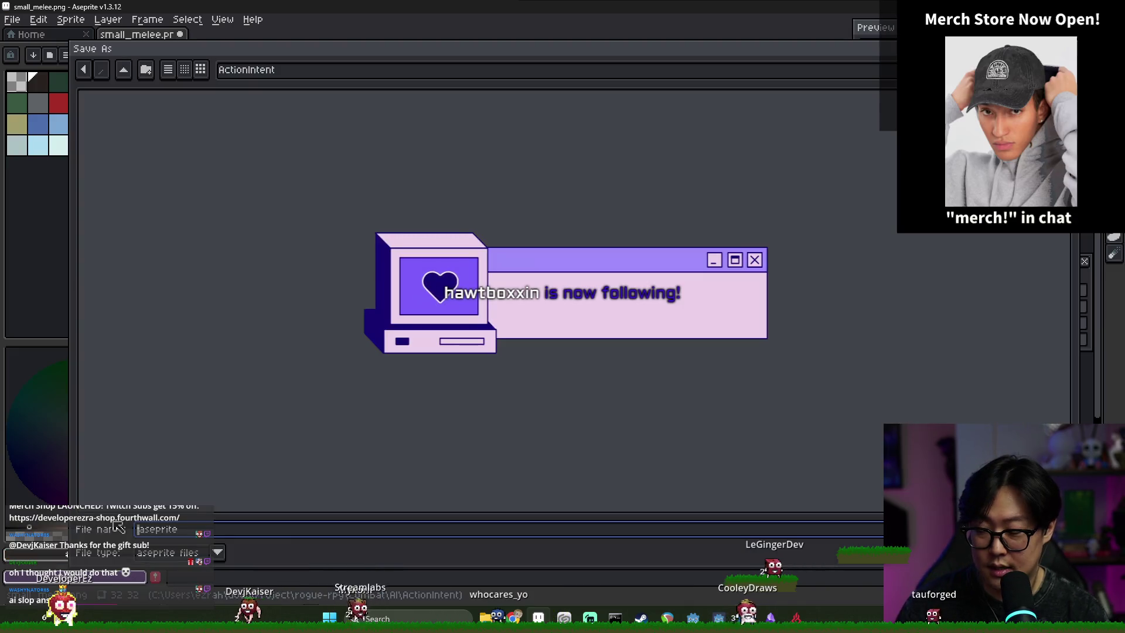
type("intent")
type("s")
key("Return")
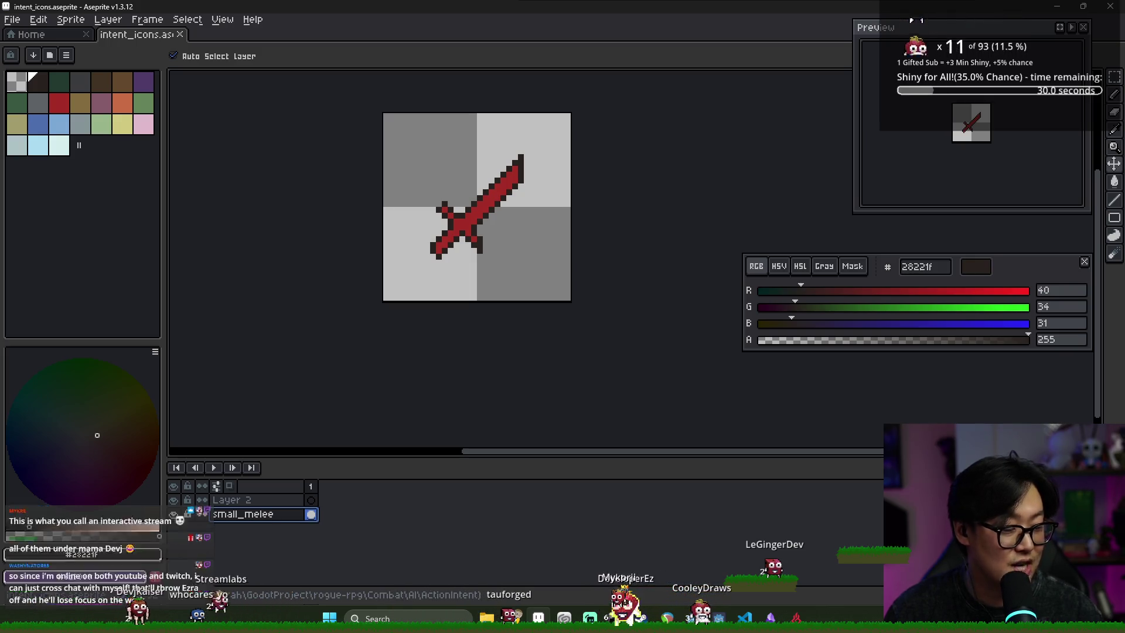
key("alt+Tab")
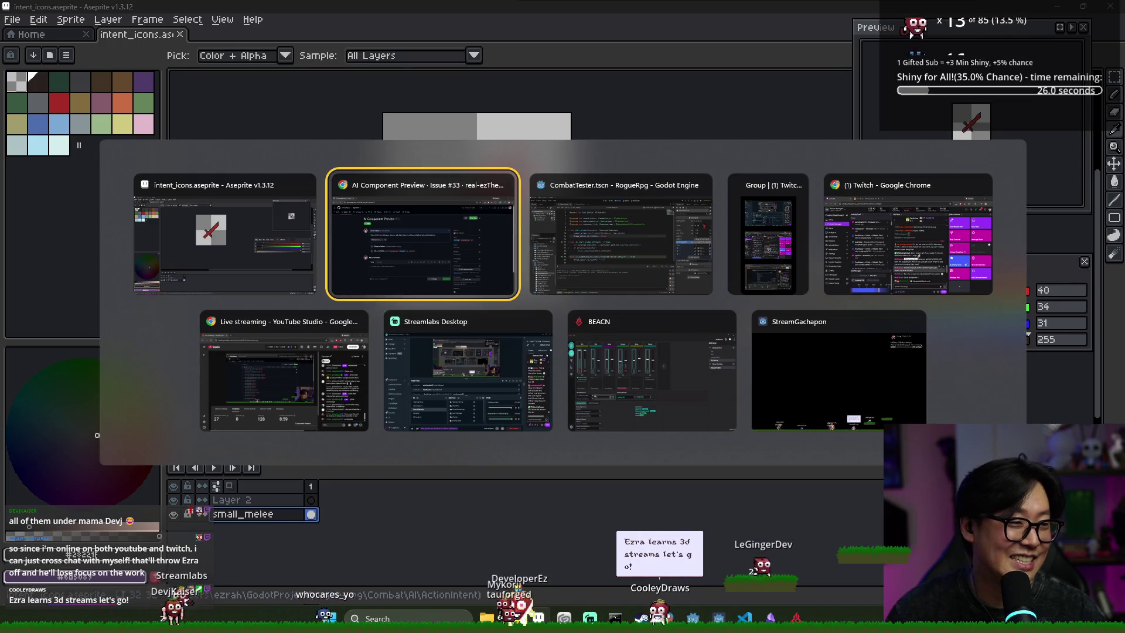
key("Escape")
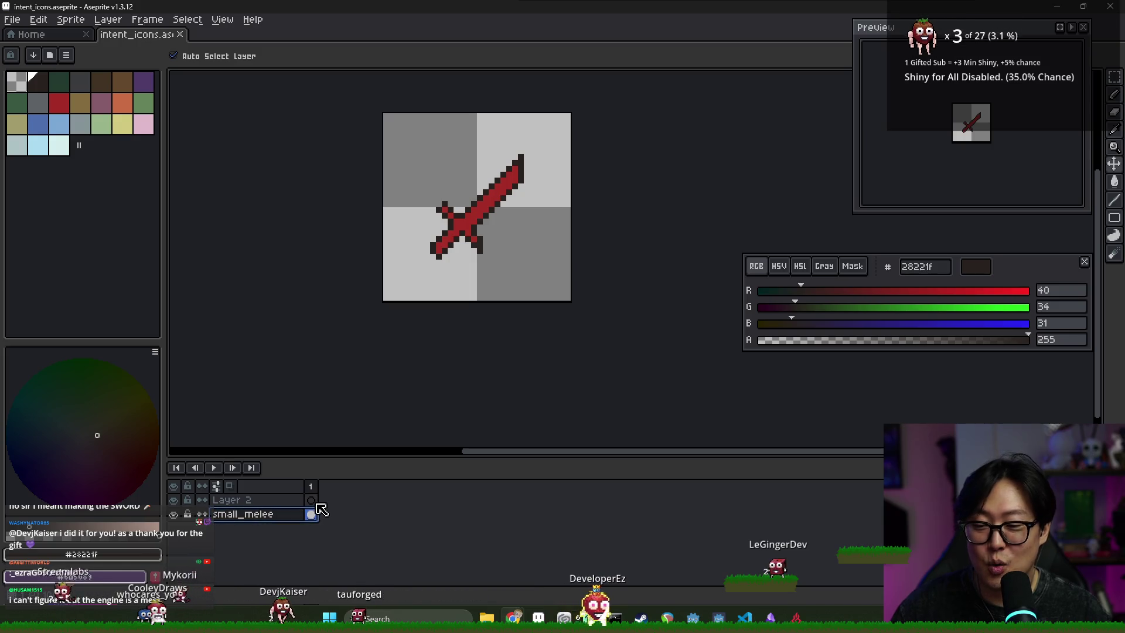
Select the empty Layer 2 and rename it large_melee.
left_click(311, 500)
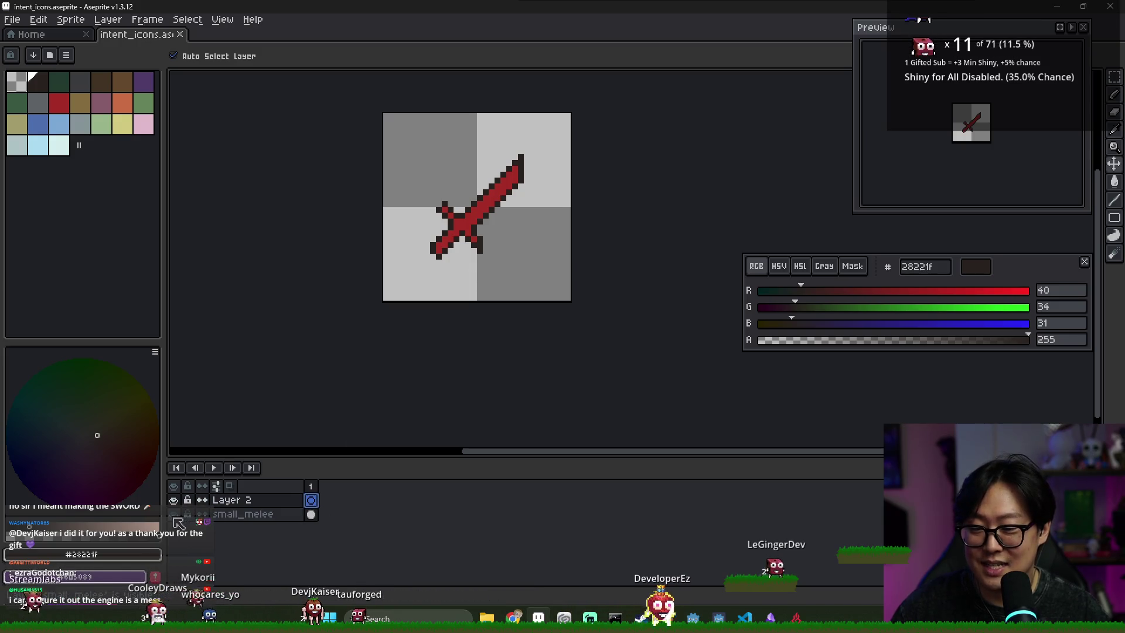
double_click(250, 501)
type("large_m")
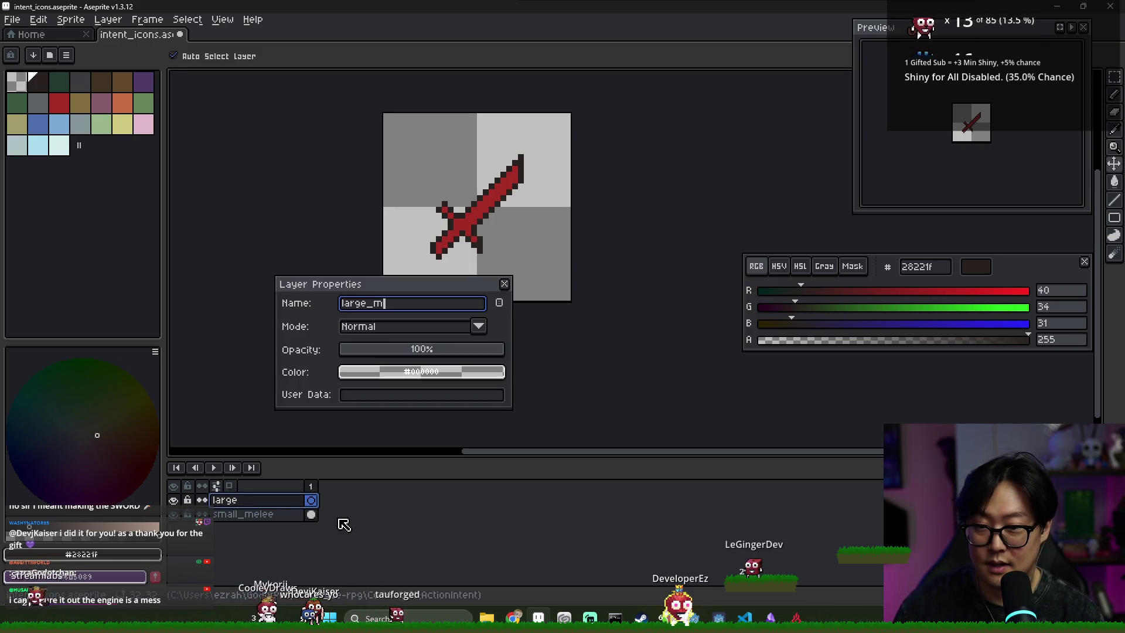
type("ele")
key("Return")
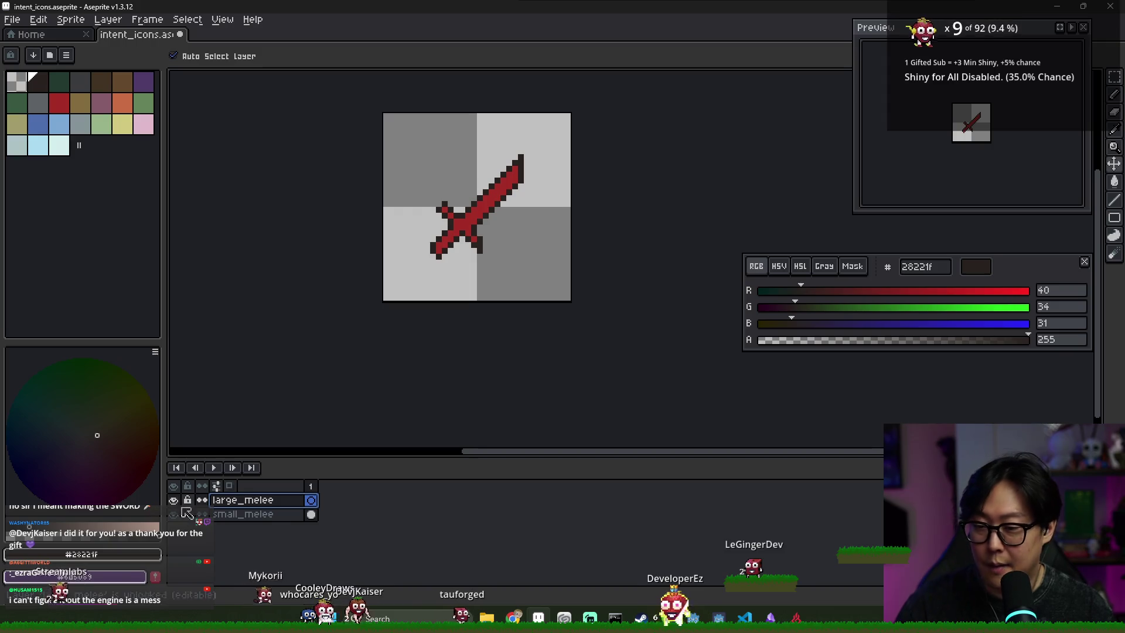
Sketch the dark outline strokes with the pixel pencil and extend the top.
scroll(460, 255, "up", 2)
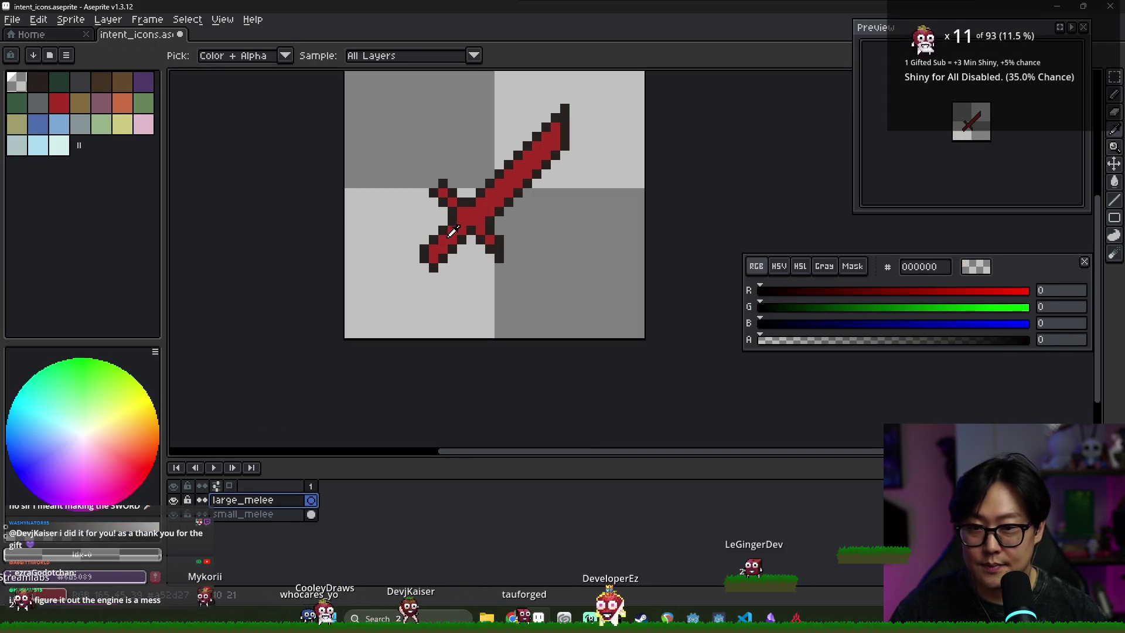
key("Delete")
key("b")
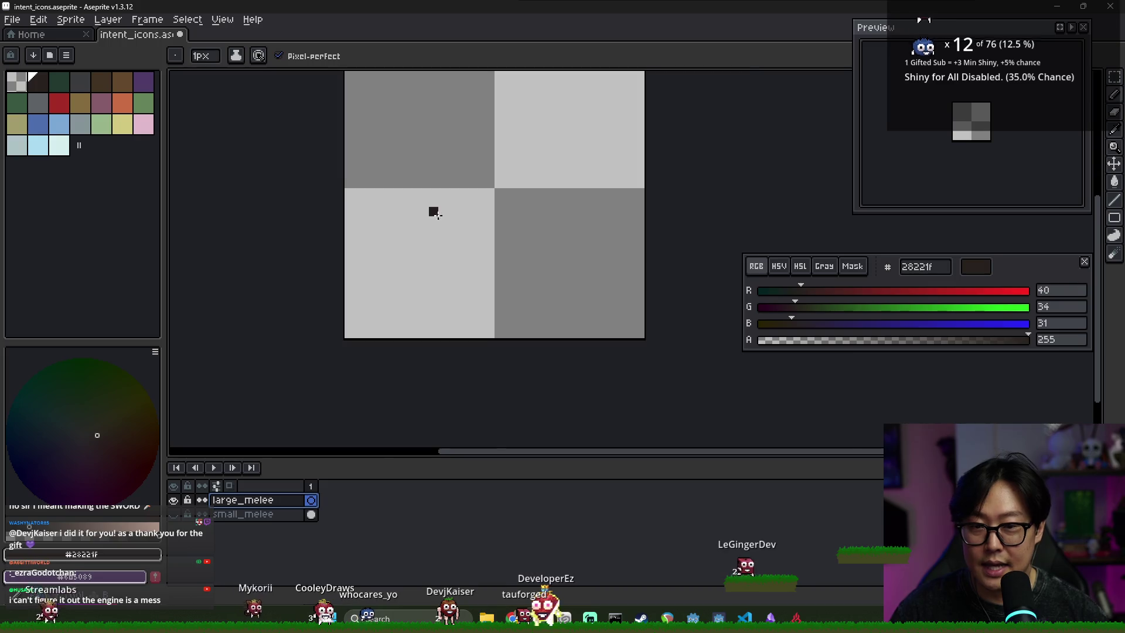
scroll(410, 248, "down", 2)
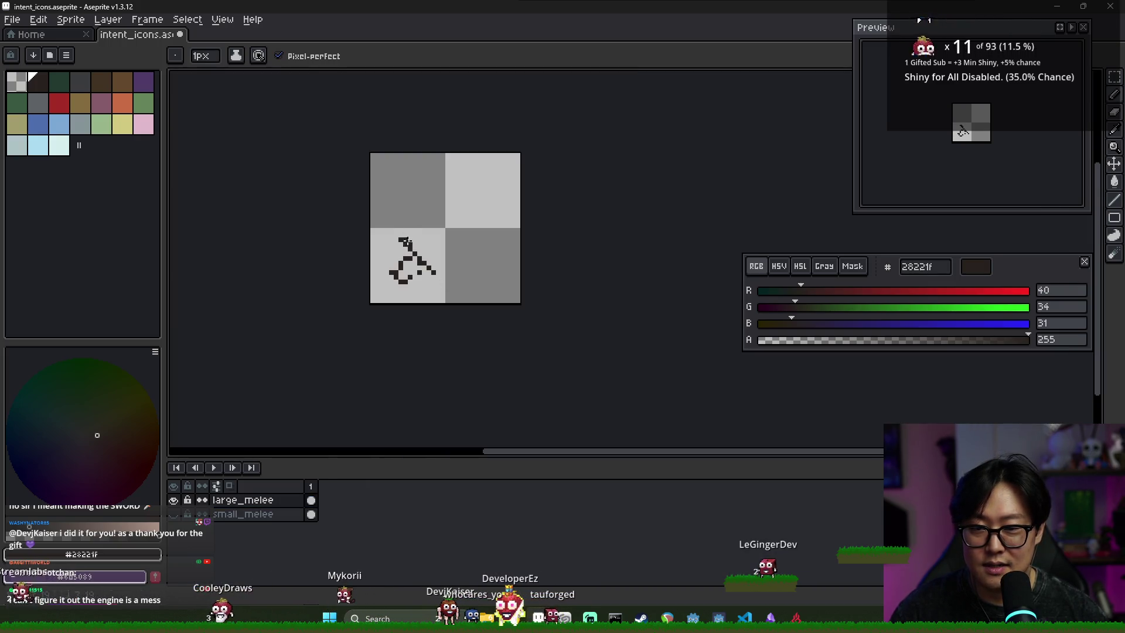
mouse_move(423, 249)
left_mouse_down()
mouse_move(451, 165)
mouse_move(499, 205)
mouse_move(454, 248)
left_mouse_up()
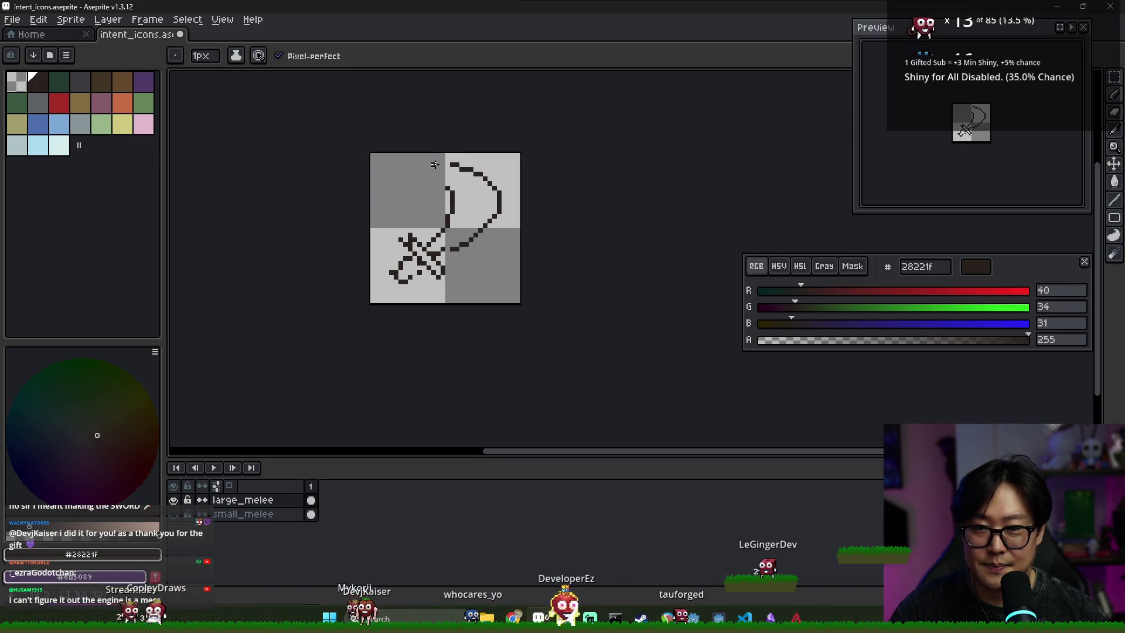
mouse_move(431, 165)
left_mouse_down()
mouse_move(447, 191)
mouse_move(448, 166)
left_mouse_up()
Fill the one-pixel gaps in the curve and add a missing fletching pixel.
key("e")
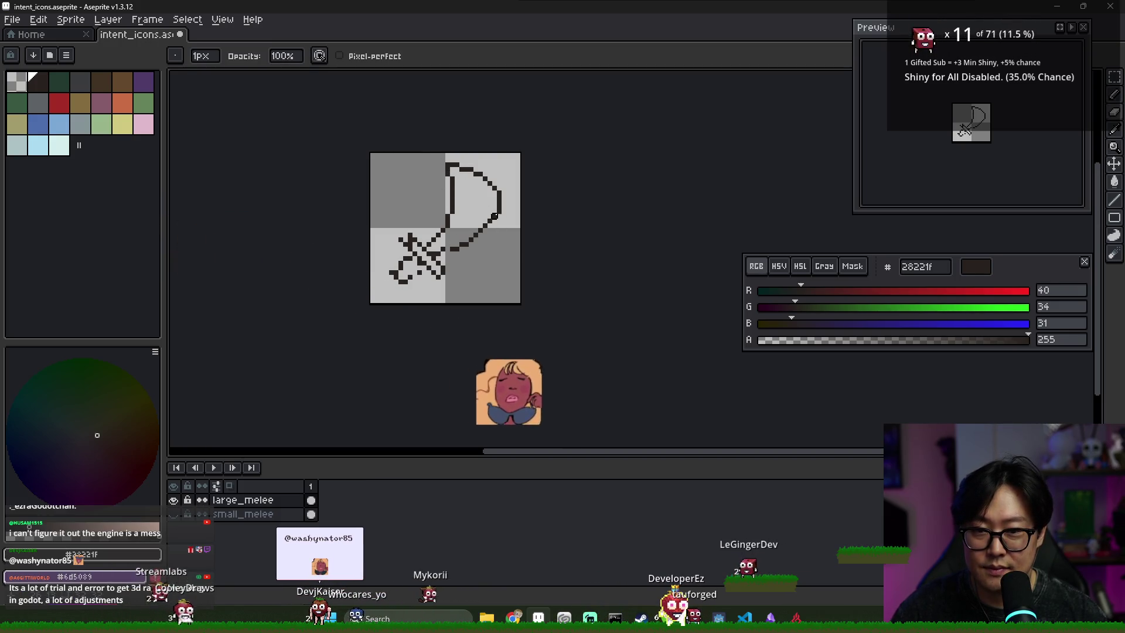
scroll(491, 223, "up", 3)
key("b")
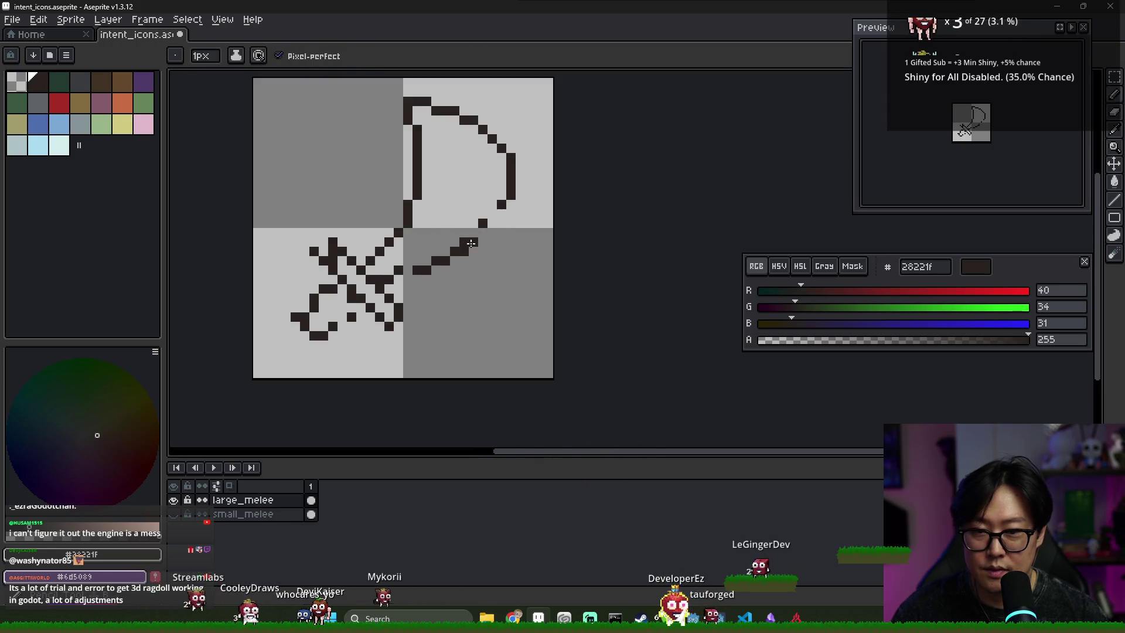
left_click_drag(483, 228, 501, 206)
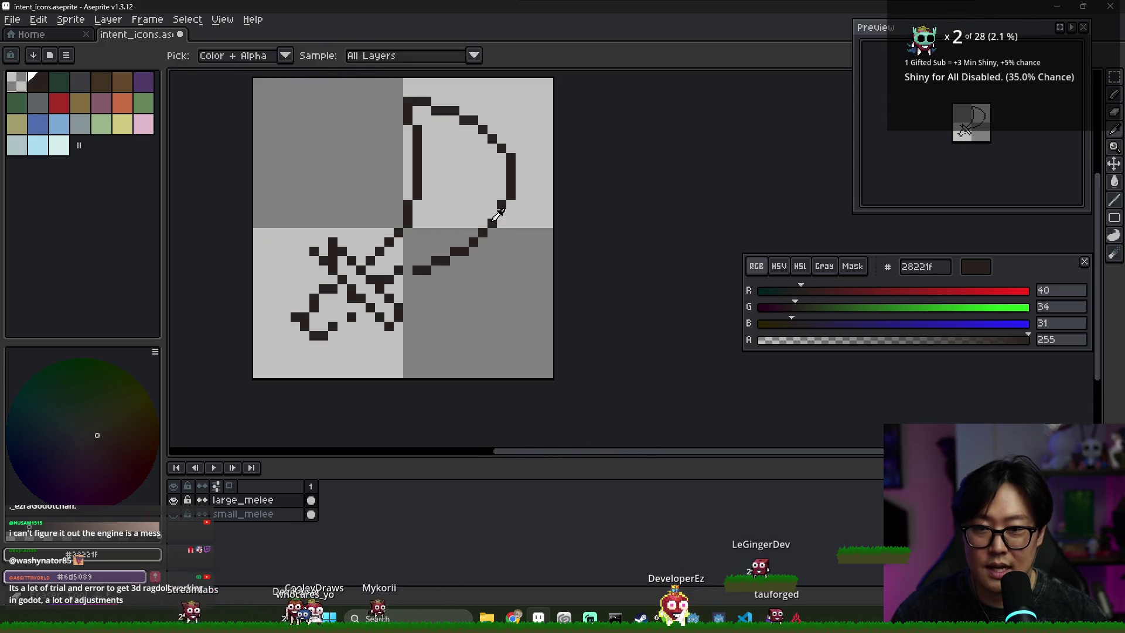
scroll(473, 270, "down", 3)
scroll(434, 255, "up", 5)
left_click_drag(439, 255, 418, 270)
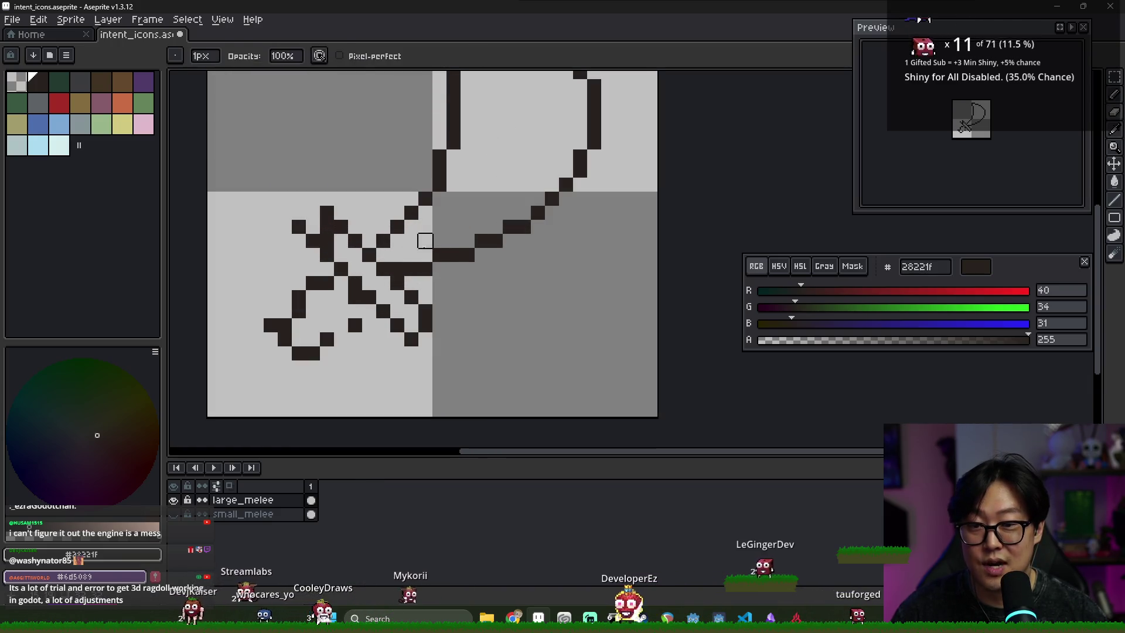
scroll(415, 240, "down", 5)
scroll(414, 241, "up", 5)
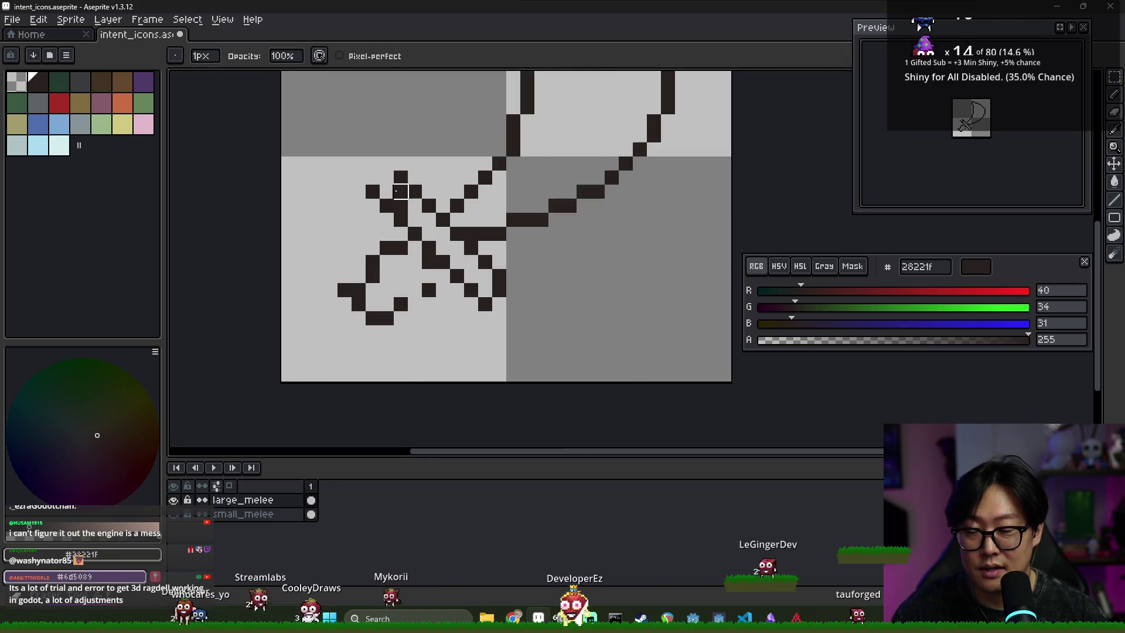
left_click(400, 191)
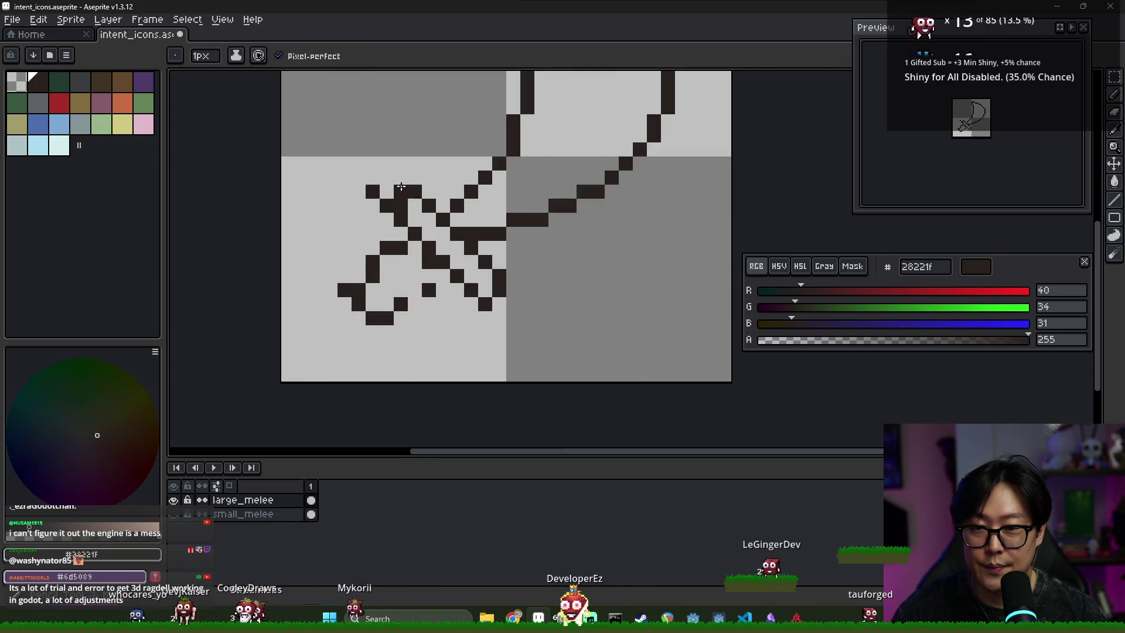
Erase the stray pixels around the arrow fletching.
key("e")
left_click_drag(371, 193, 401, 219)
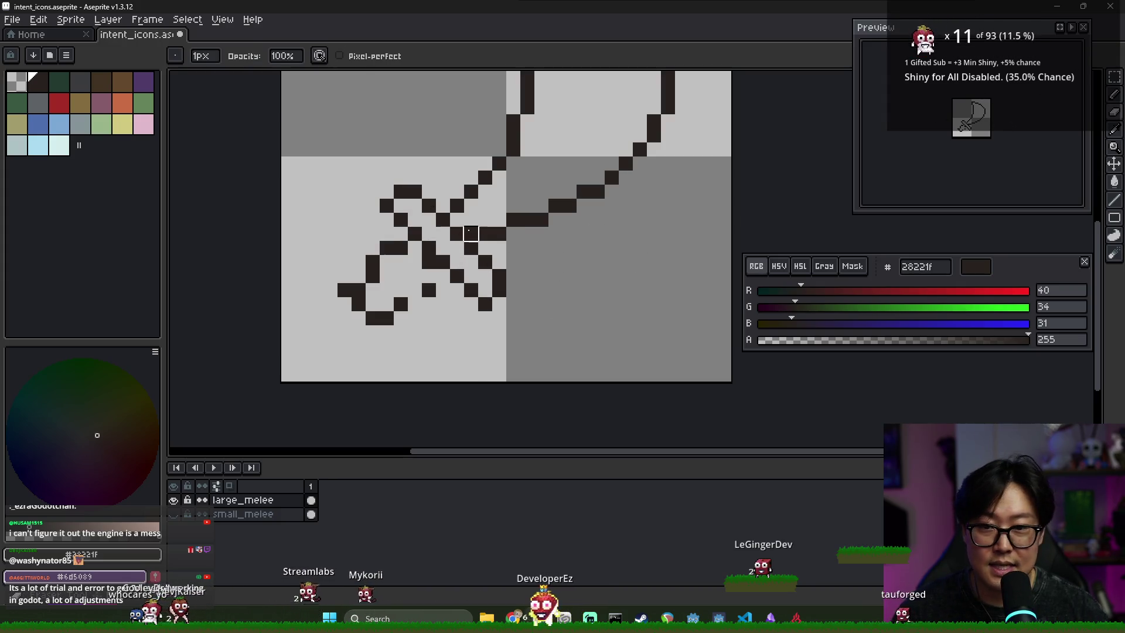
mouse_move(451, 232)
left_mouse_down()
mouse_move(472, 233)
mouse_move(443, 261)
left_mouse_up()
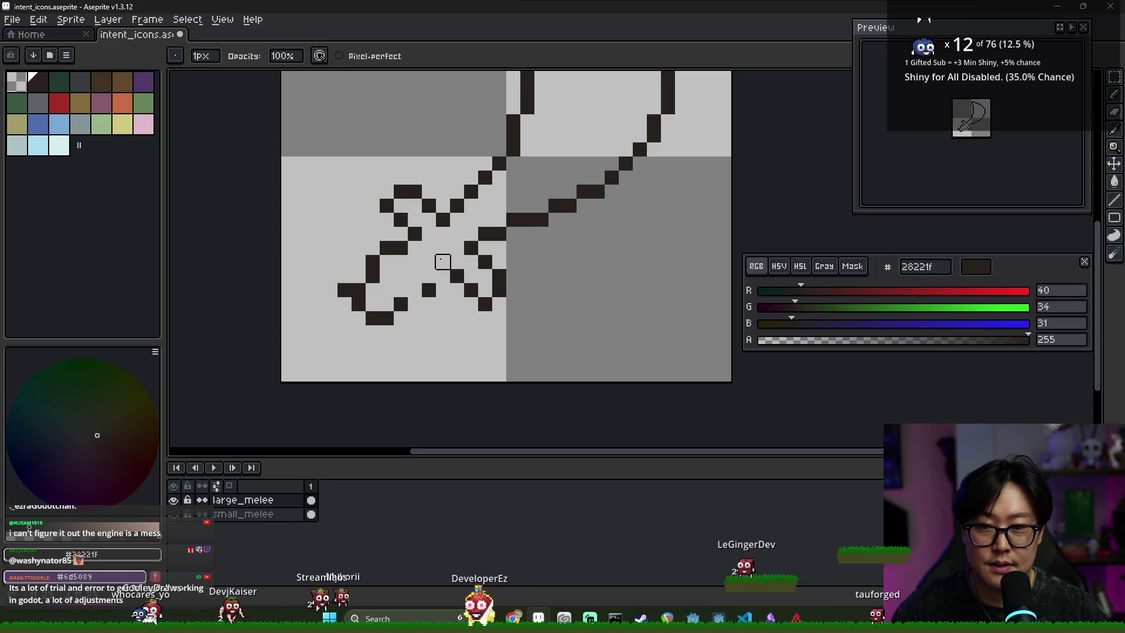
Adjust the dark outline pixels around and above the sword guard.
key("b")
left_click(415, 290)
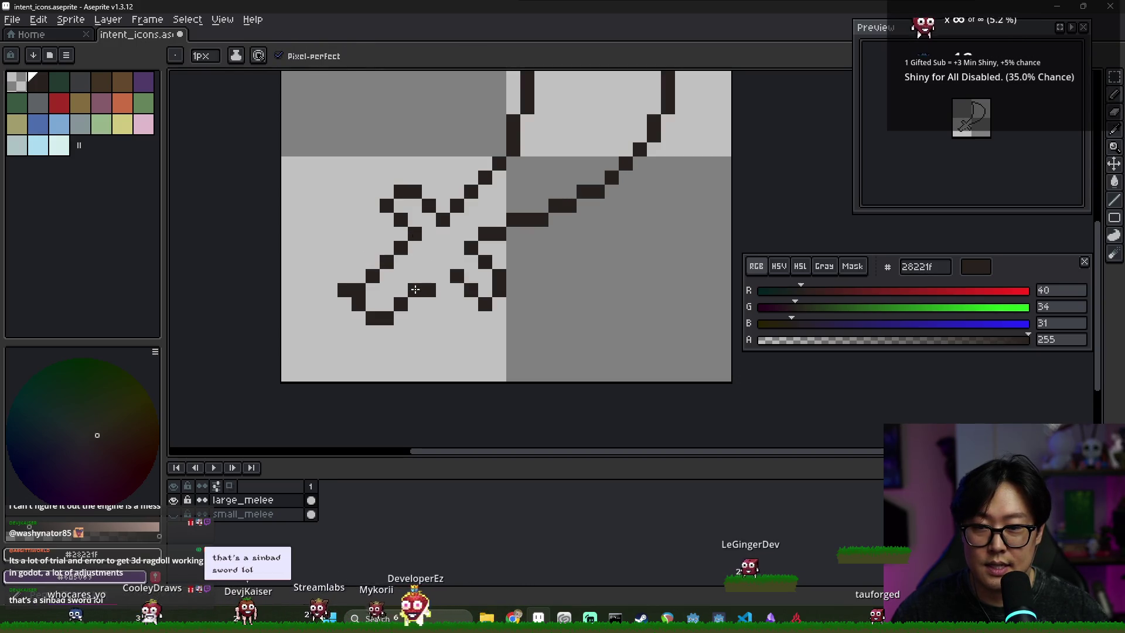
left_click(431, 274)
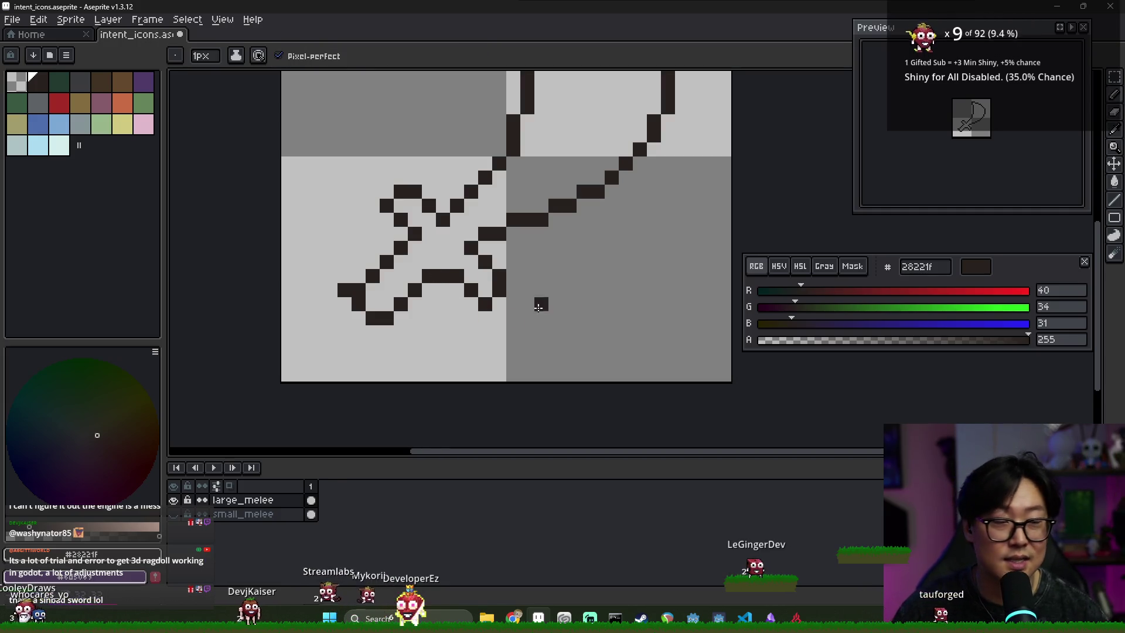
key("e")
scroll(359, 304, "down", 3)
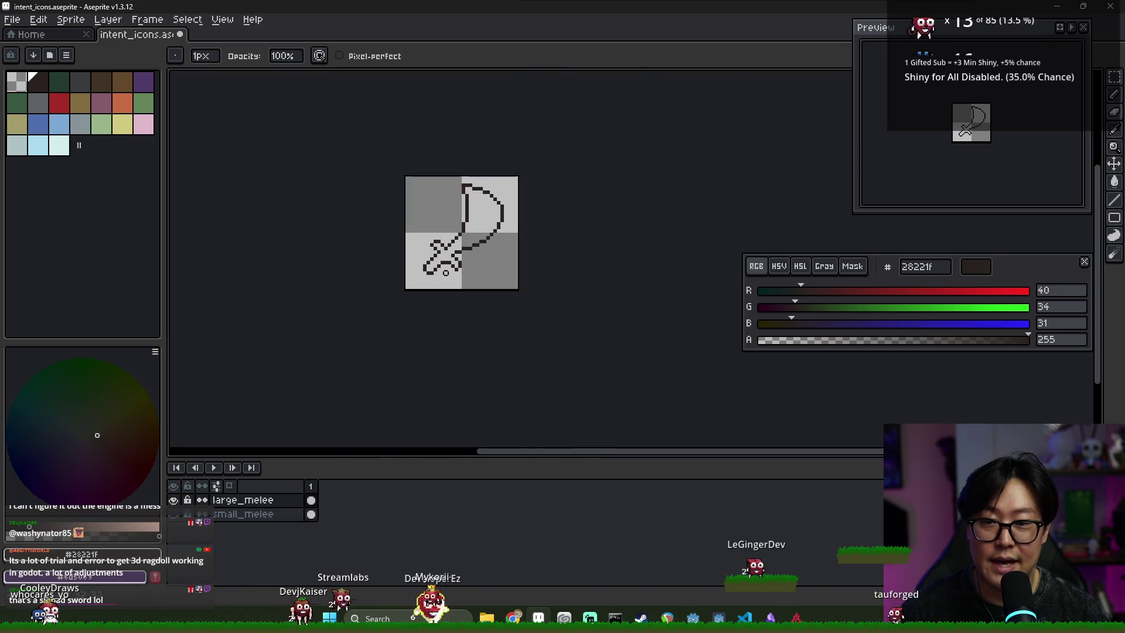
scroll(431, 249, "up", 5)
left_click(431, 229)
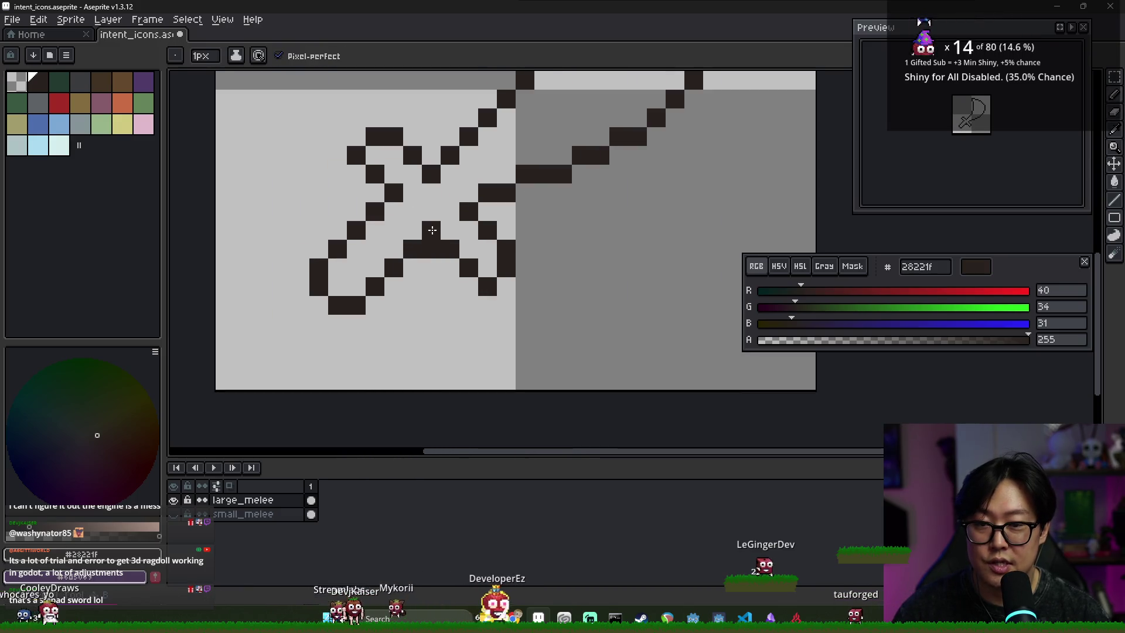
scroll(412, 248, "down", 2)
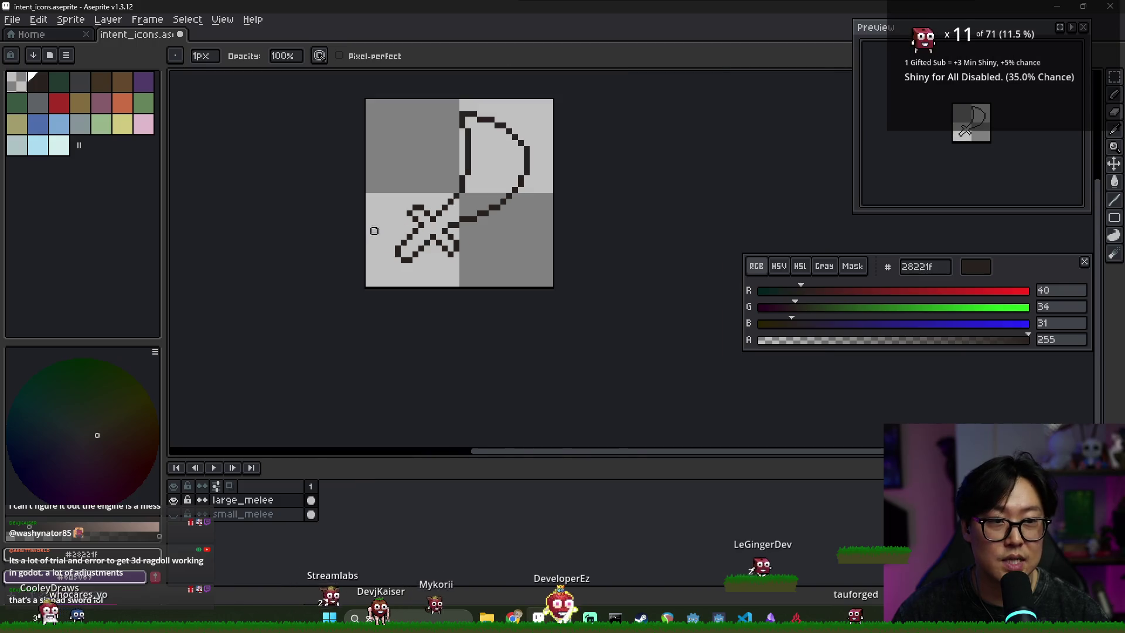
Fill the sword shape with red a52d27 using the Paint Bucket.
left_click(59, 102)
key("g")
left_click(485, 182)
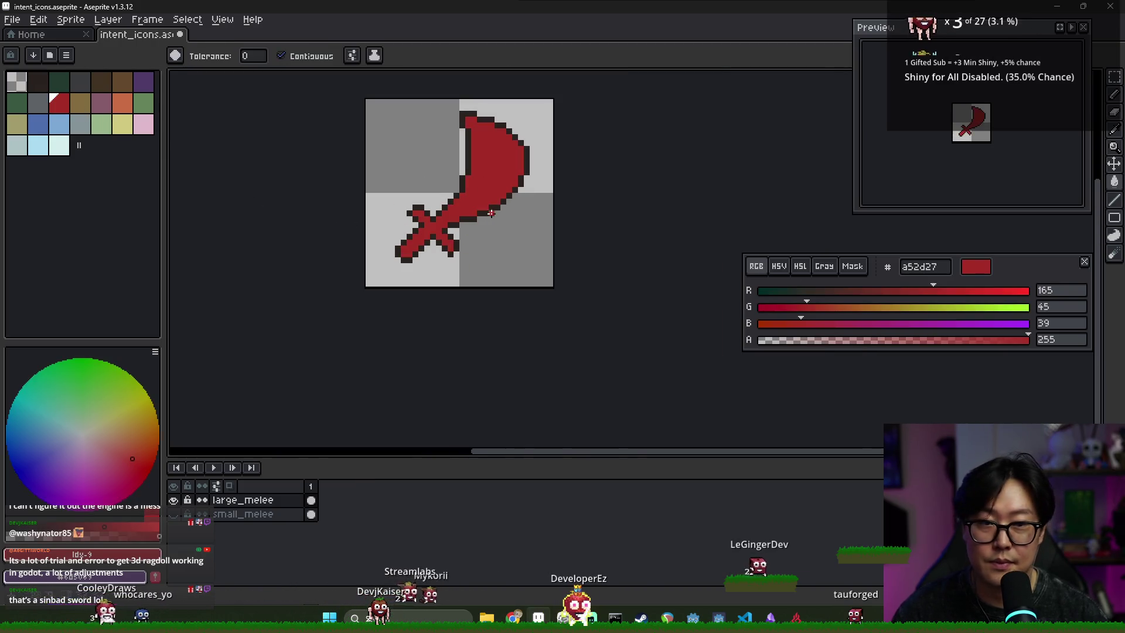
scroll(454, 216, "up", 3)
scroll(445, 222, "down", 1)
scroll(423, 233, "up", 2)
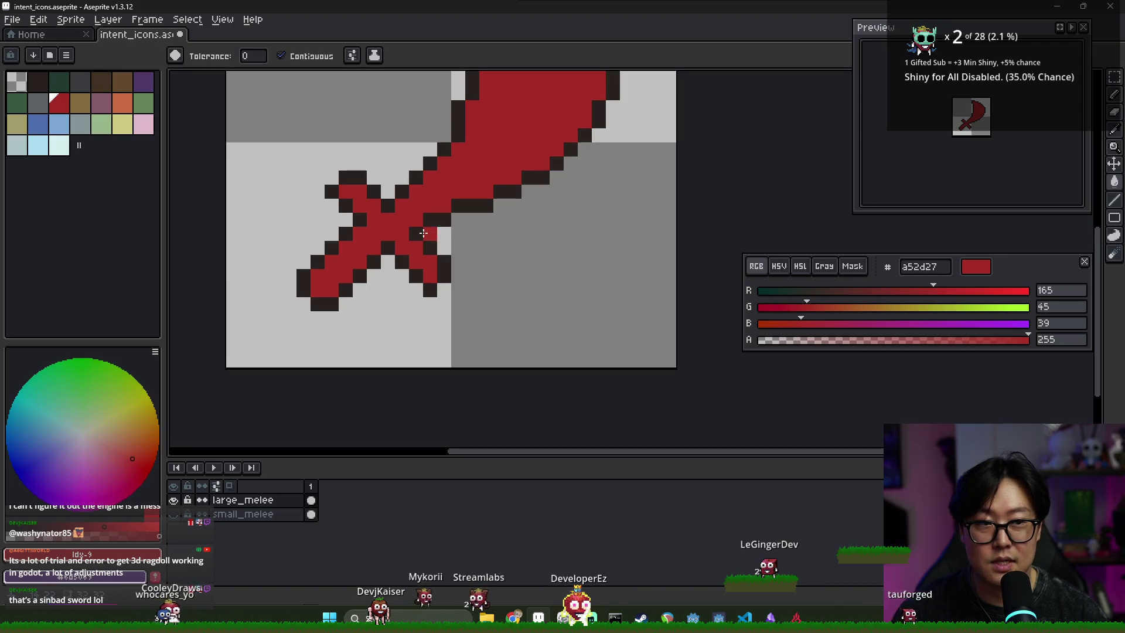
Repaint an outline pixel beside the blade in red.
key("b")
left_click(447, 223, "alt")
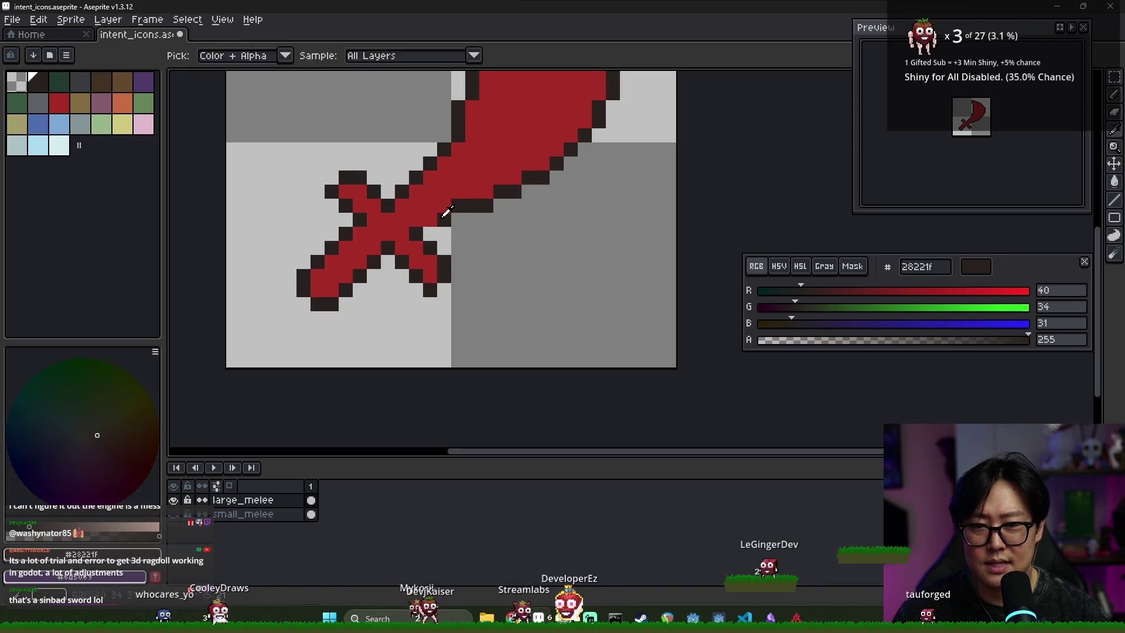
left_click(447, 189, "alt")
left_click(463, 201)
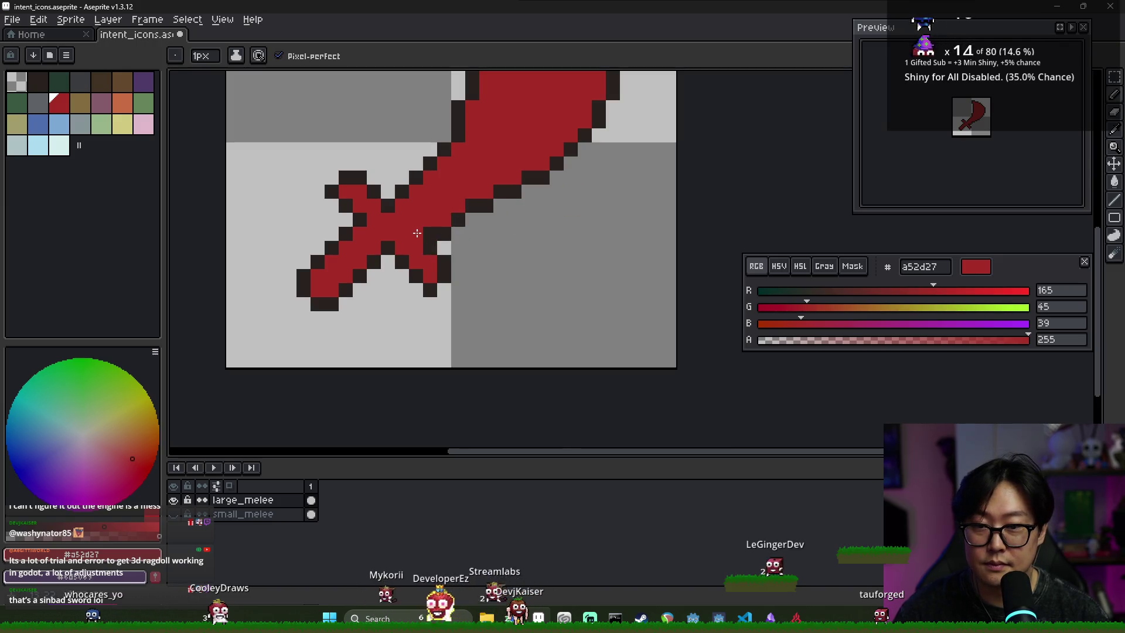
Add dark outline pixels near the pommel and on the sword's lower edge.
key("x")
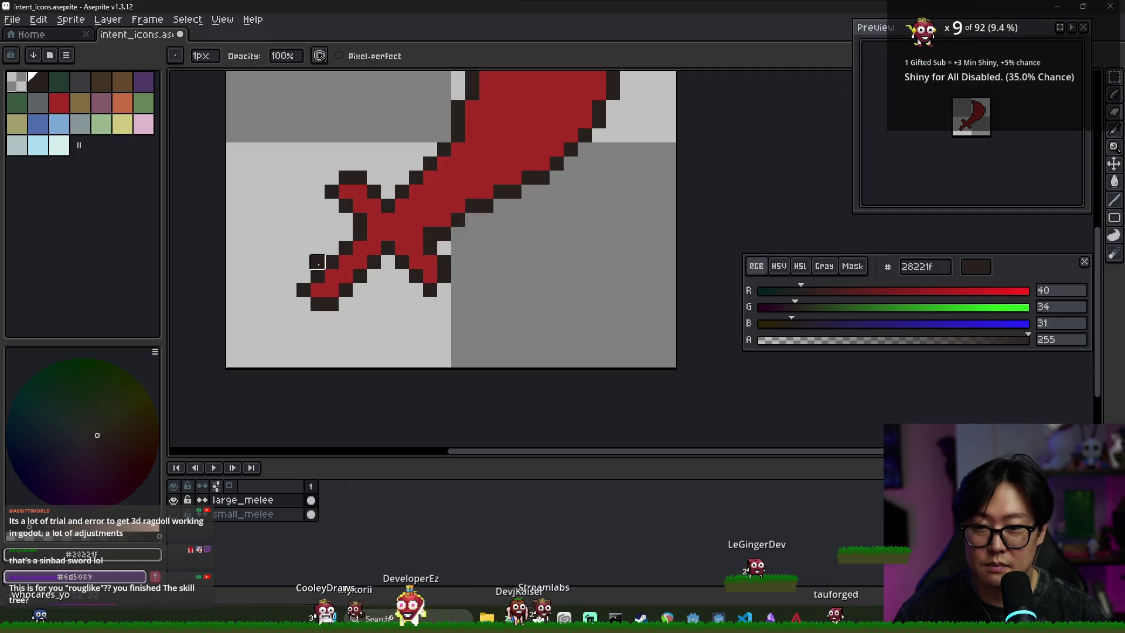
key("b")
left_click(304, 262)
key("x")
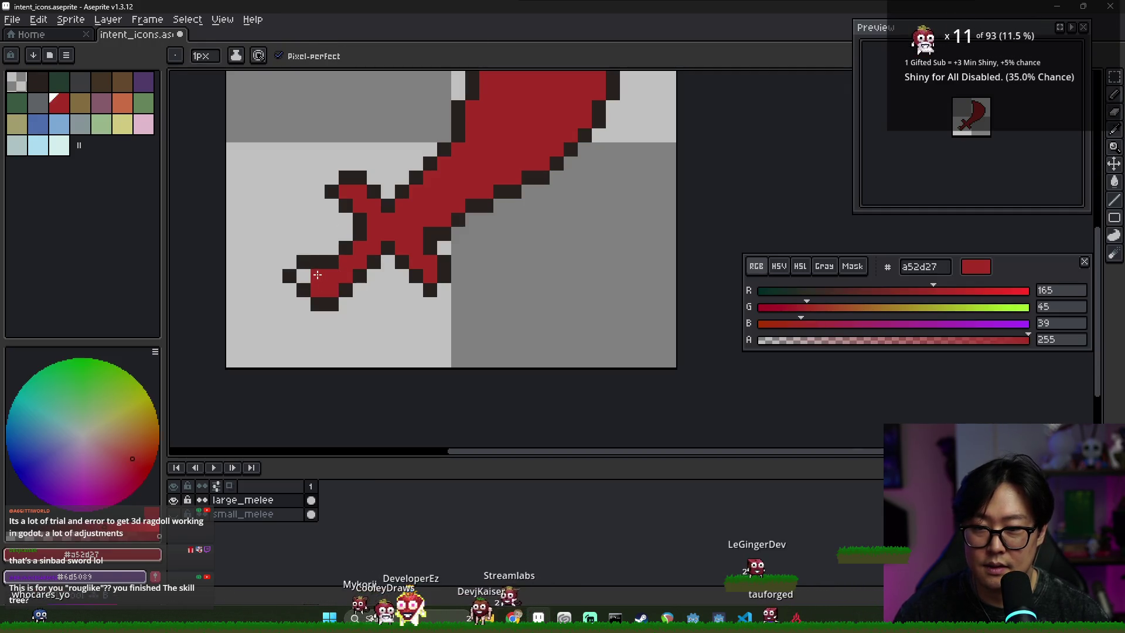
key("x")
left_click(352, 284)
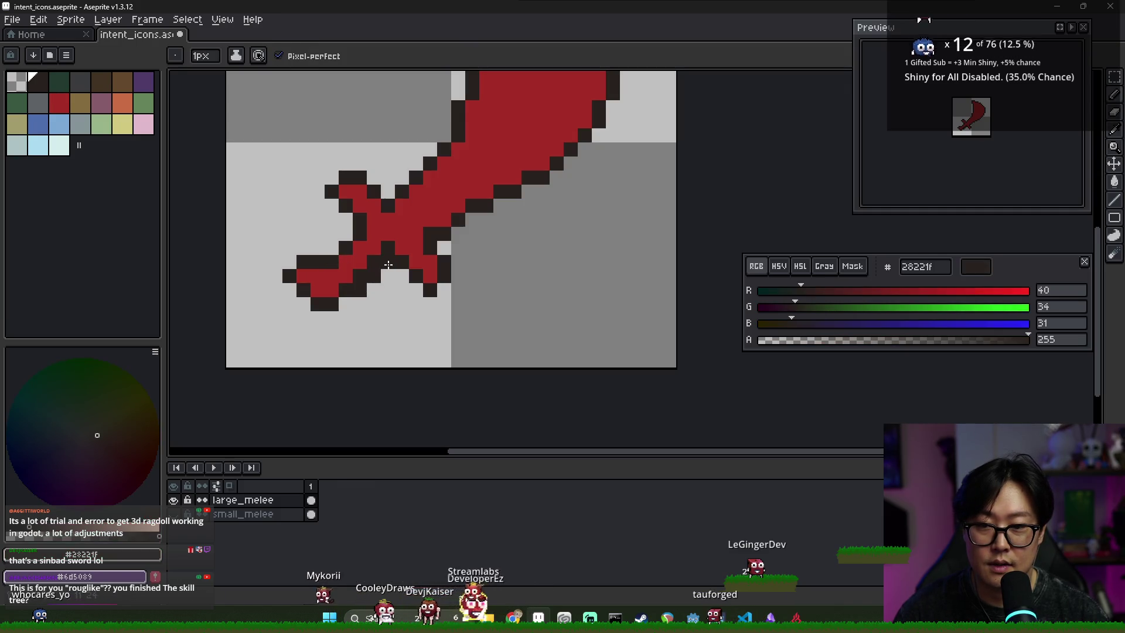
key("x")
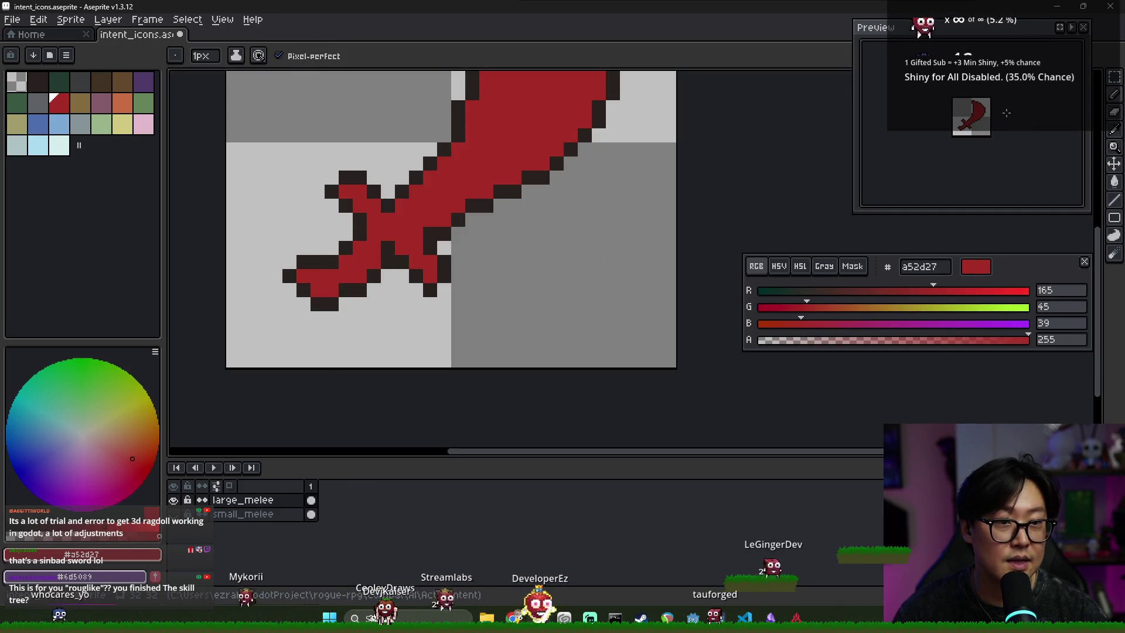
Add dark outline pixels on the hilt and the sword's left edge.
left_click(364, 221, "alt")
left_click(433, 264)
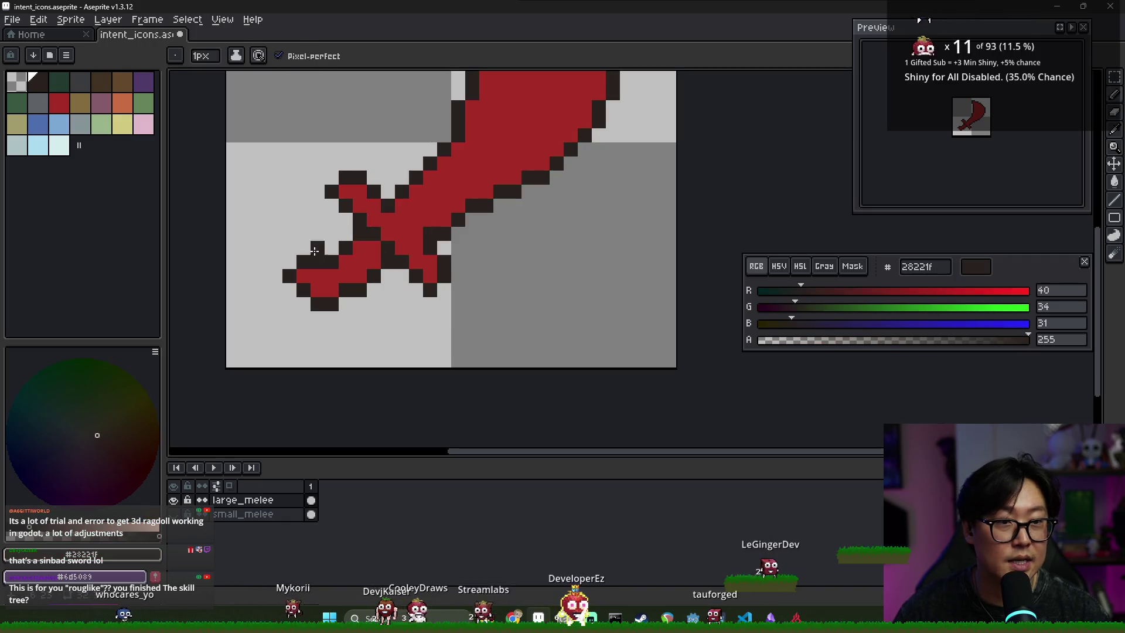
left_click(358, 225)
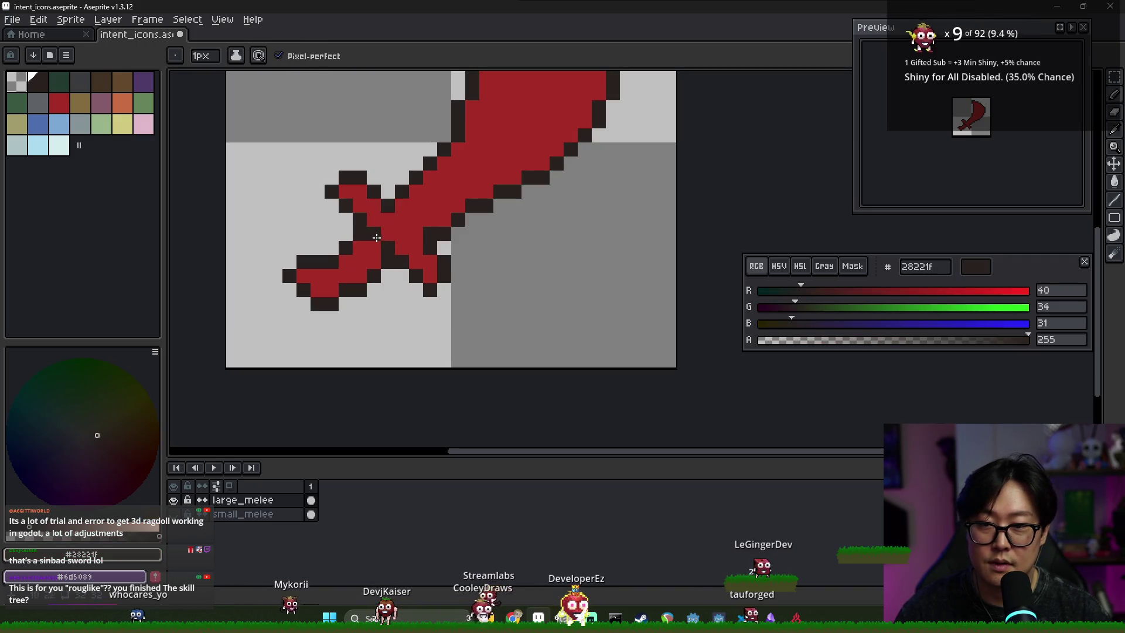
left_click(377, 237, "alt")
scroll(514, 247, "down", 3)
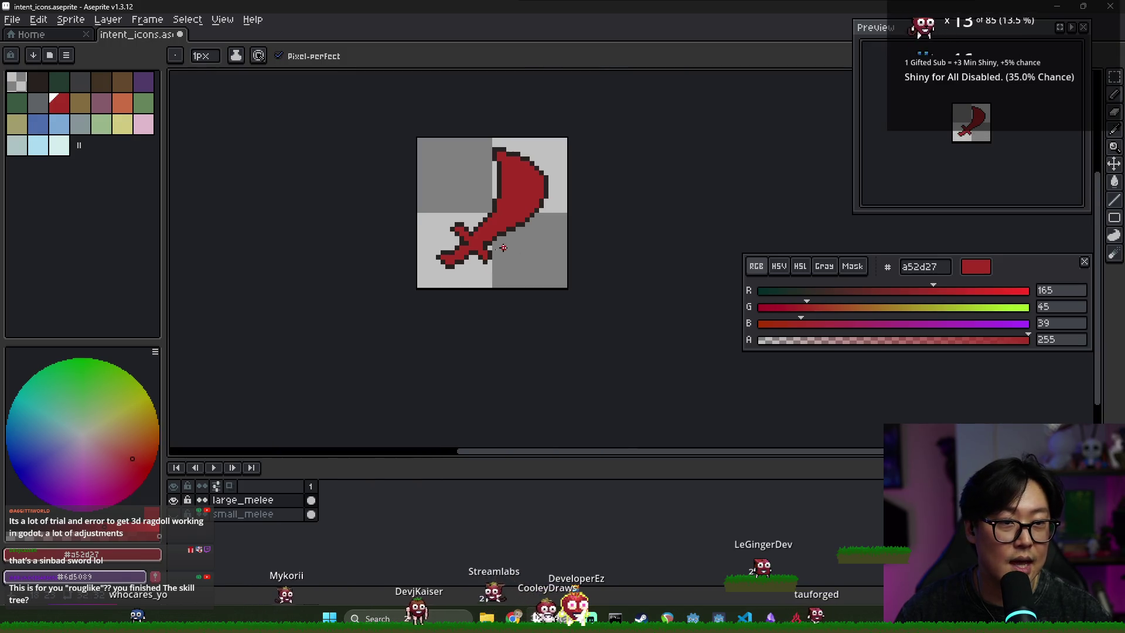
Save the sword drawing and dismiss the Export As dialog.
left_click(13, 20)
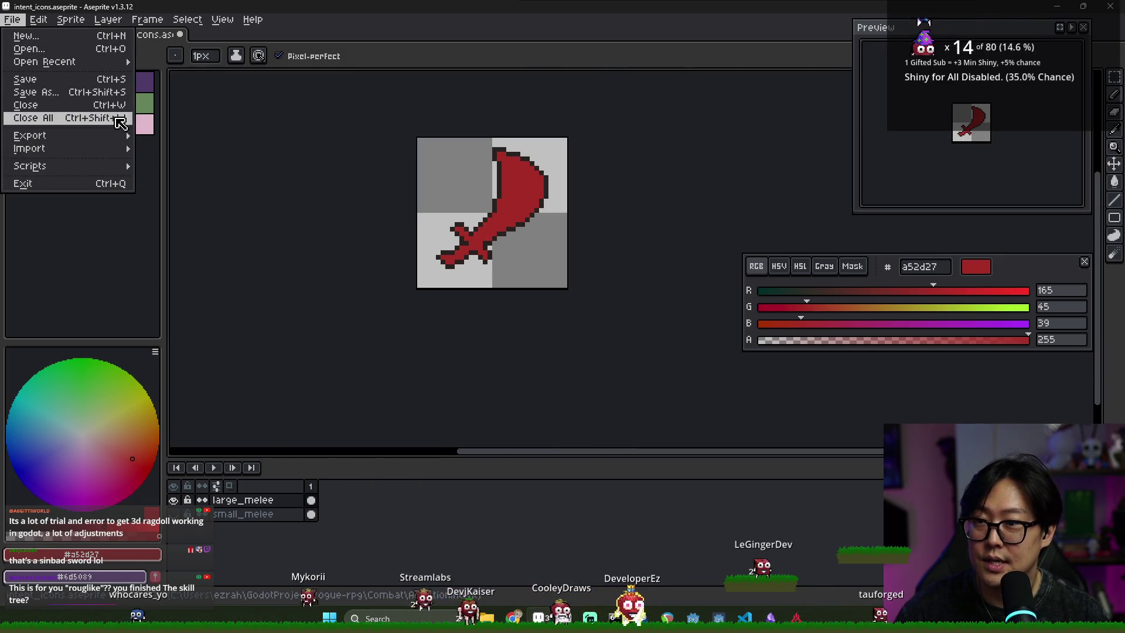
left_click(36, 78)
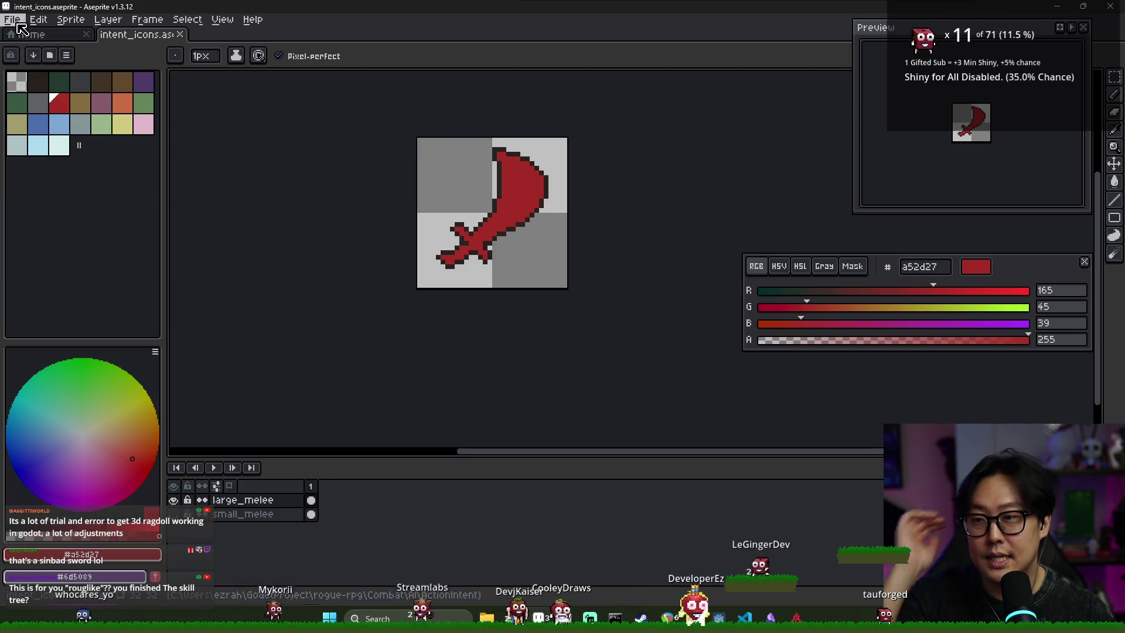
left_click(12, 19)
mouse_move(70, 135)
left_click(246, 138)
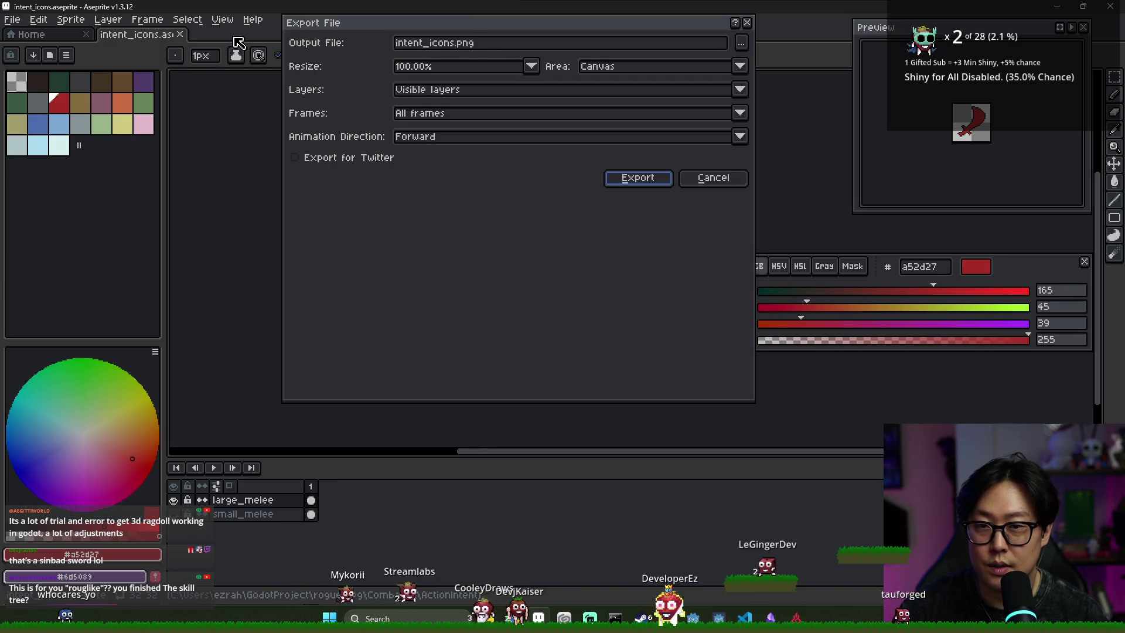
key("Escape")
Save the sprite as a PNG file named med_melee.png.
left_click(13, 19)
left_click(132, 110)
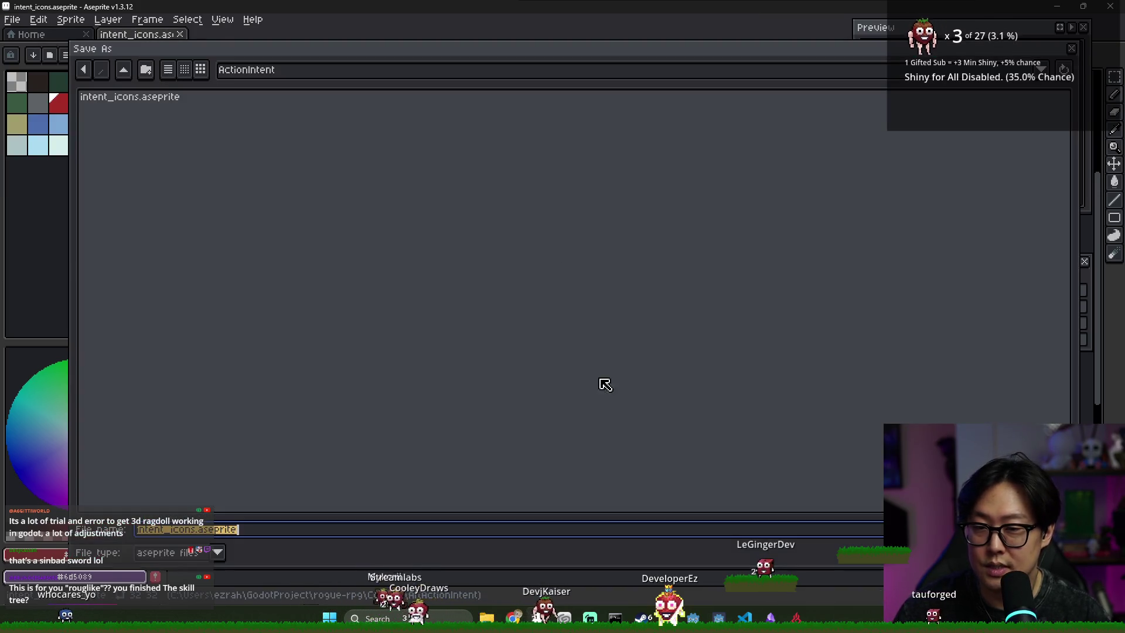
key("BackSpace")
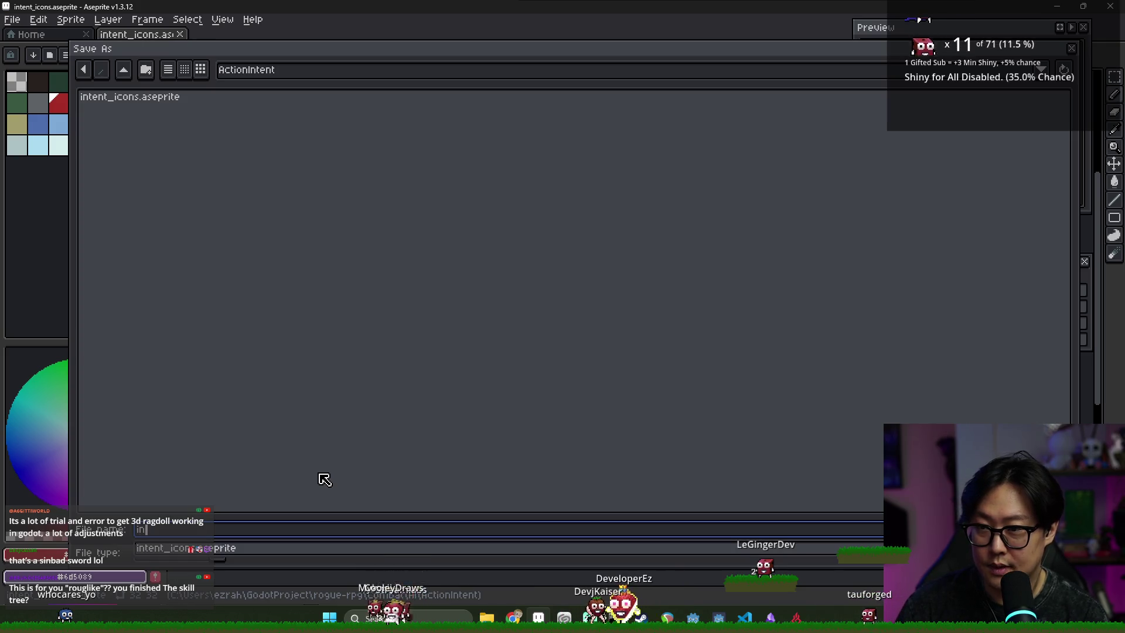
left_click(215, 553)
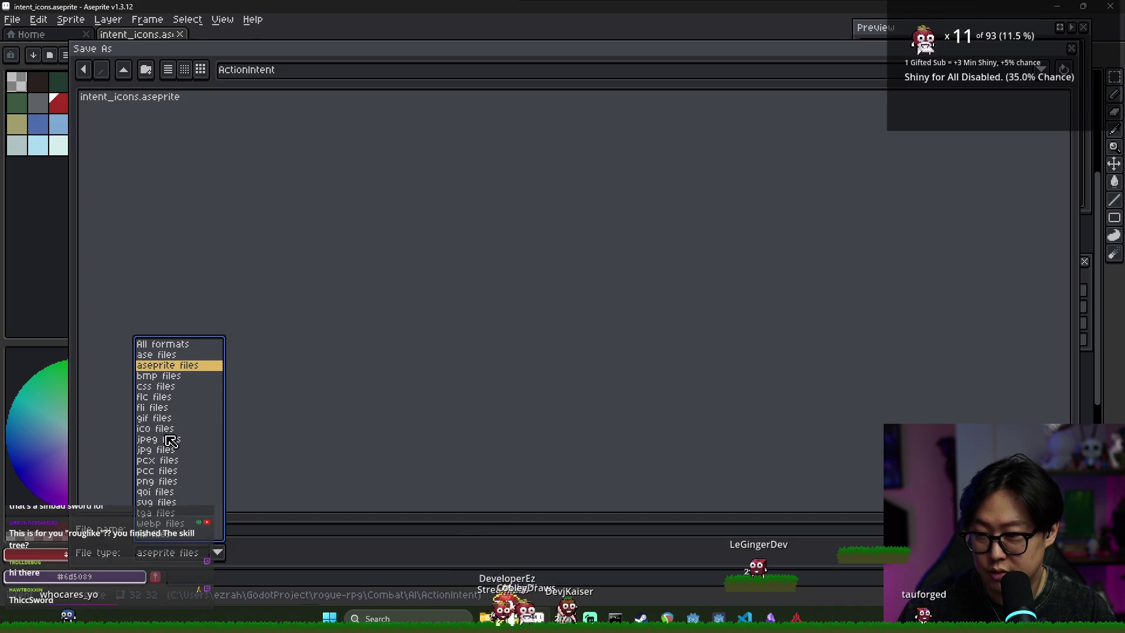
left_click(161, 481)
left_click(171, 534)
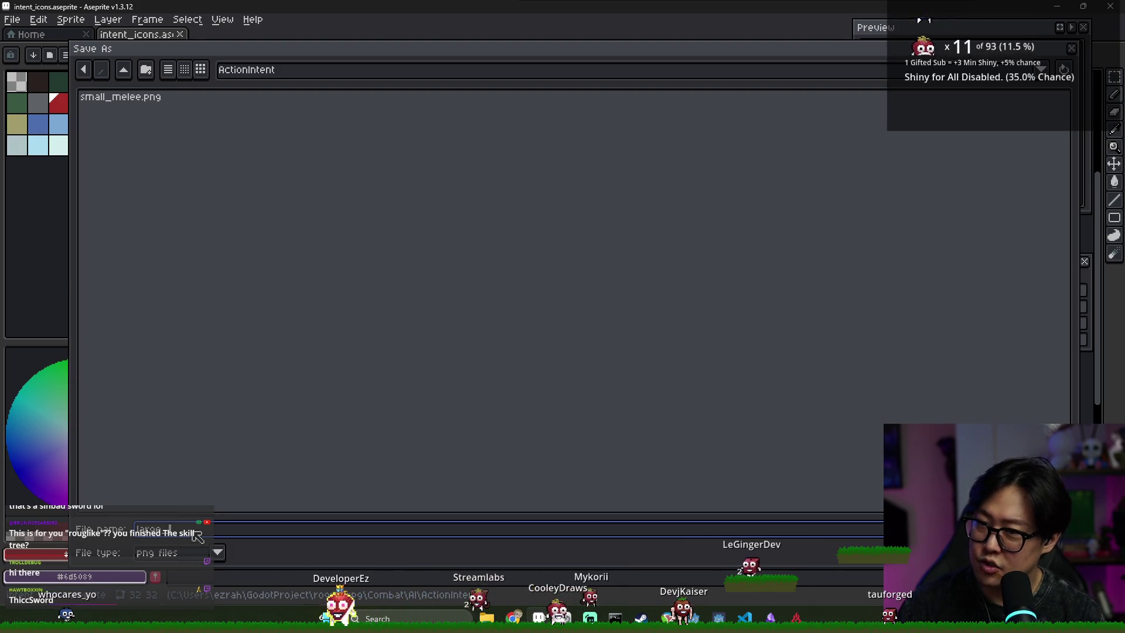
type("_mel")
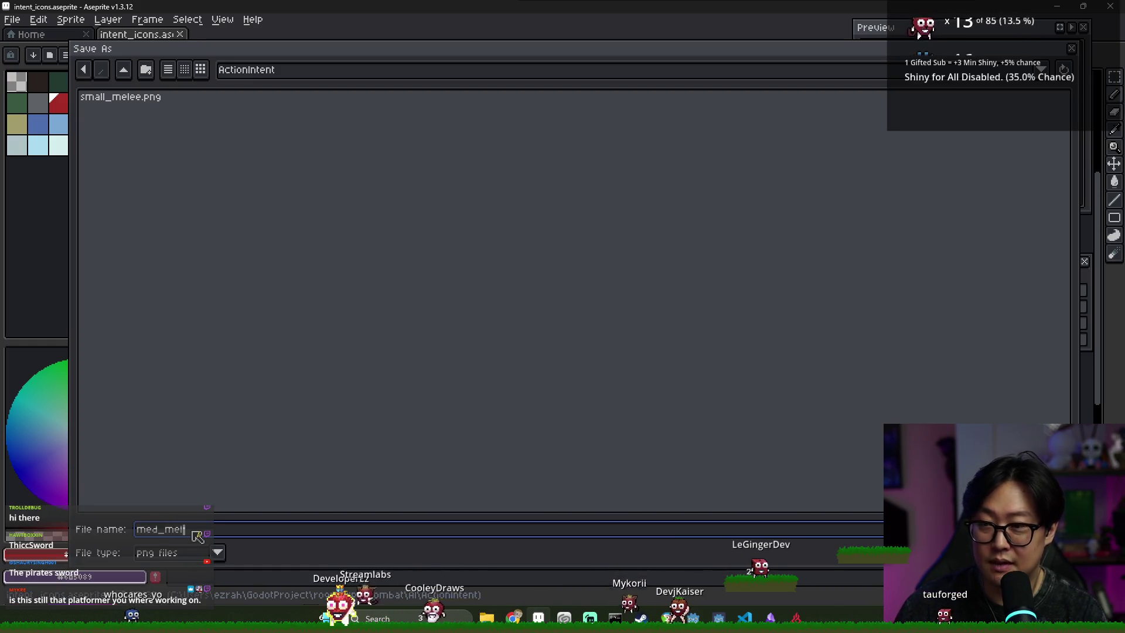
type("e")
key("Return")
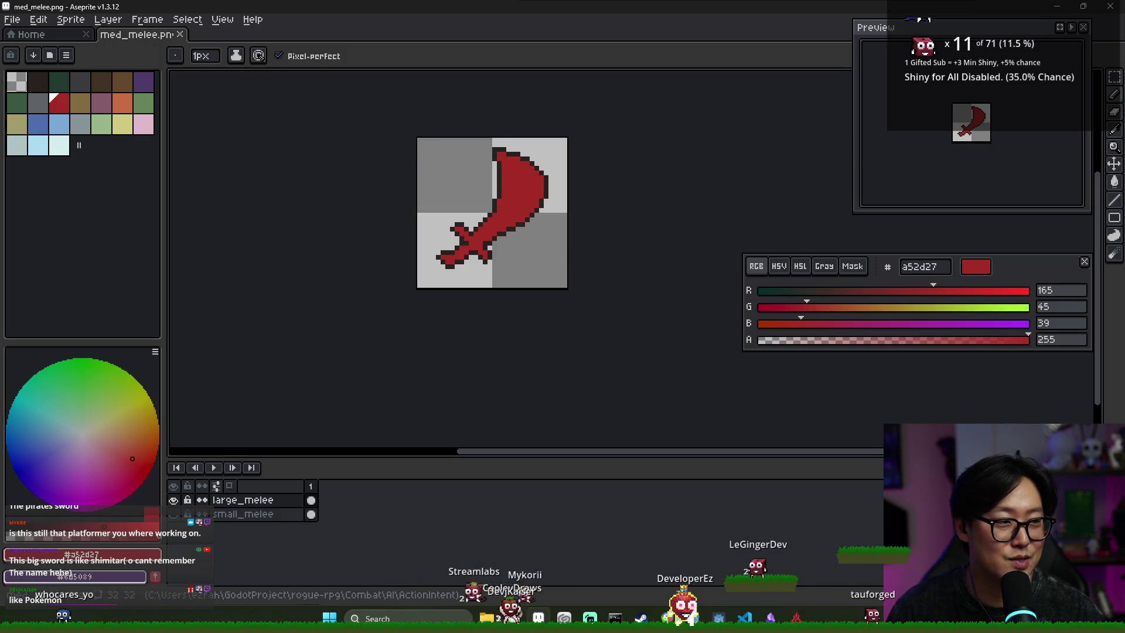
Add a new layer and name it small_range.
right_click(267, 514)
mouse_move(275, 513)
left_click(381, 512)
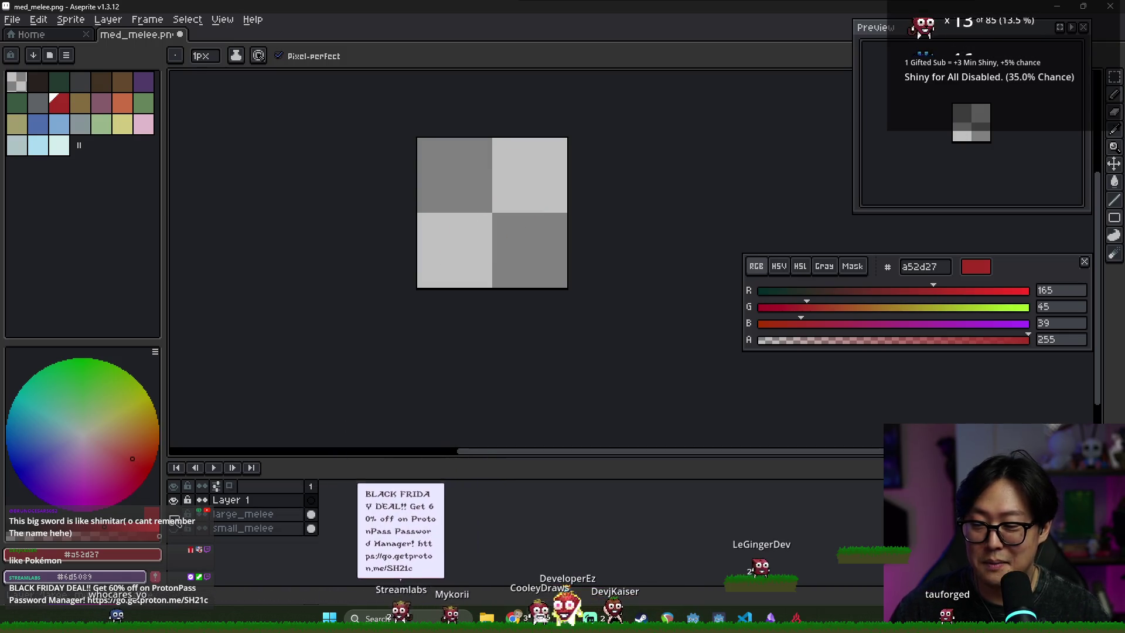
double_click(246, 500)
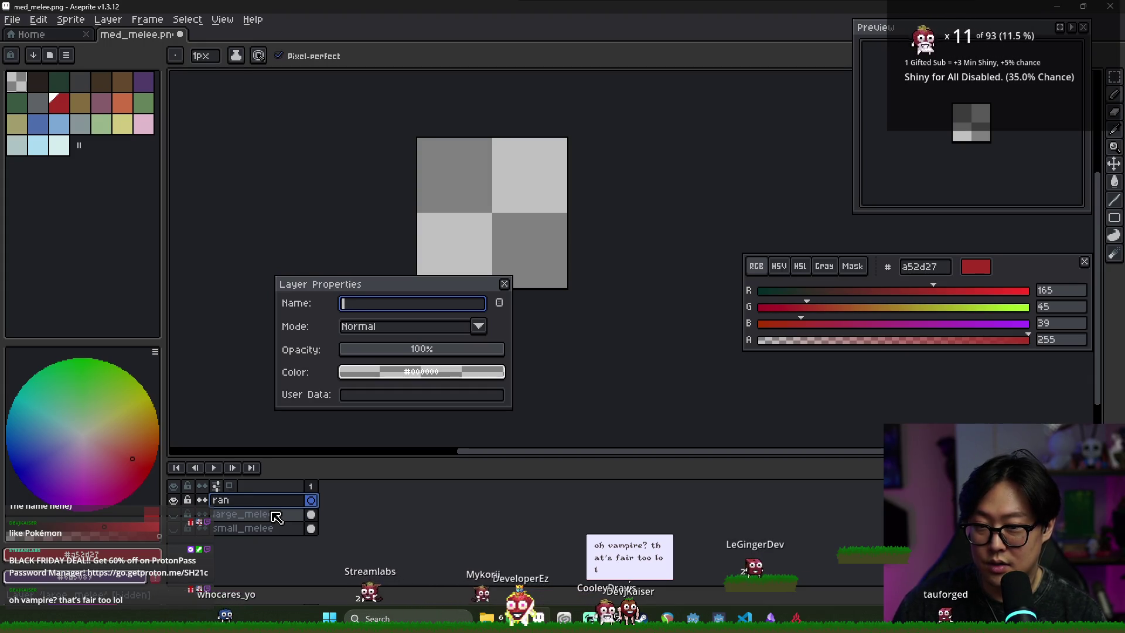
type("small_range")
key("Return")
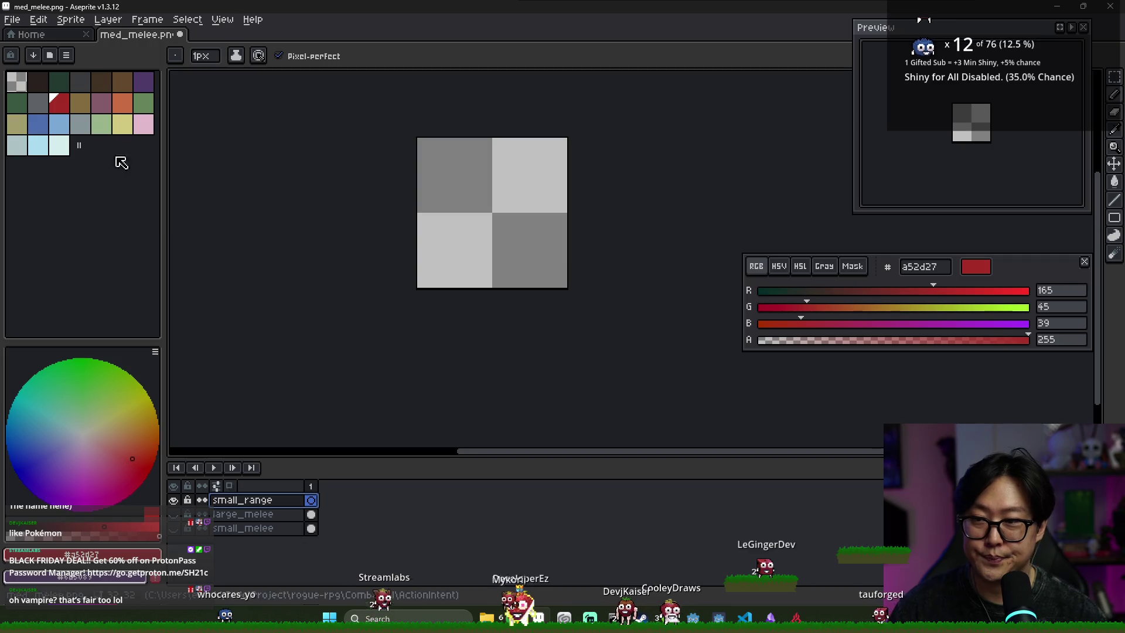
Switch to the dark outline colour and hide the large_melee sword layer.
key("ctrl+v")
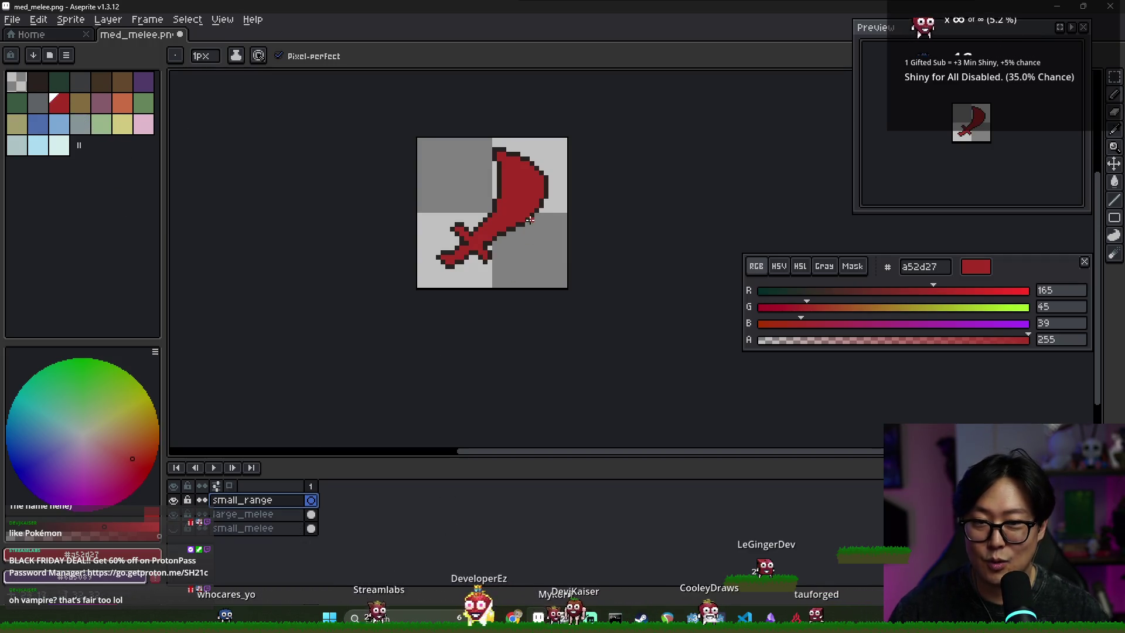
scroll(468, 224, "up", 1)
key("x")
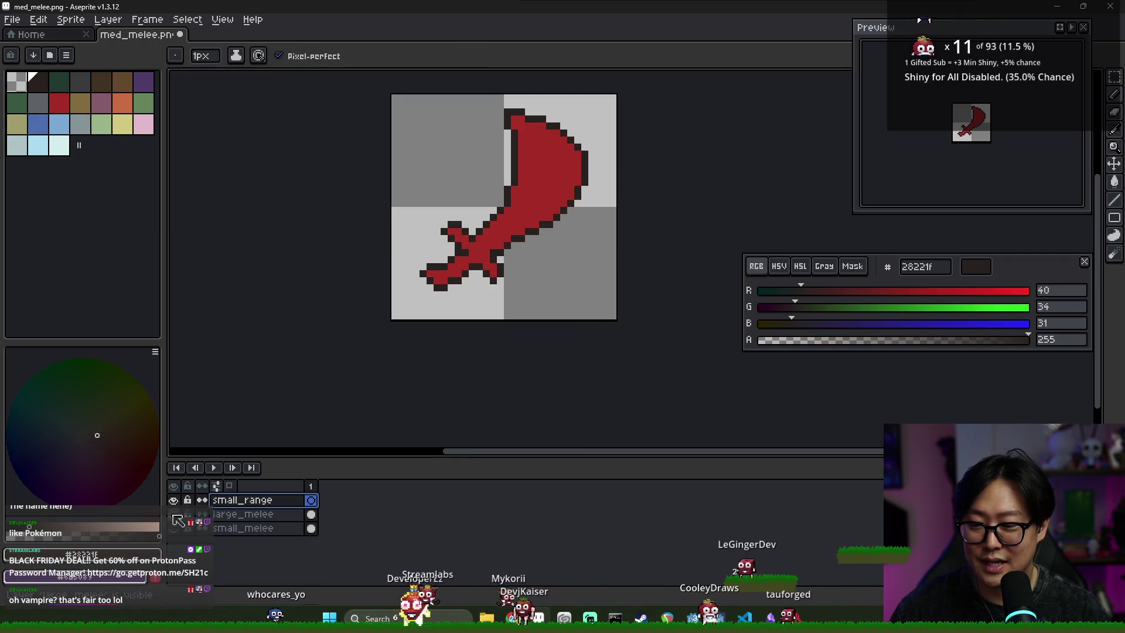
left_click(174, 516)
scroll(456, 215, "up", 1)
Draw the dark bow arc and a long diagonal line across the canvas.
scroll(463, 218, "down", 3)
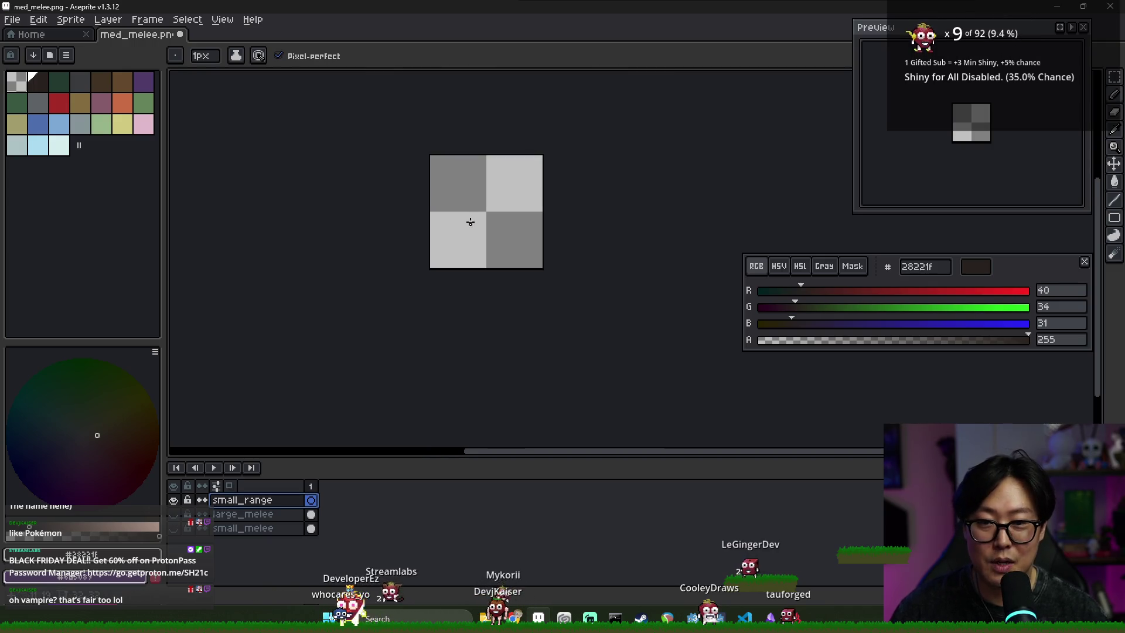
scroll(469, 223, "up", 2)
left_click_drag(500, 107, 569, 124)
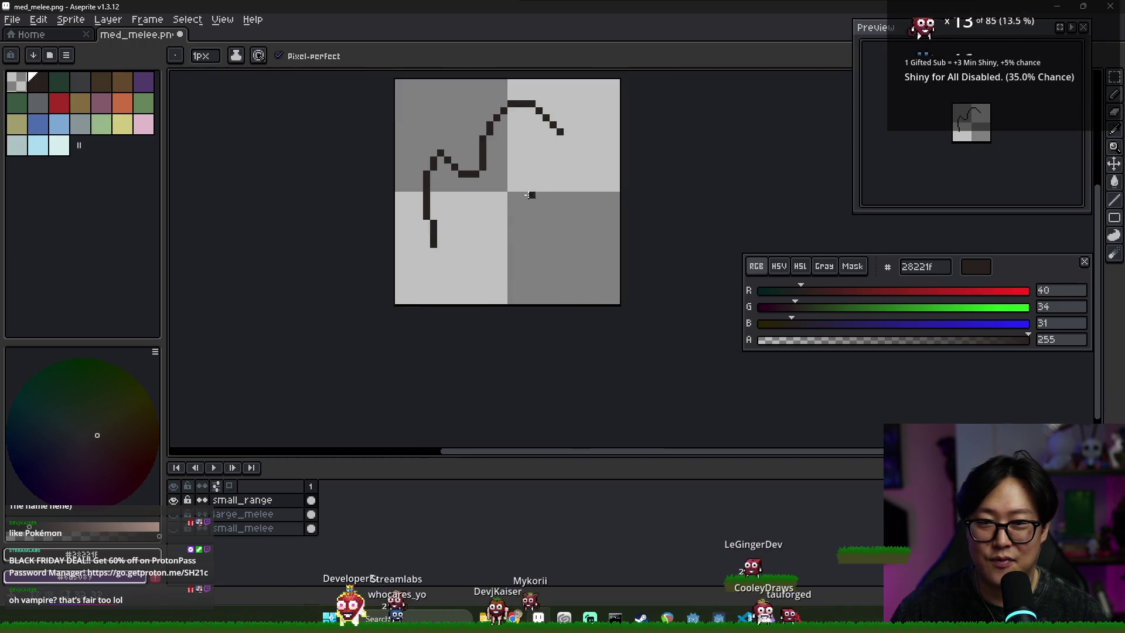
key("ctrl+z")
mouse_move(454, 237)
left_mouse_down()
mouse_move(529, 103)
mouse_move(567, 124)
left_mouse_up()
key("ctrl")
key("ctrl+z")
mouse_move(455, 216)
left_mouse_down()
mouse_move(449, 150)
mouse_move(555, 124)
left_mouse_up()
left_click_drag(461, 254, 566, 130)
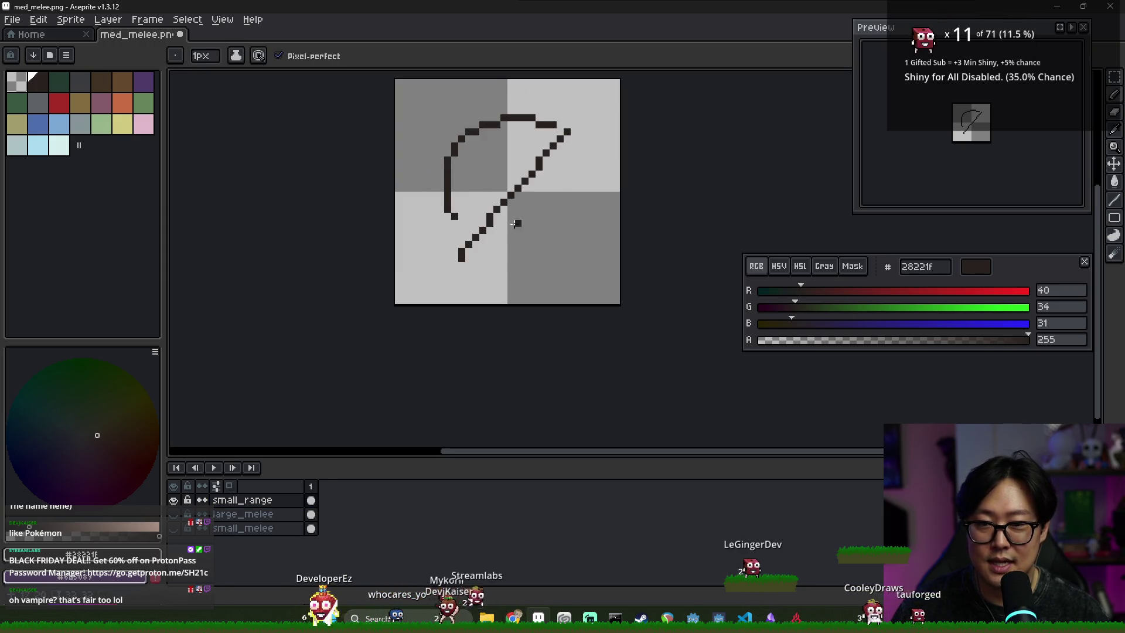
mouse_move(460, 256)
left_mouse_down()
mouse_move(572, 131)
mouse_move(574, 145)
left_mouse_up()
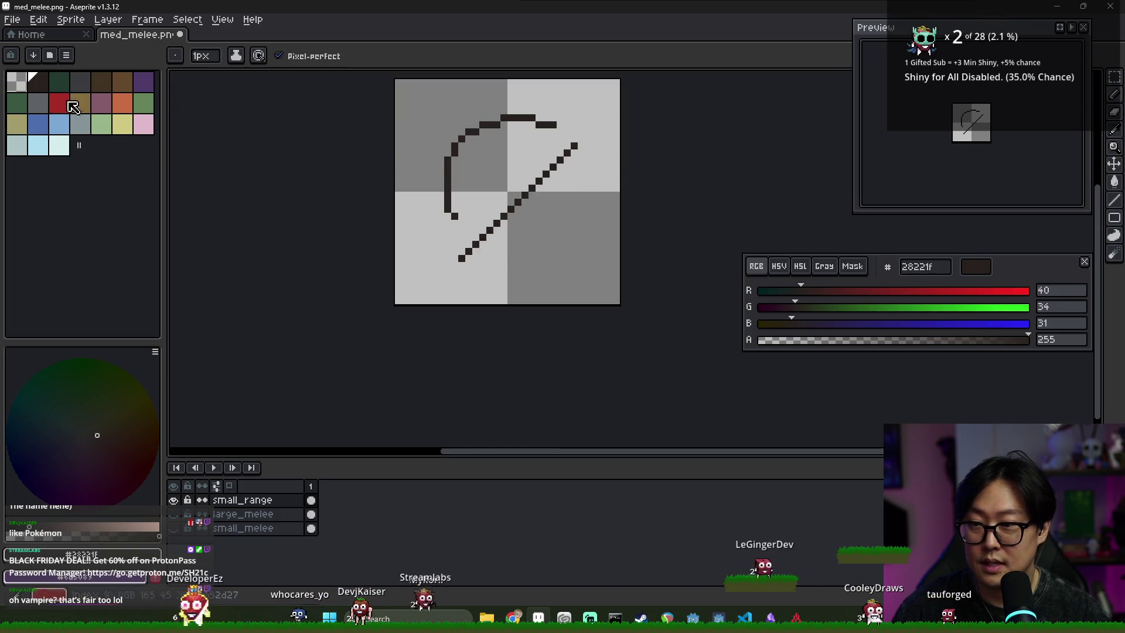
Paint a red a52d27 diagonal beside the dark line.
left_click(60, 103)
scroll(506, 278, "up", 3)
left_click(394, 226)
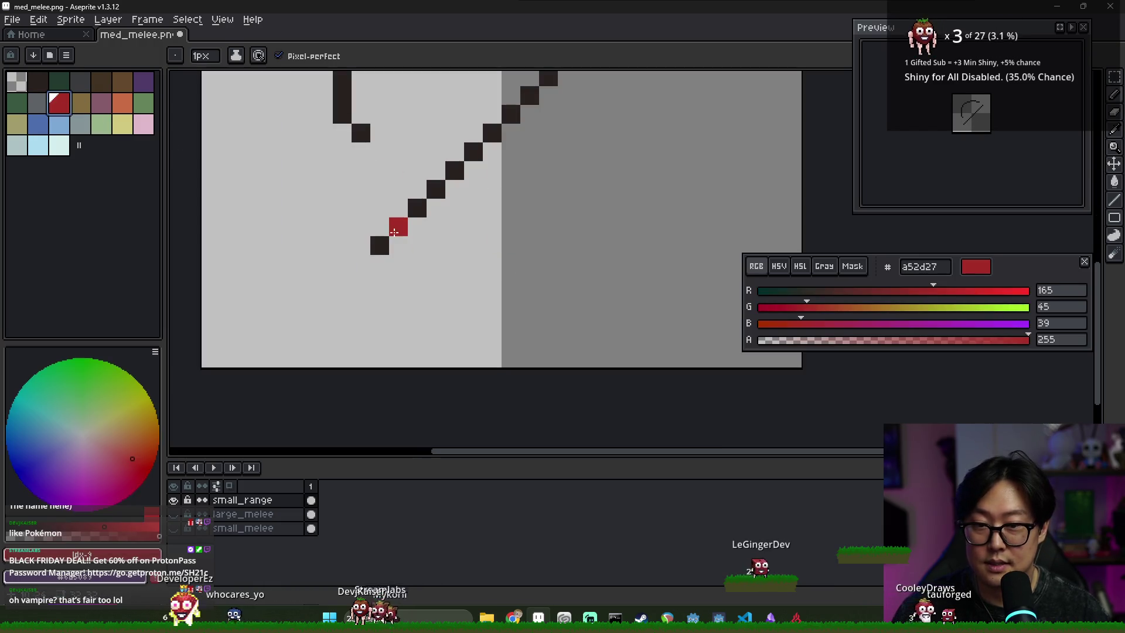
scroll(394, 226, "down", 3)
left_click(522, 92, "shift")
scroll(521, 129, "up", 1)
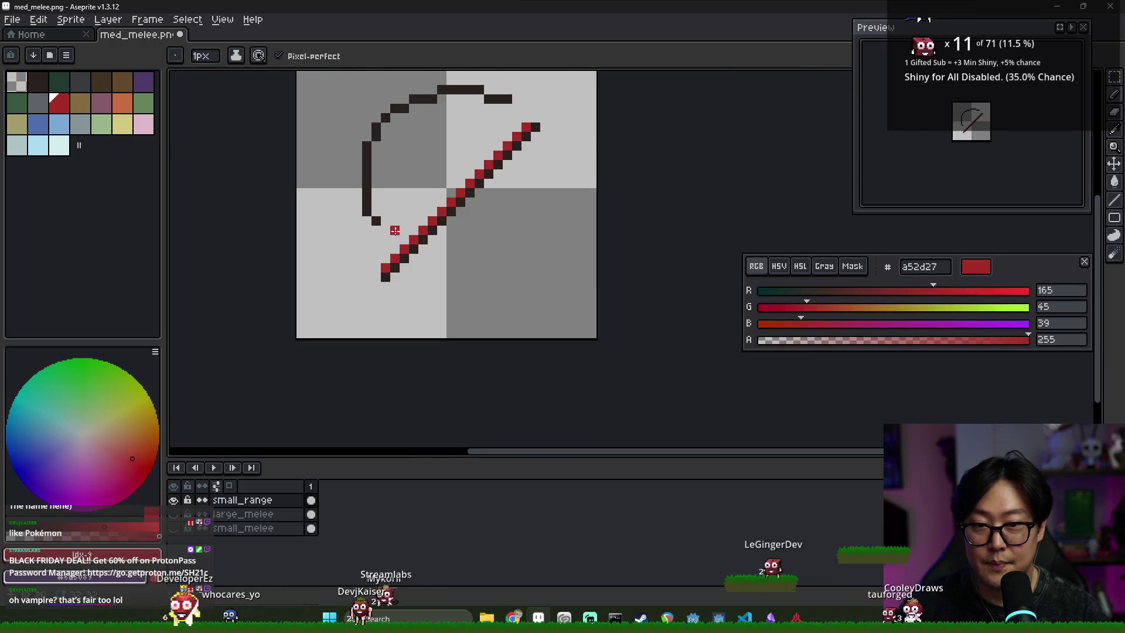
Outline the red diagonal in dark 28221f, including its lower-left end.
left_click(384, 276, "alt")
left_click(385, 258)
left_click(432, 220)
left_click(534, 118, "shift")
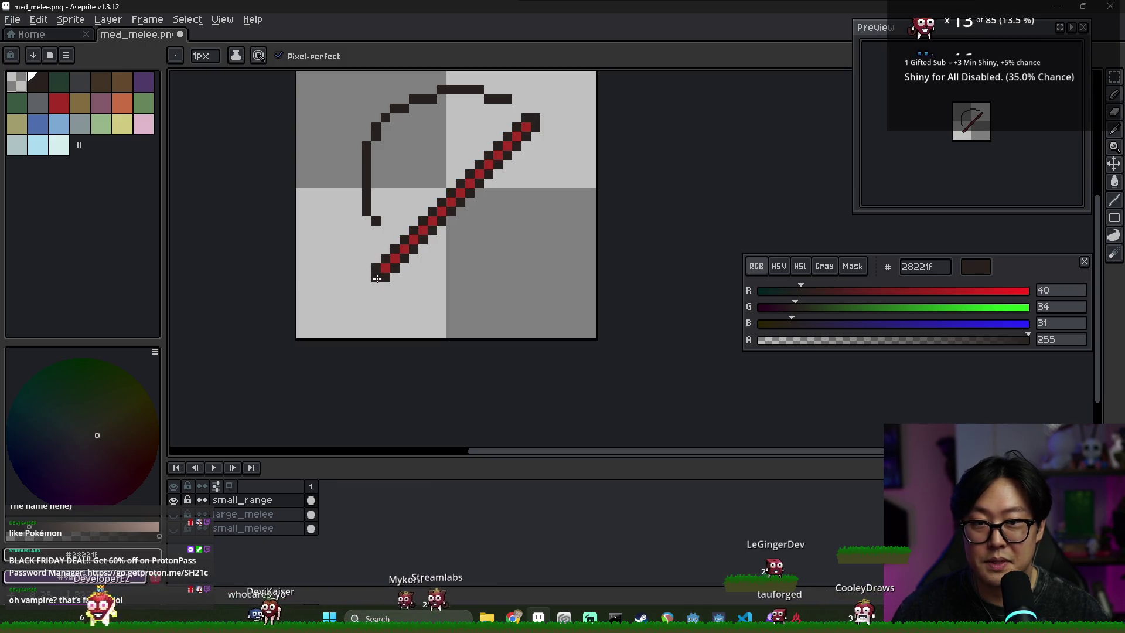
left_click_drag(377, 260, 348, 186)
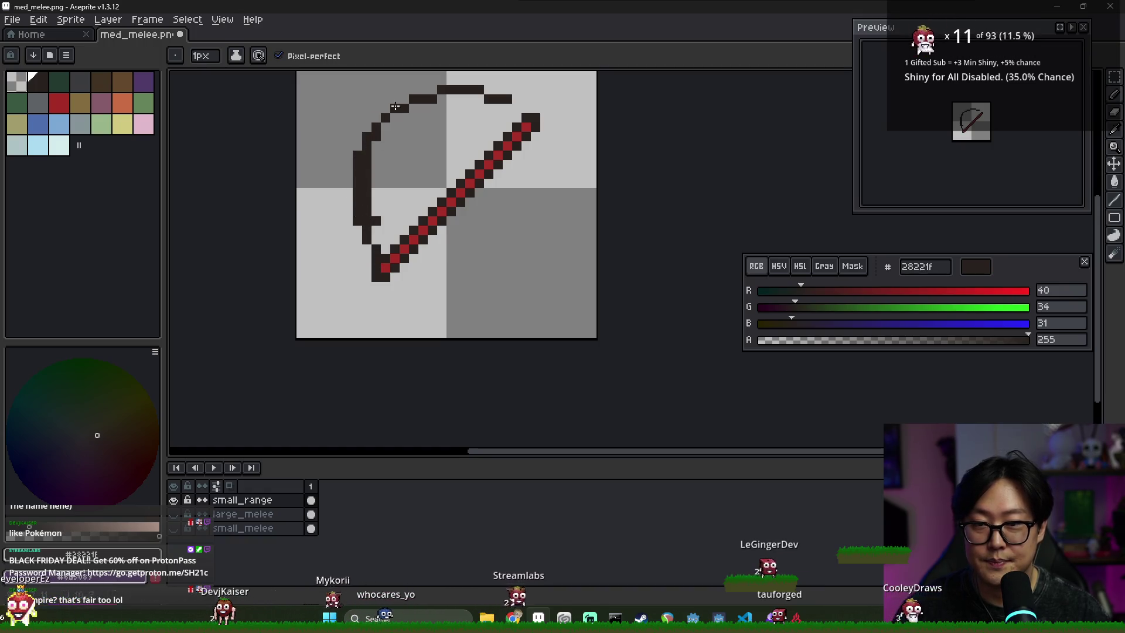
Thin the bow's top and left side to one pixel, then add a dark crossing diagonal.
mouse_move(419, 89)
left_mouse_down()
mouse_move(521, 89)
mouse_move(516, 108)
mouse_move(432, 103)
mouse_move(492, 100)
left_mouse_up()
key("ctrl+z")
key("ctrl+z")
key("e")
left_click_drag(417, 108, 484, 109)
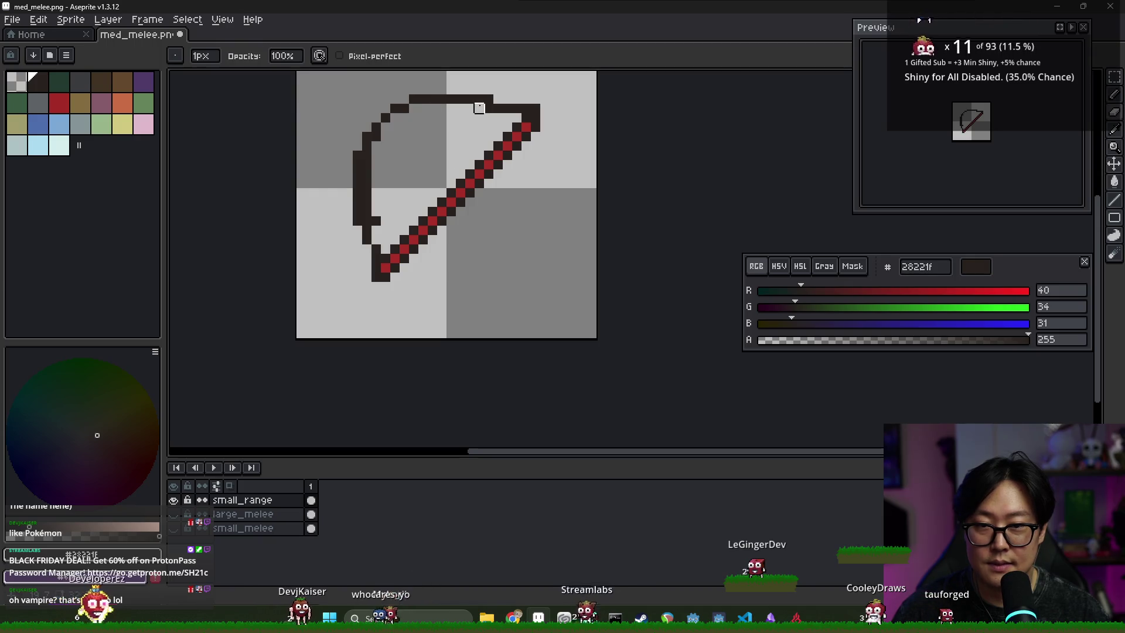
left_click_drag(366, 198, 366, 141)
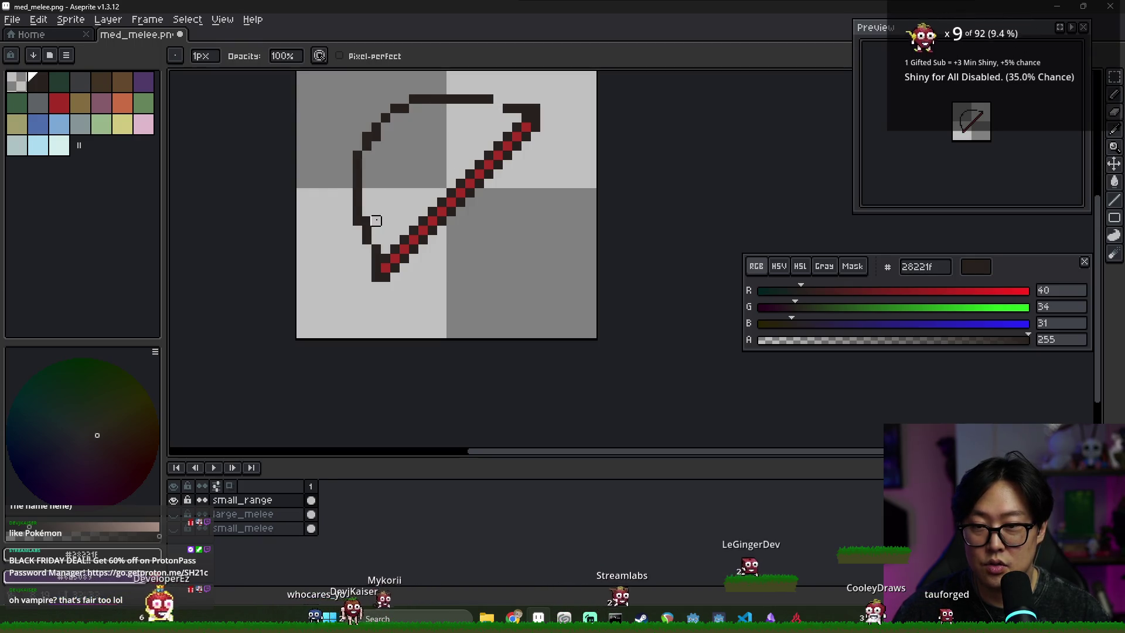
key("b")
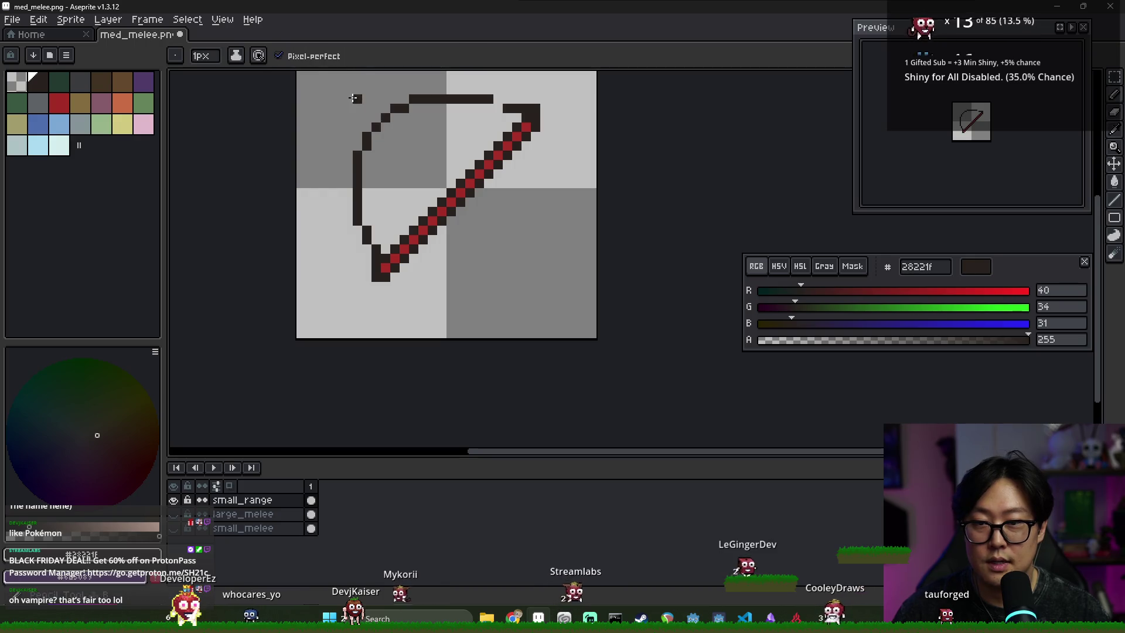
left_click_drag(357, 99, 508, 249)
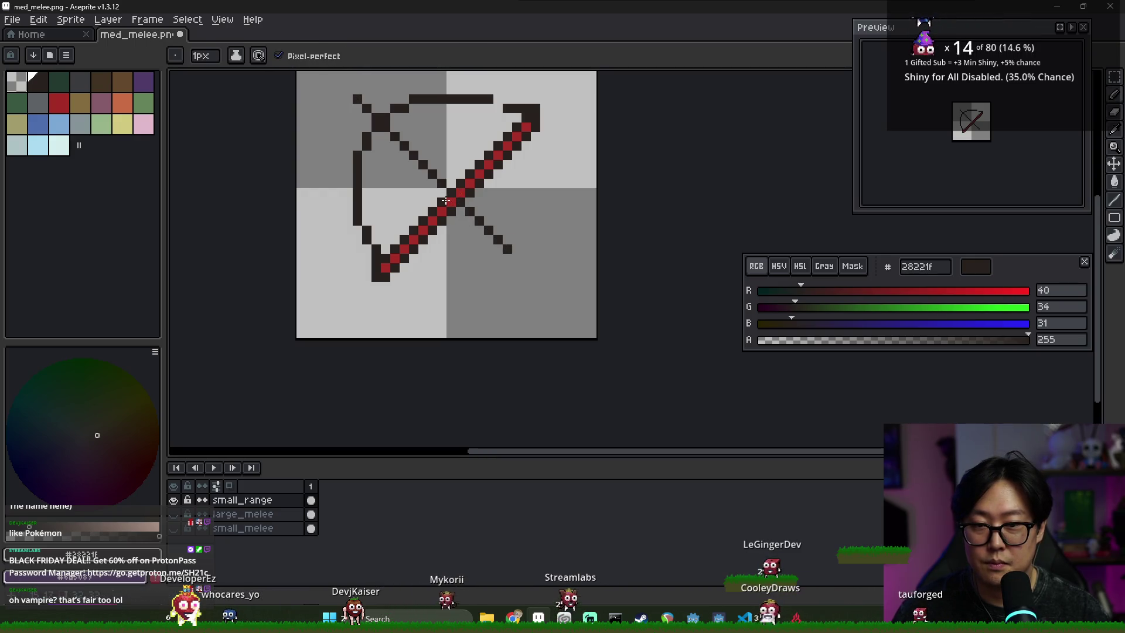
Try light cyan and yellow on the crossing diagonal, then settle on red a52d27.
key("i")
key("b")
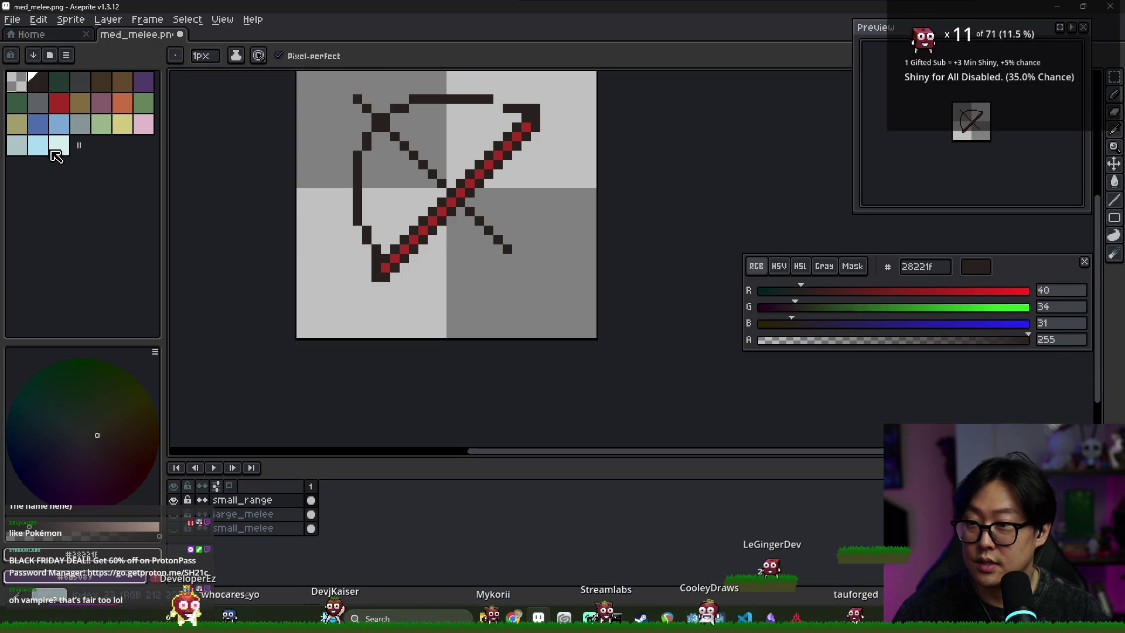
left_click(59, 145)
left_click(357, 98)
left_click(123, 123)
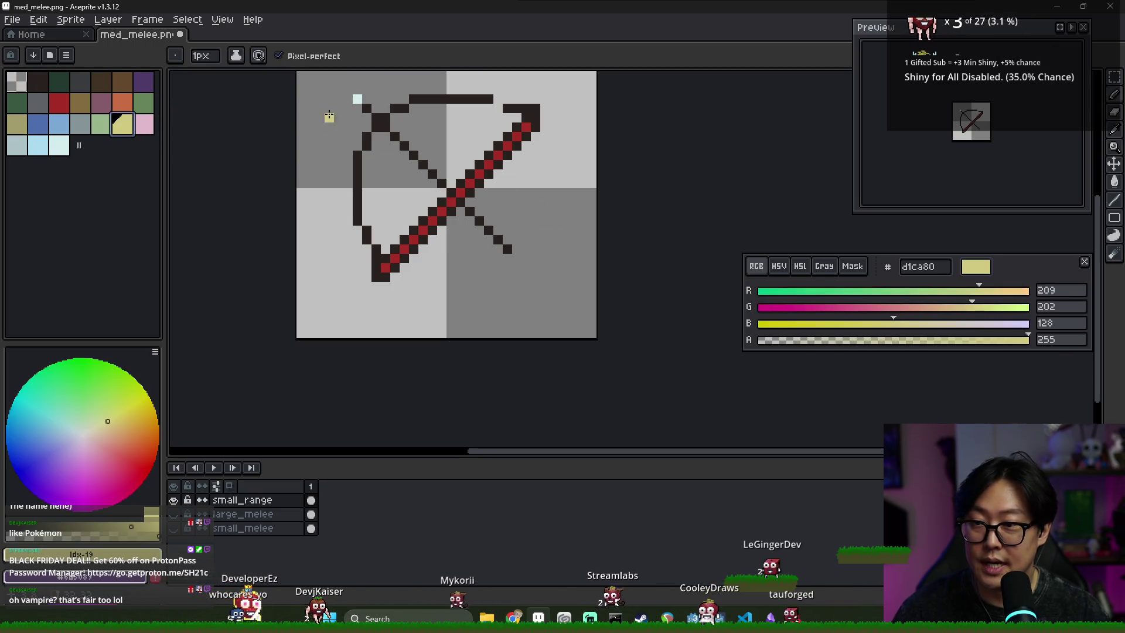
left_click(357, 98)
left_click(518, 251, "shift")
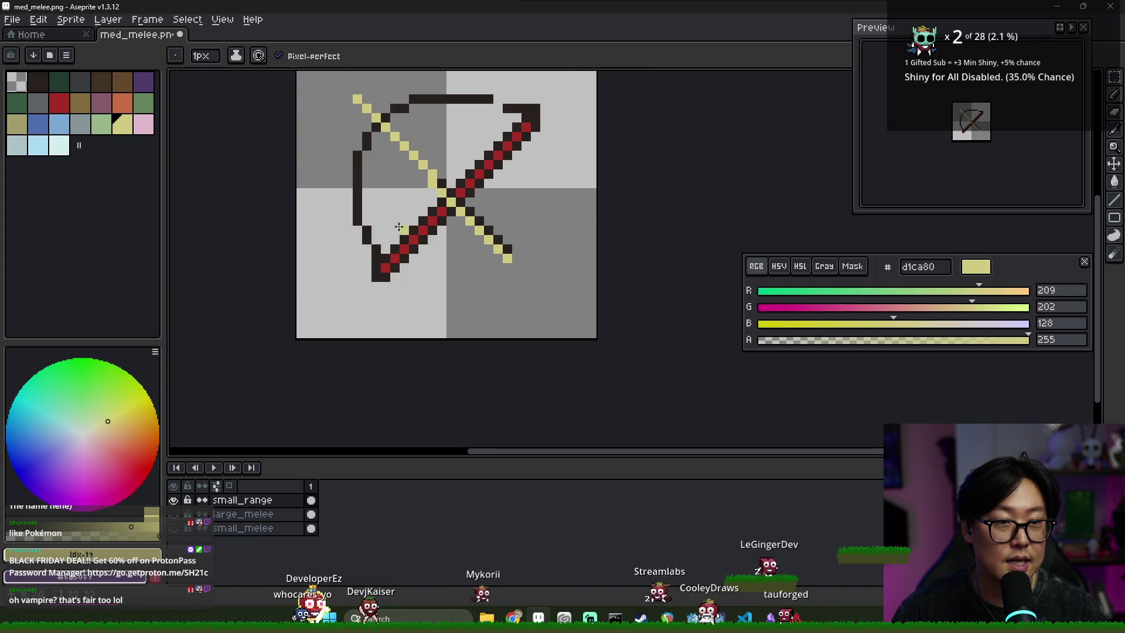
scroll(521, 251, "up", 1)
scroll(494, 234, "down", 2)
key("ctrl+z")
left_click(468, 198, "alt")
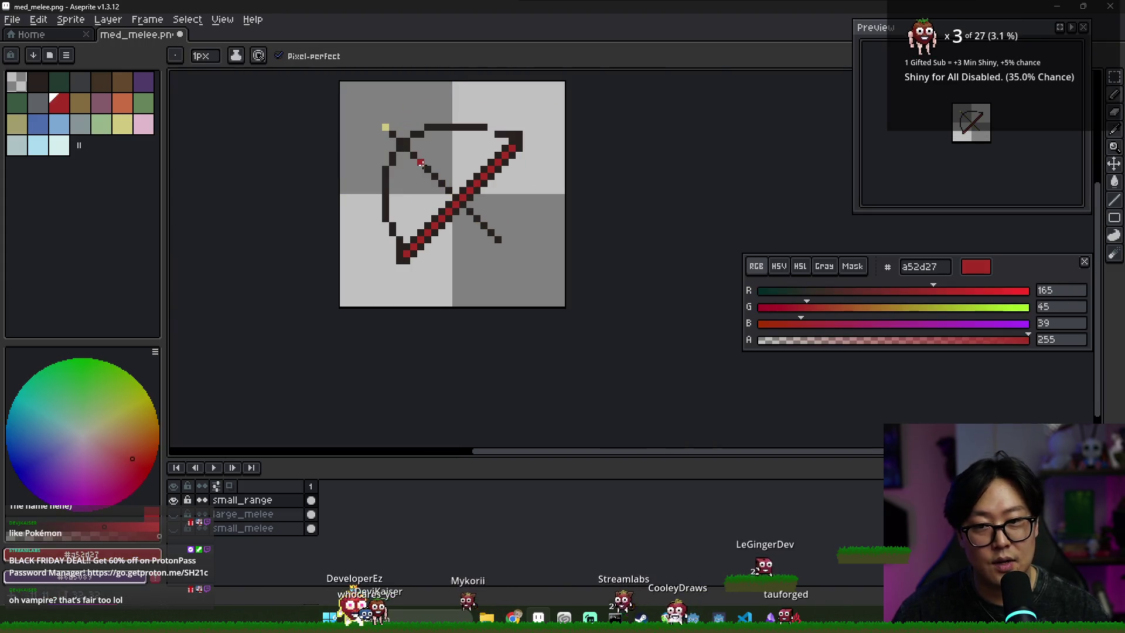
left_click(385, 128)
left_click(510, 259, "shift")
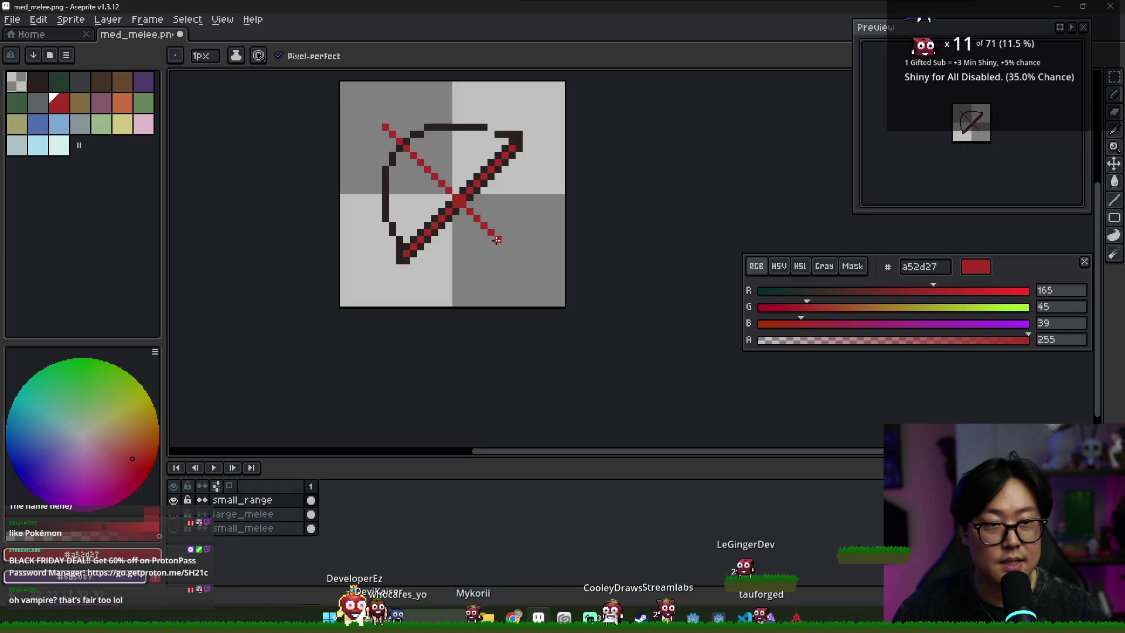
Fill the bow's left limb, upper limb, top row and lower-left limb with red.
scroll(497, 239, "up", 1)
mouse_move(382, 206)
left_mouse_down()
mouse_move(381, 296)
mouse_move(395, 334)
left_mouse_up()
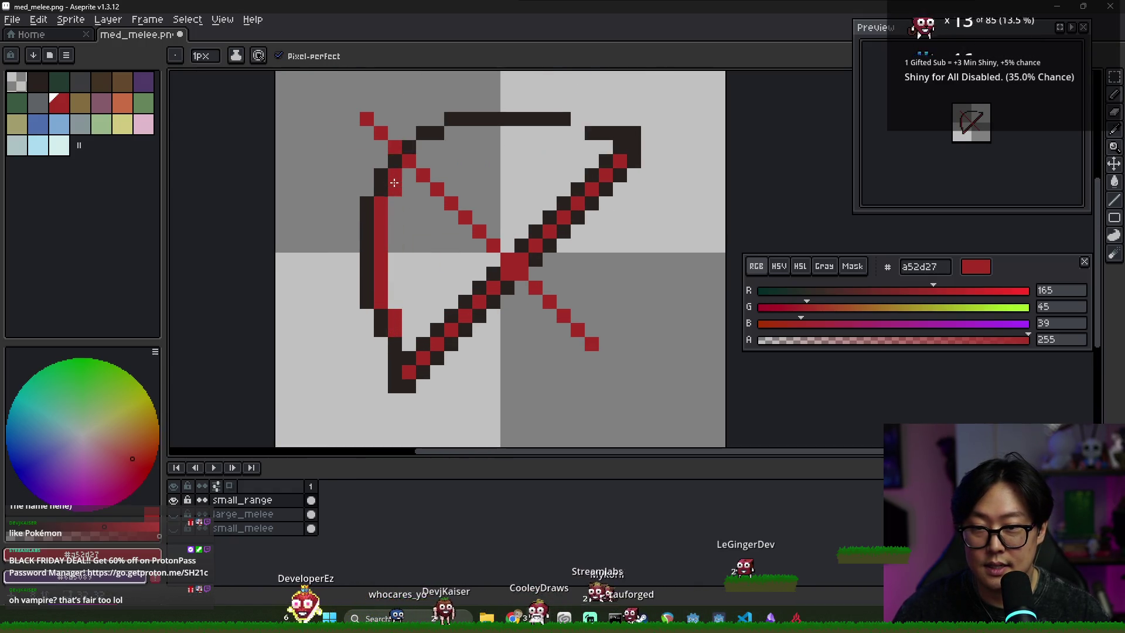
left_click_drag(399, 176, 568, 132)
left_click(578, 131, "alt")
left_click(568, 138, "alt")
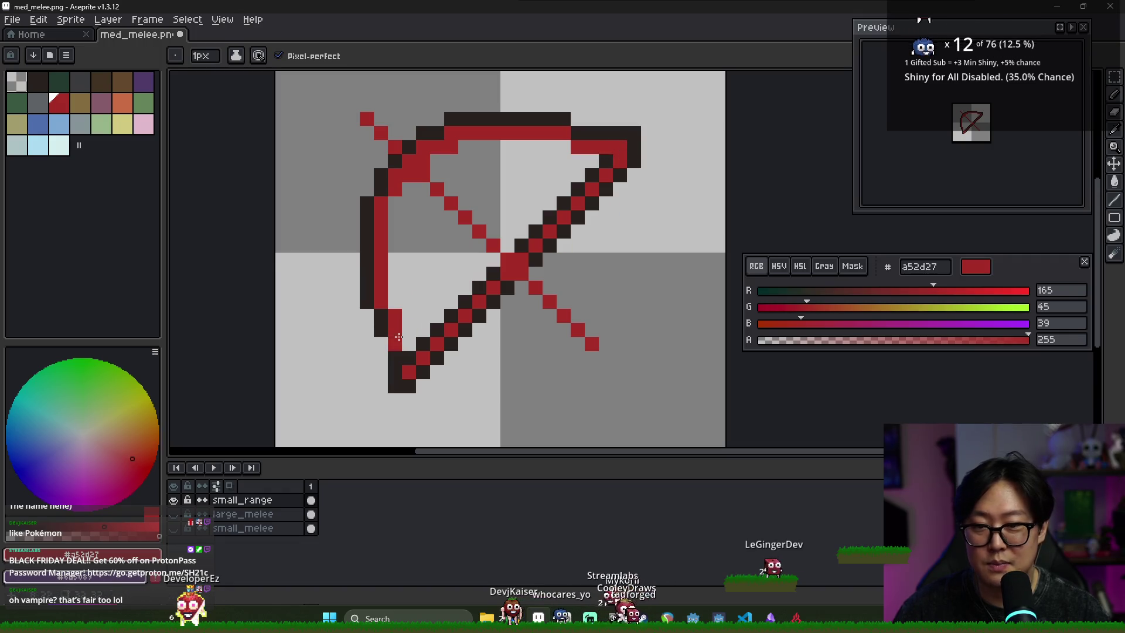
left_click(408, 359, "alt")
left_click(394, 346, "alt")
mouse_move(394, 358)
left_mouse_down()
mouse_move(394, 373)
mouse_move(381, 372)
left_mouse_up()
left_click(404, 368, "alt")
Outline the left and lower-left limbs in dark 28221f, touching up two limb pixels red.
left_click(395, 359, "alt")
left_click(408, 372)
left_click(381, 358, "alt")
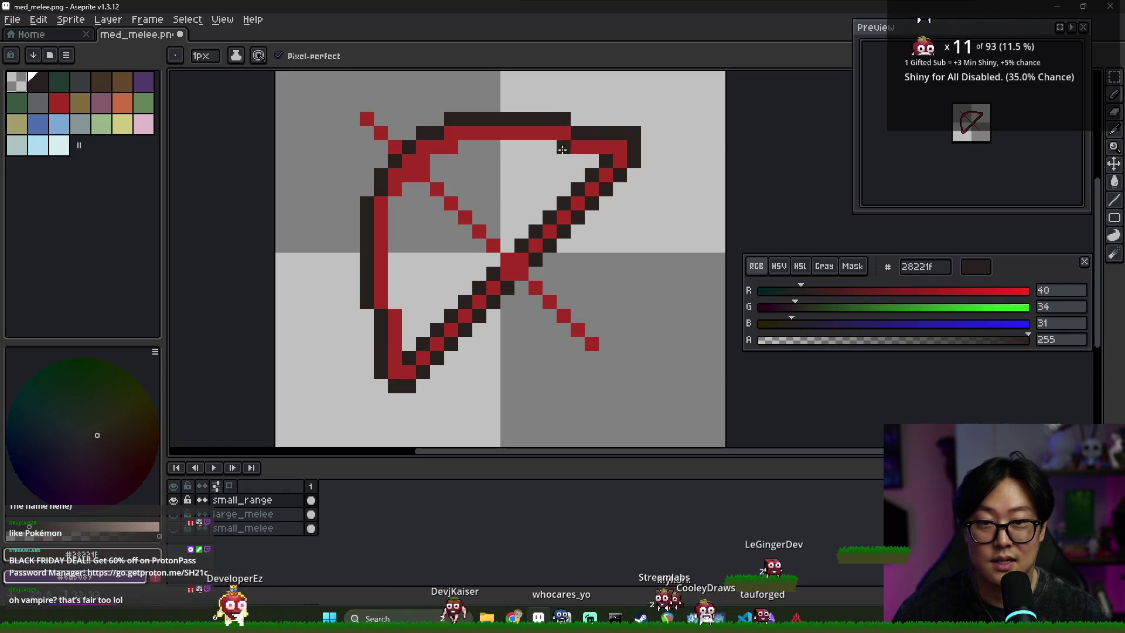
left_click_drag(393, 201, 395, 309)
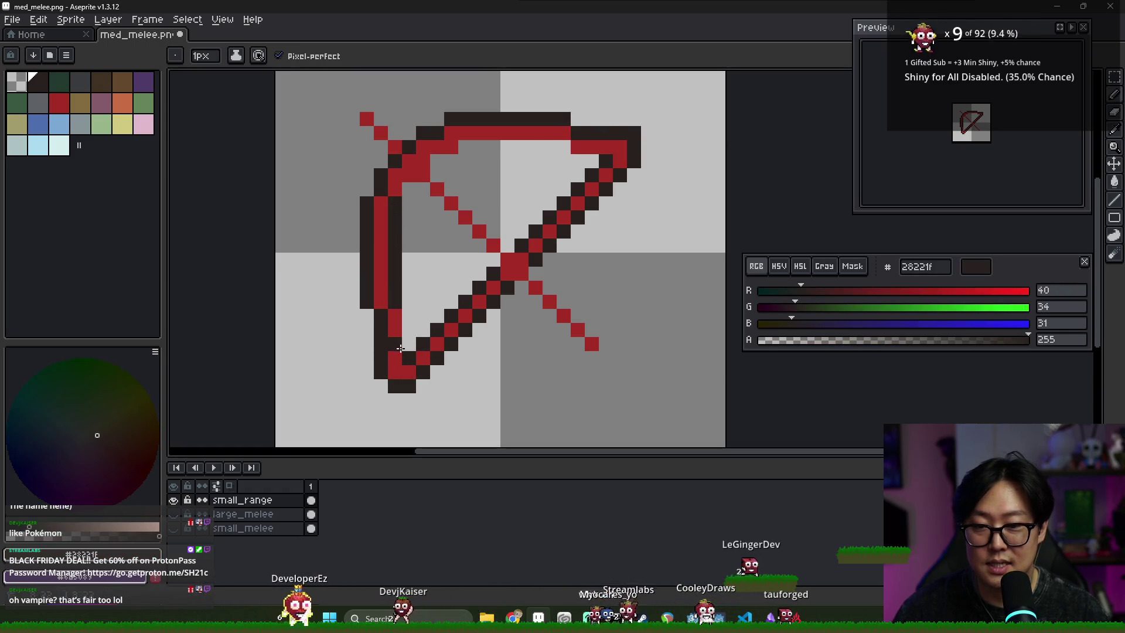
key("v")
key("b")
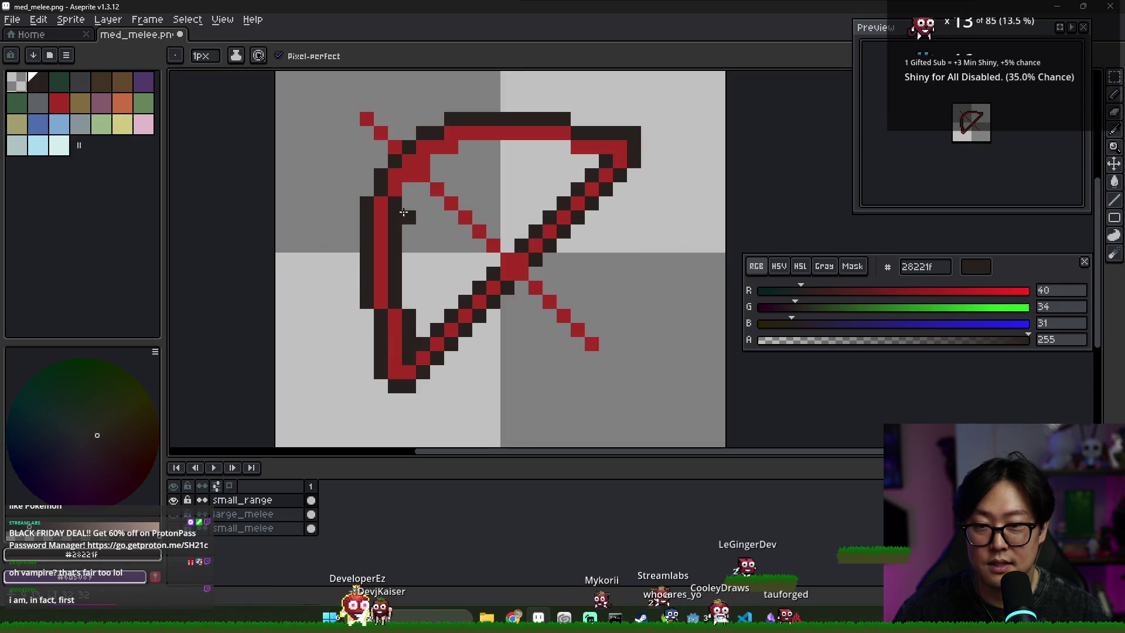
left_click(409, 202)
left_click(404, 176, "alt")
key("v")
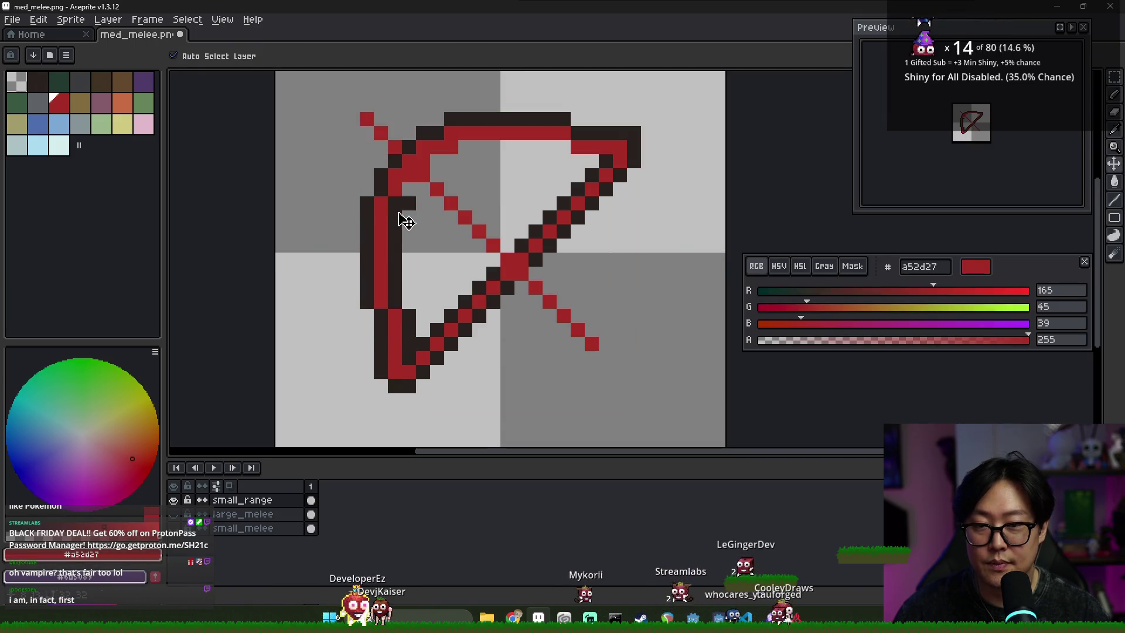
key("b")
left_click_drag(399, 205, 395, 221)
left_click(407, 217, "alt")
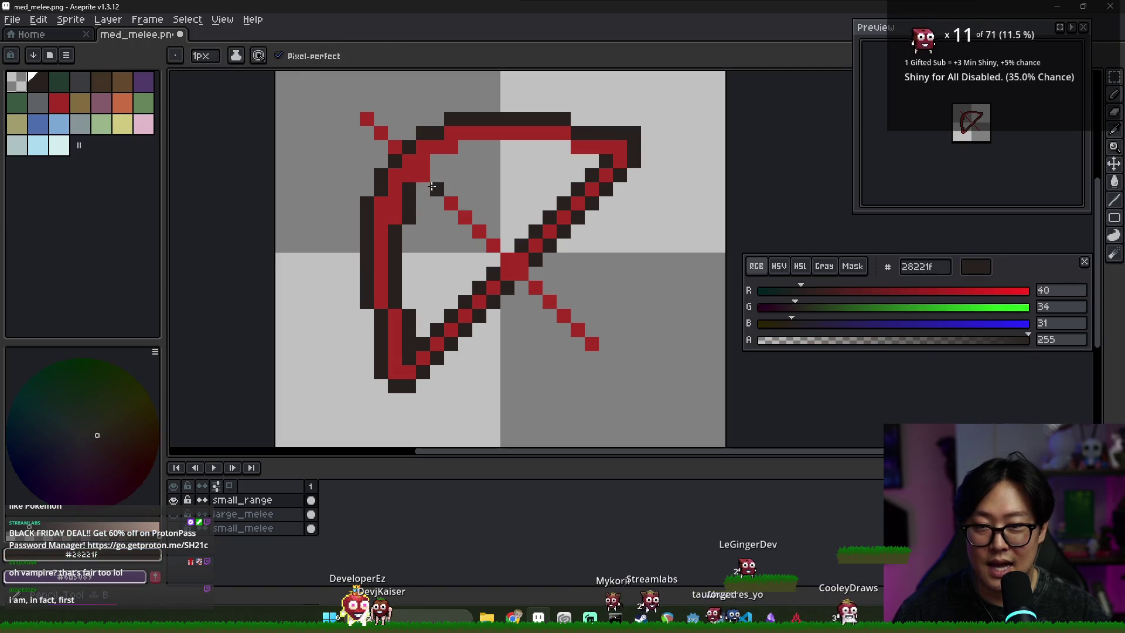
Outline the bow's upper inner edge, both sides of the diagonals, and the top tip in dark.
mouse_move(446, 161)
left_mouse_down()
mouse_move(464, 146)
mouse_move(582, 157)
left_mouse_up()
scroll(592, 188, "down", 5)
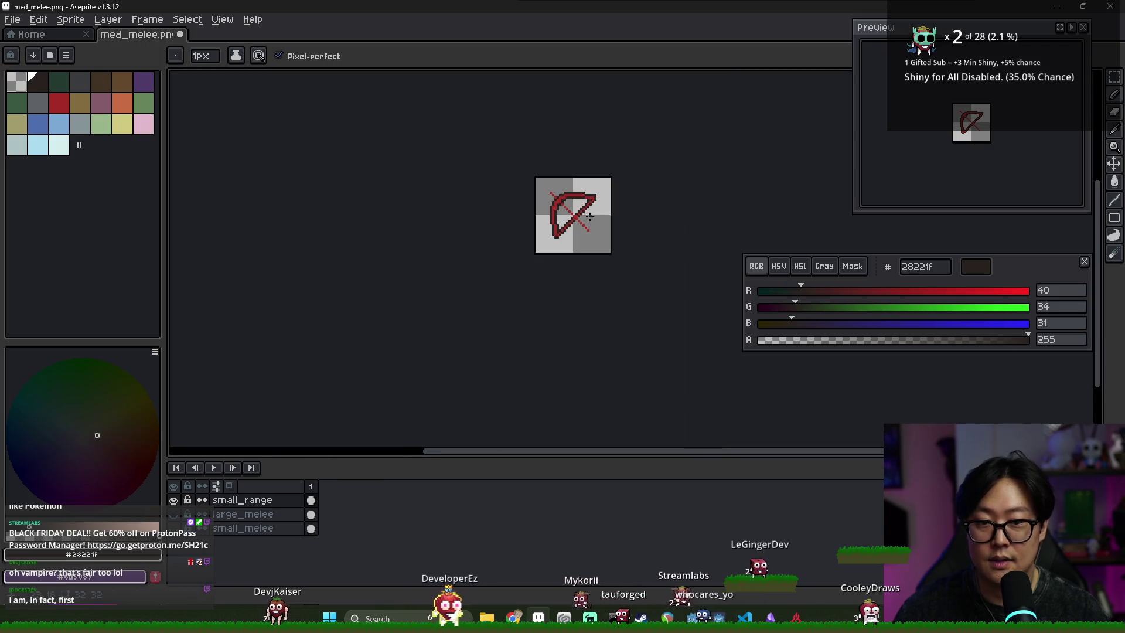
scroll(600, 212, "up", 5)
left_click_drag(419, 187, 548, 311)
left_click_drag(474, 196, 585, 272)
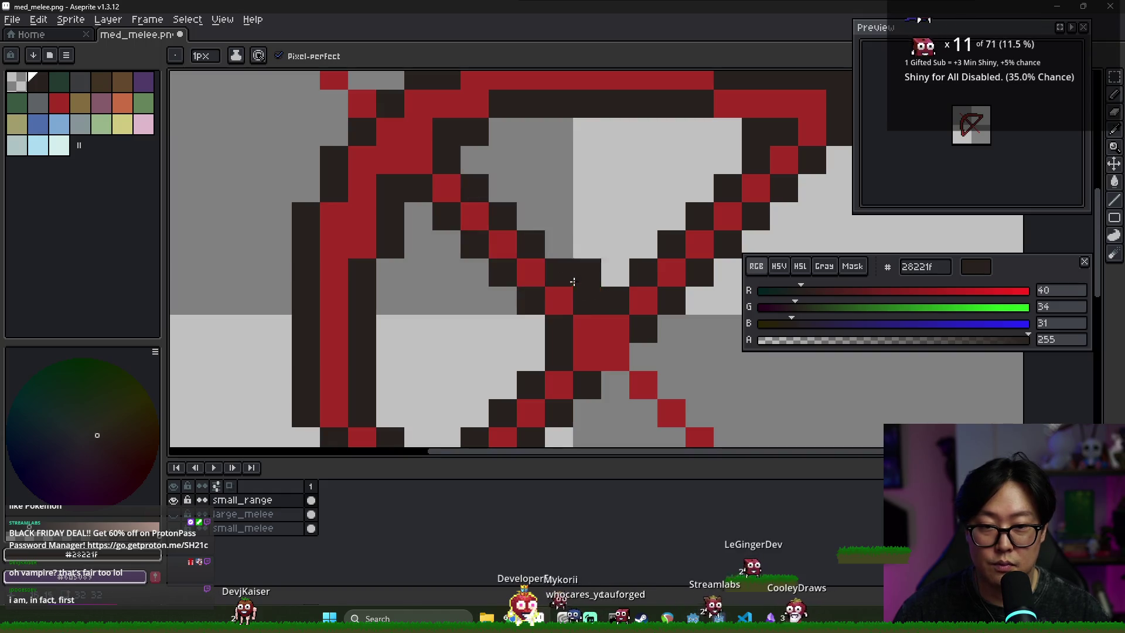
scroll(583, 274, "down", 6)
scroll(582, 276, "up", 3)
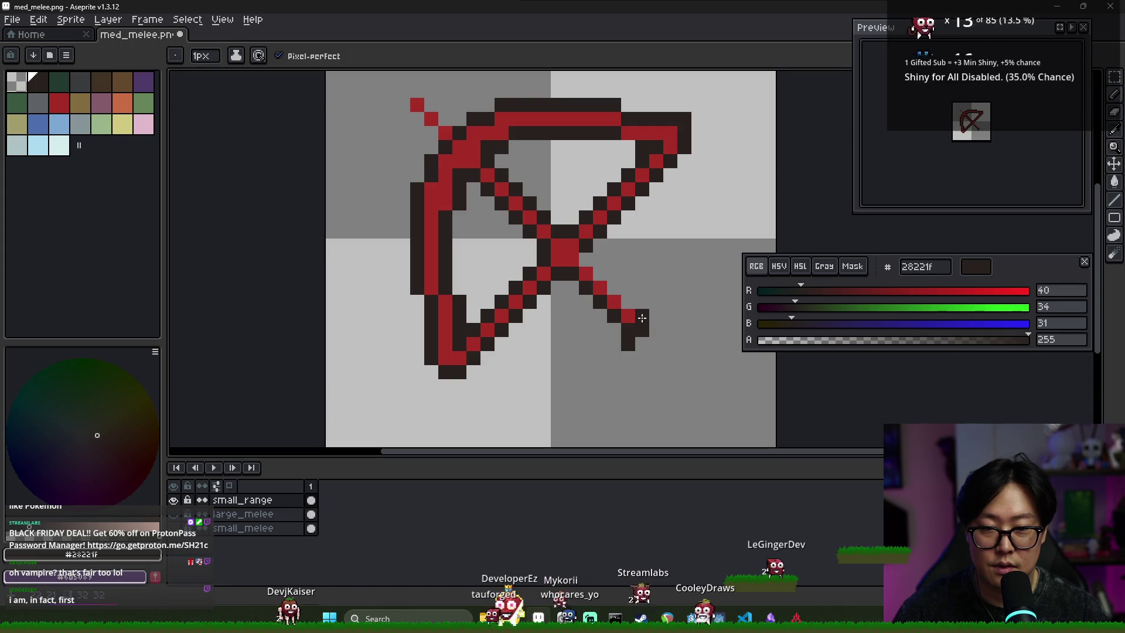
left_click_drag(650, 319, 593, 263)
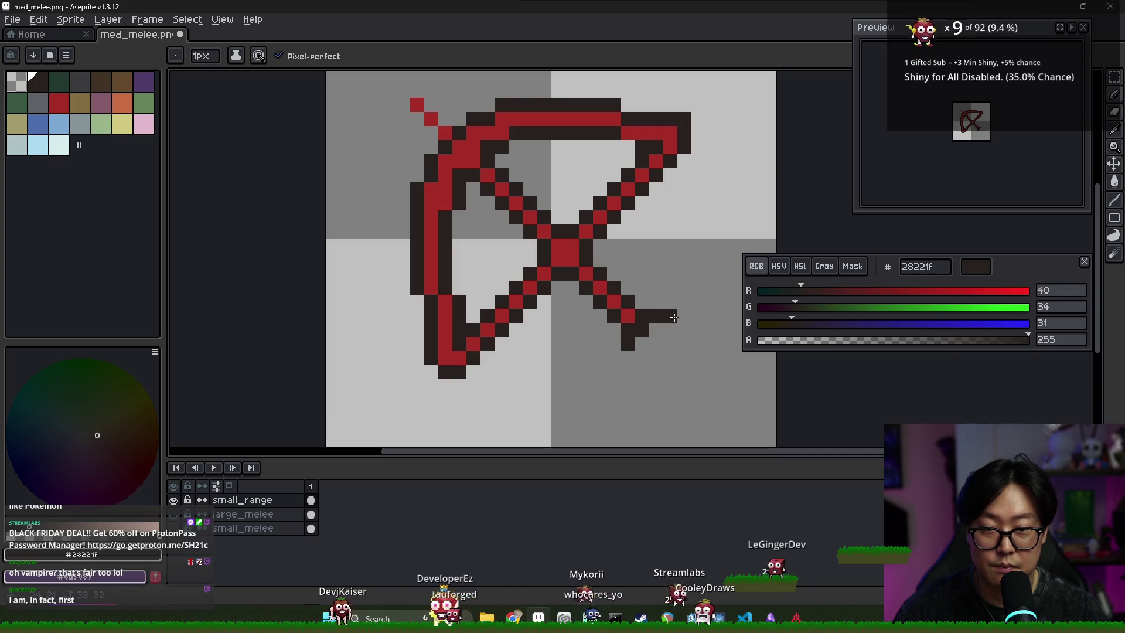
left_click(405, 117)
key("ctrl+z")
middle_click(406, 114)
left_click(444, 180)
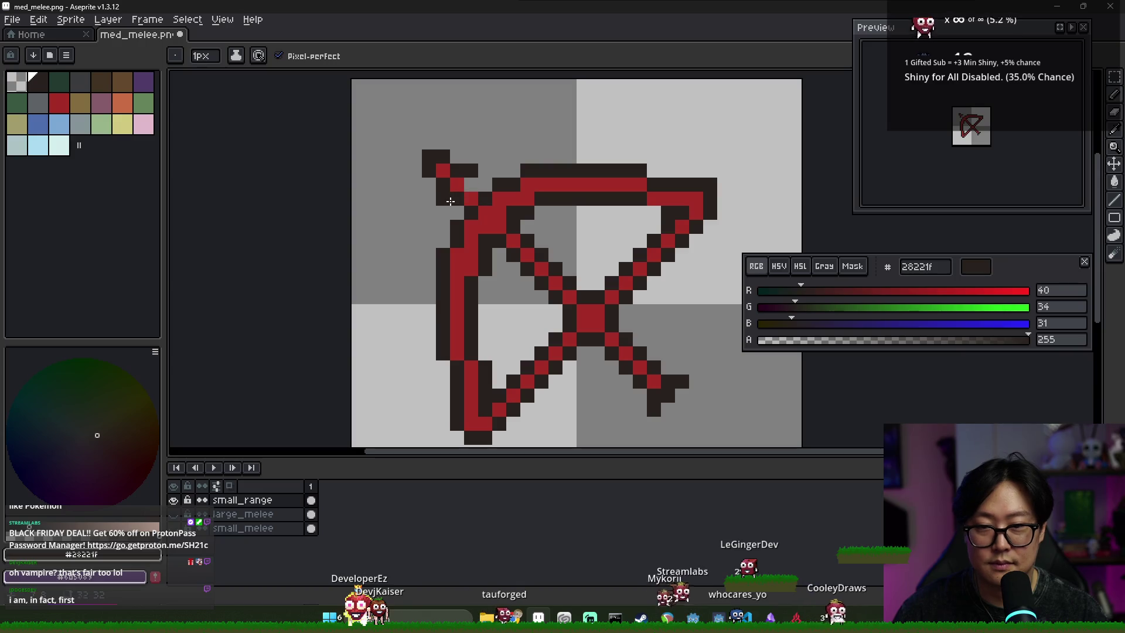
Try darkening the diagonals' crossing point, undo it, and switch to the StreamGachapon window.
scroll(475, 185, "down", 4)
key("v")
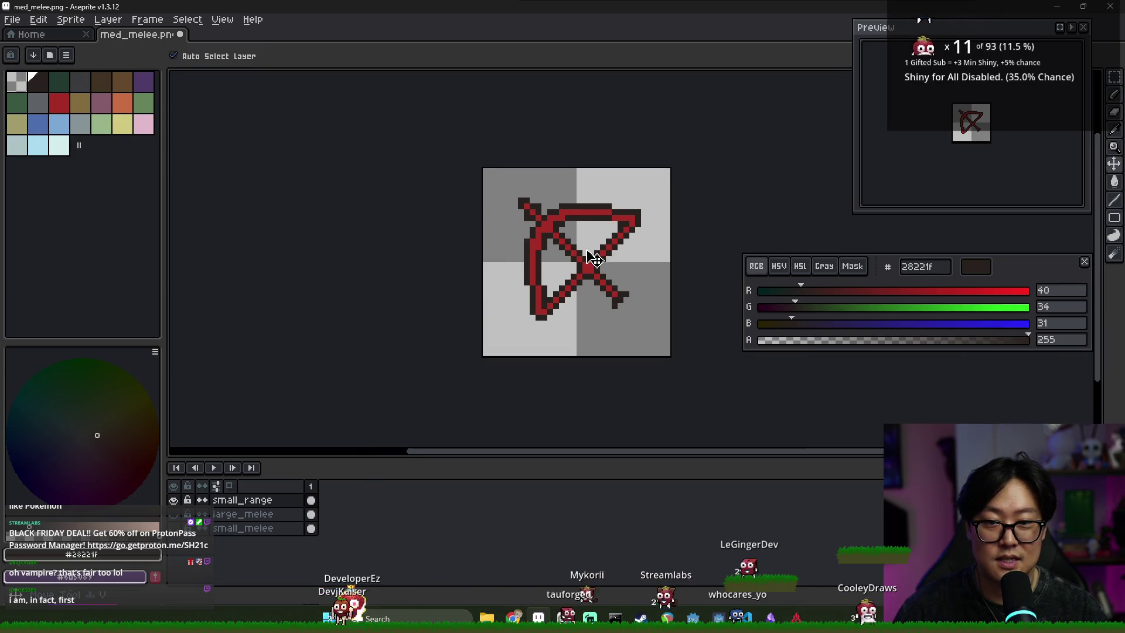
scroll(579, 269, "up", 3)
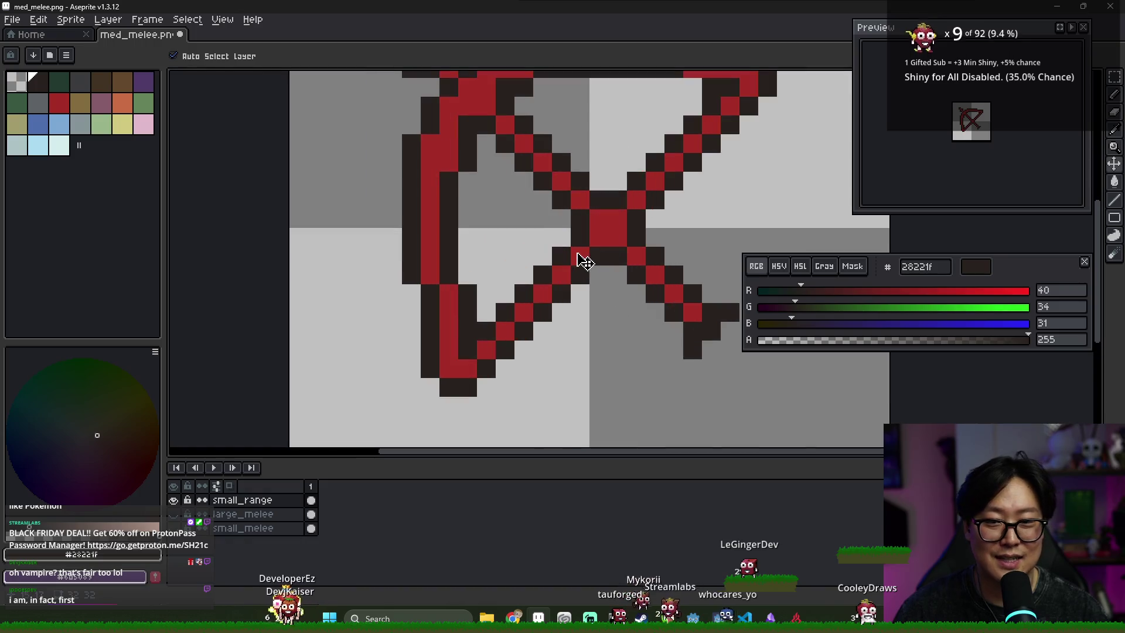
key("b")
left_click(618, 219)
key("ctrl+z")
left_click(636, 255)
key("ctrl+z")
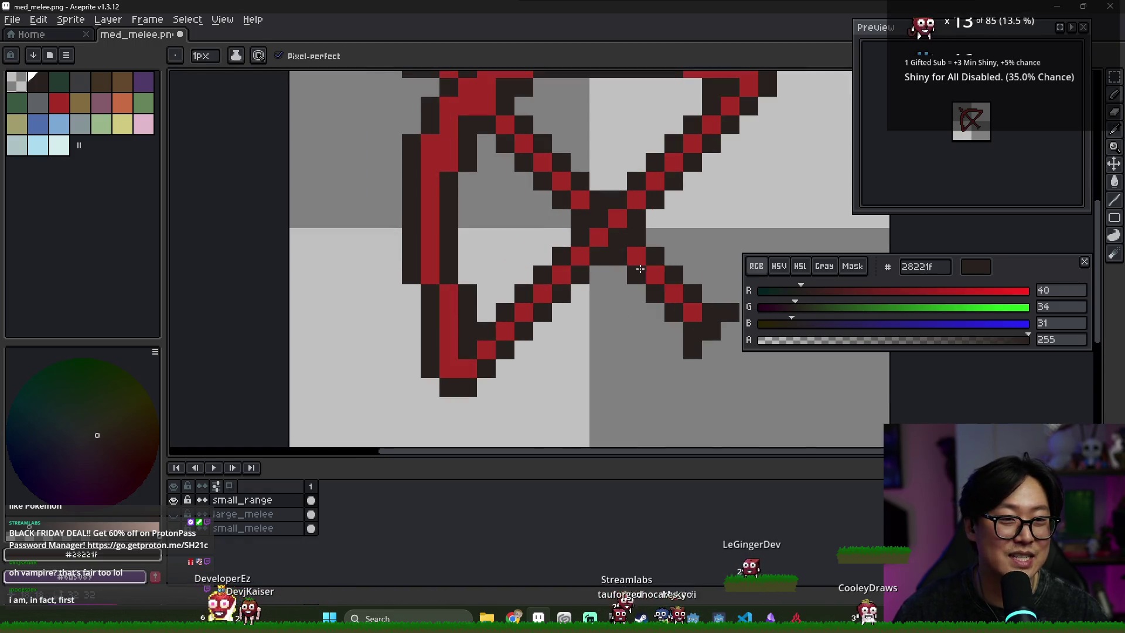
scroll(652, 267, "down", 3)
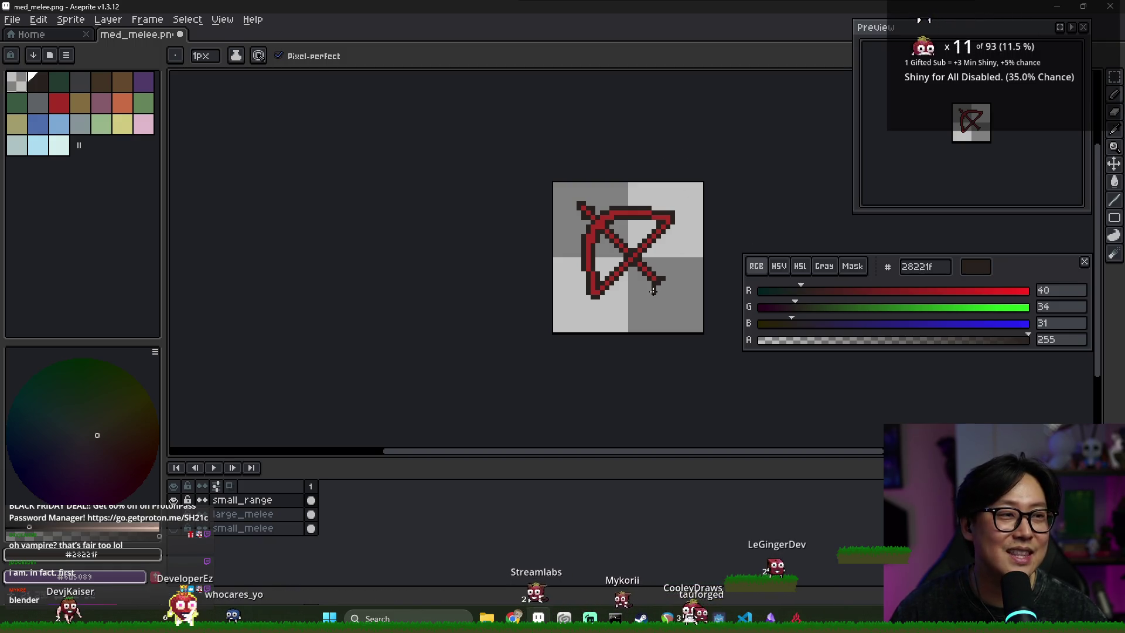
key("alt+Tab")
left_click(789, 395)
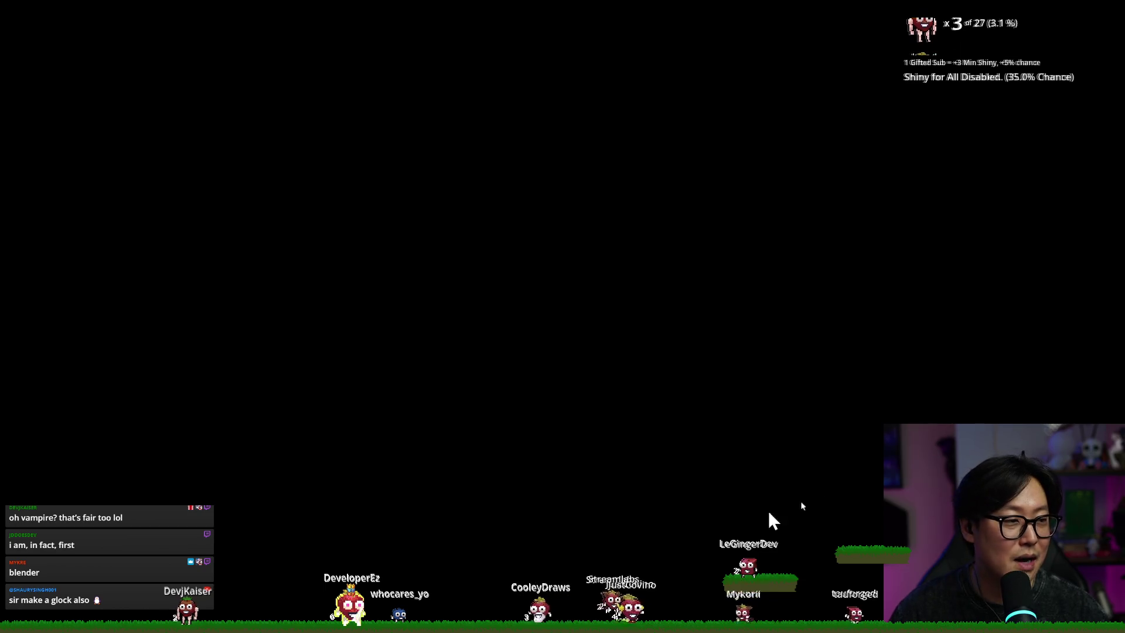
Glance at the CombatTester scene in Godot, then return to med_melee.png in Aseprite.
key("alt+Tab")
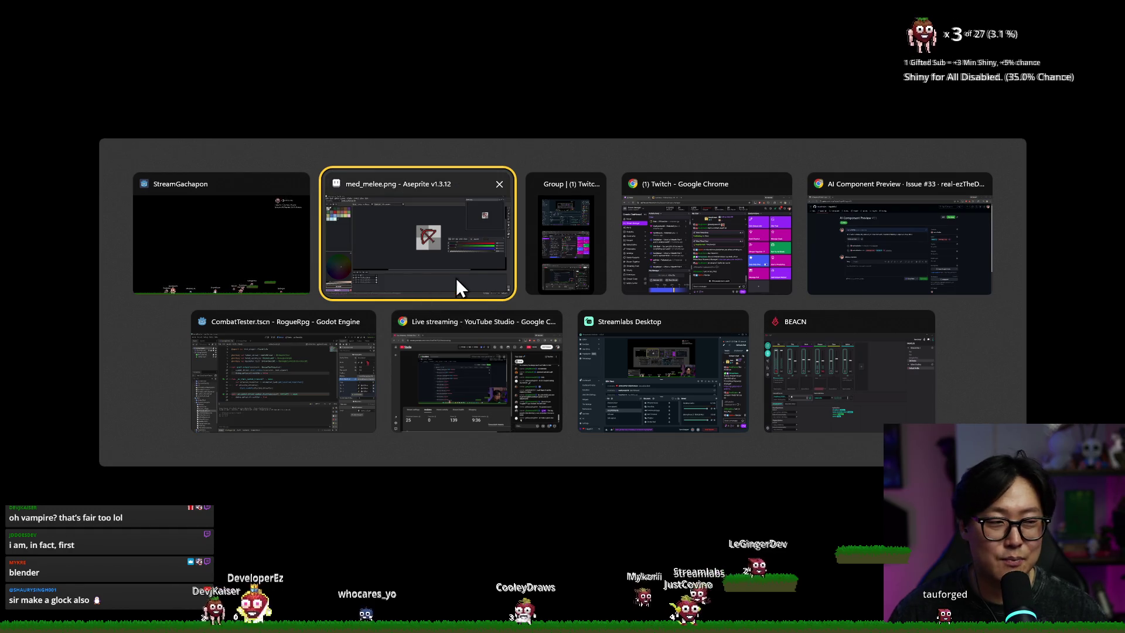
left_click(333, 345)
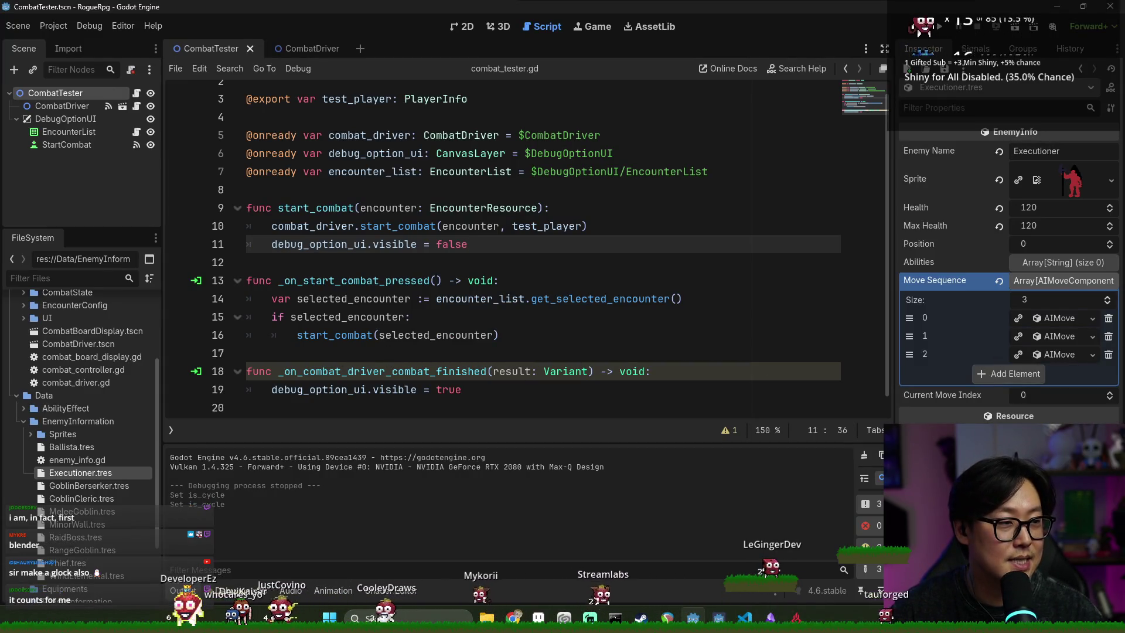
key("alt+Tab")
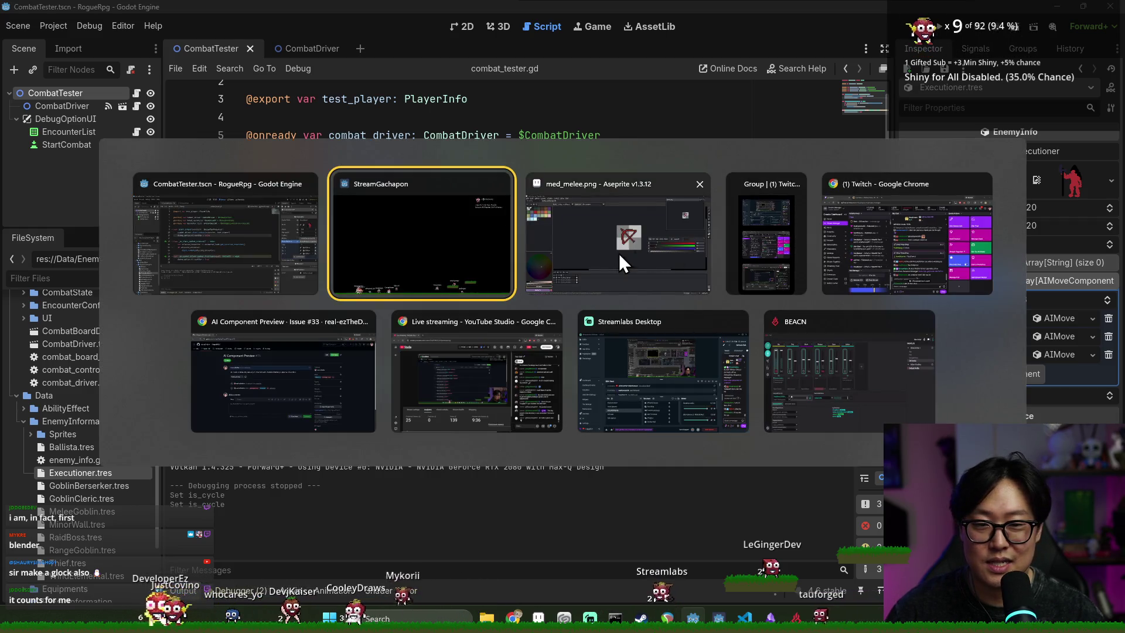
left_click(619, 253)
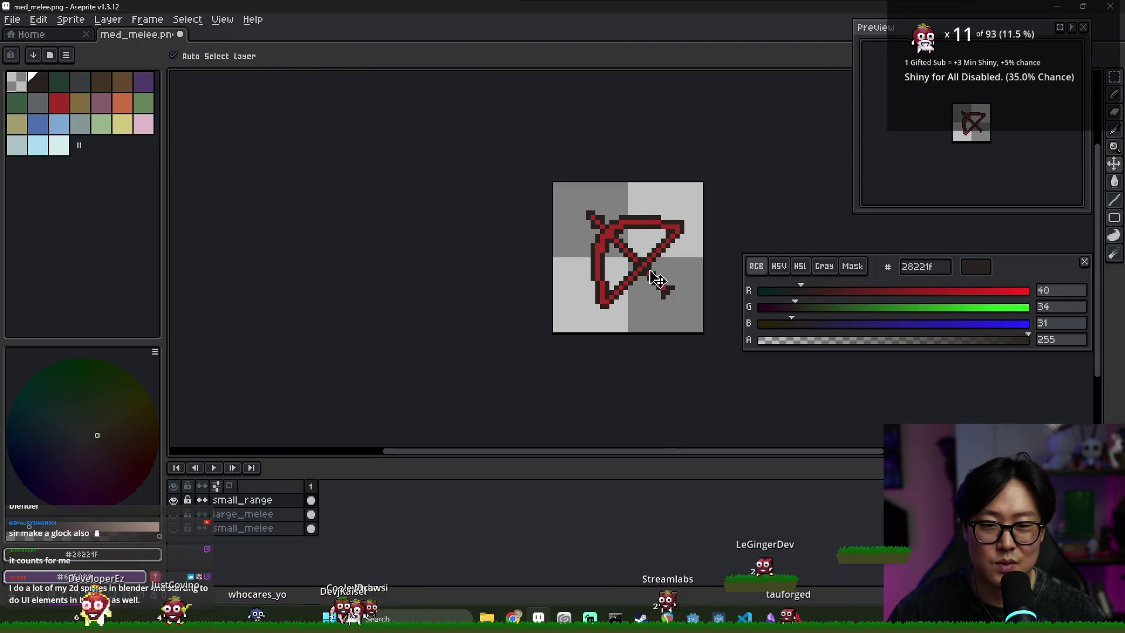
Shift the bow one pixel up and to the left with the Move tool.
left_click_drag(658, 280, 654, 276)
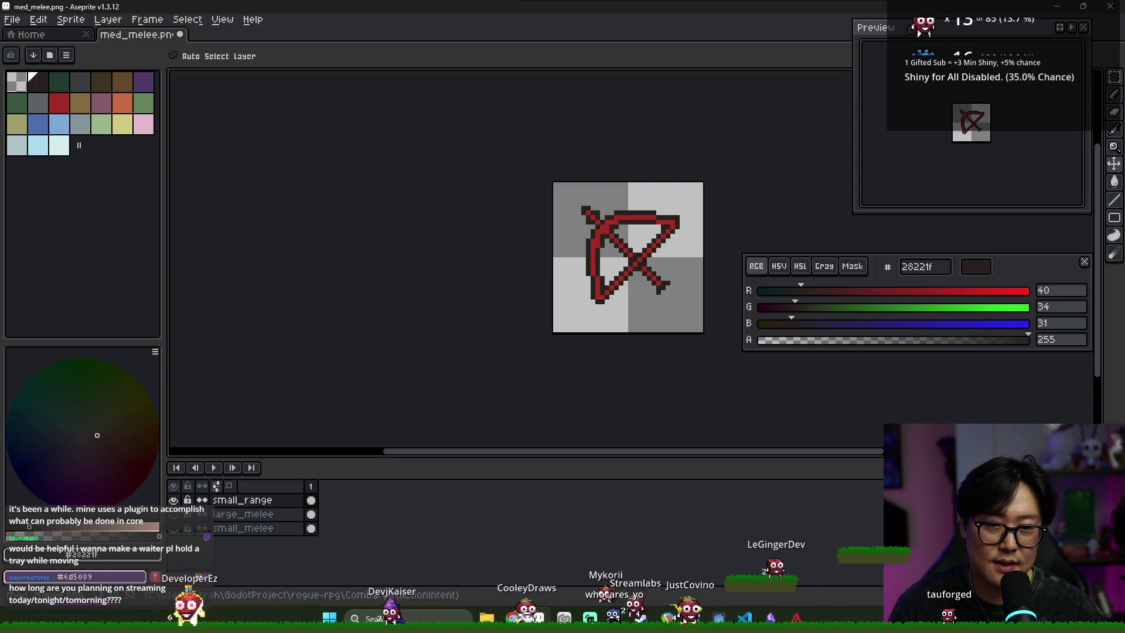
Pick the bow's red as the drawing colour and save med_melee.png.
scroll(617, 227, "up", 3)
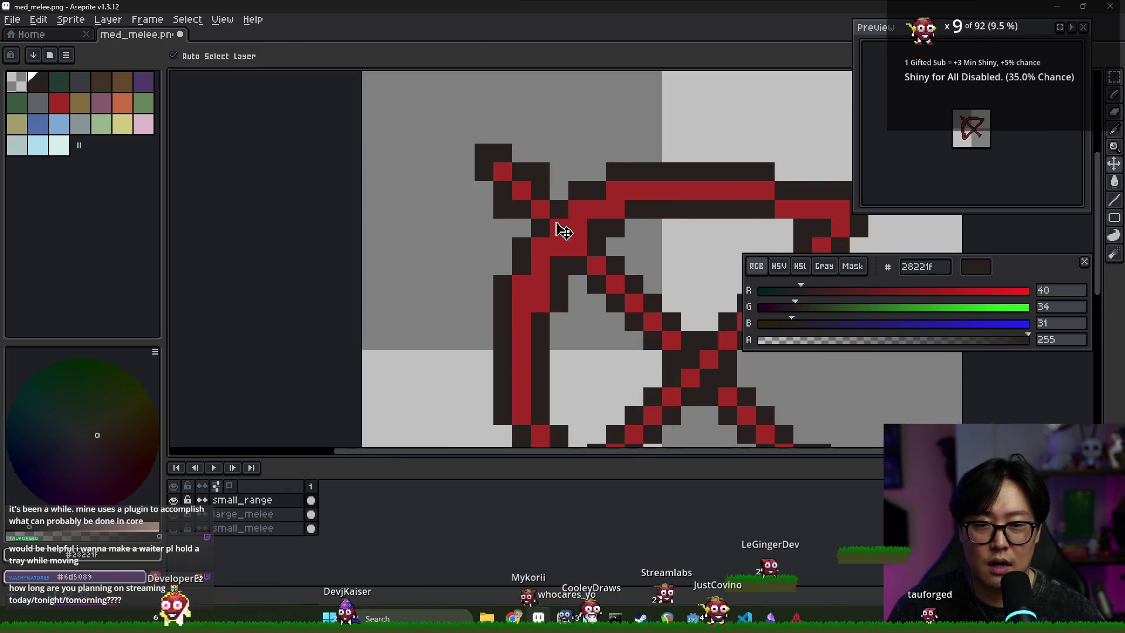
key("b")
left_click(524, 206, "alt")
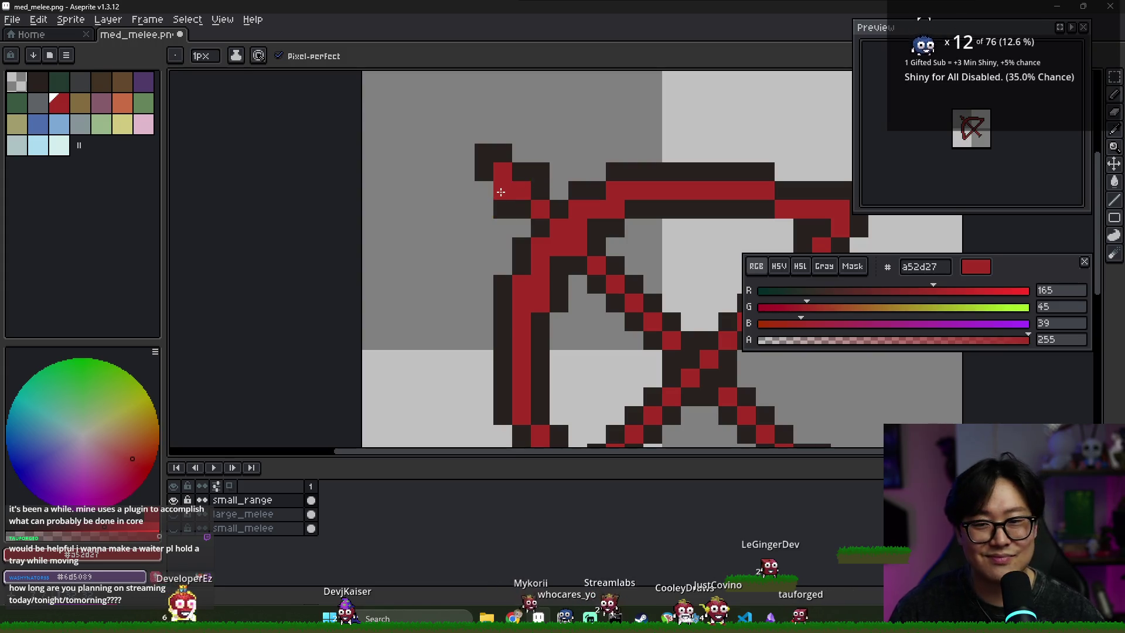
scroll(543, 242, "down", 3)
key("v")
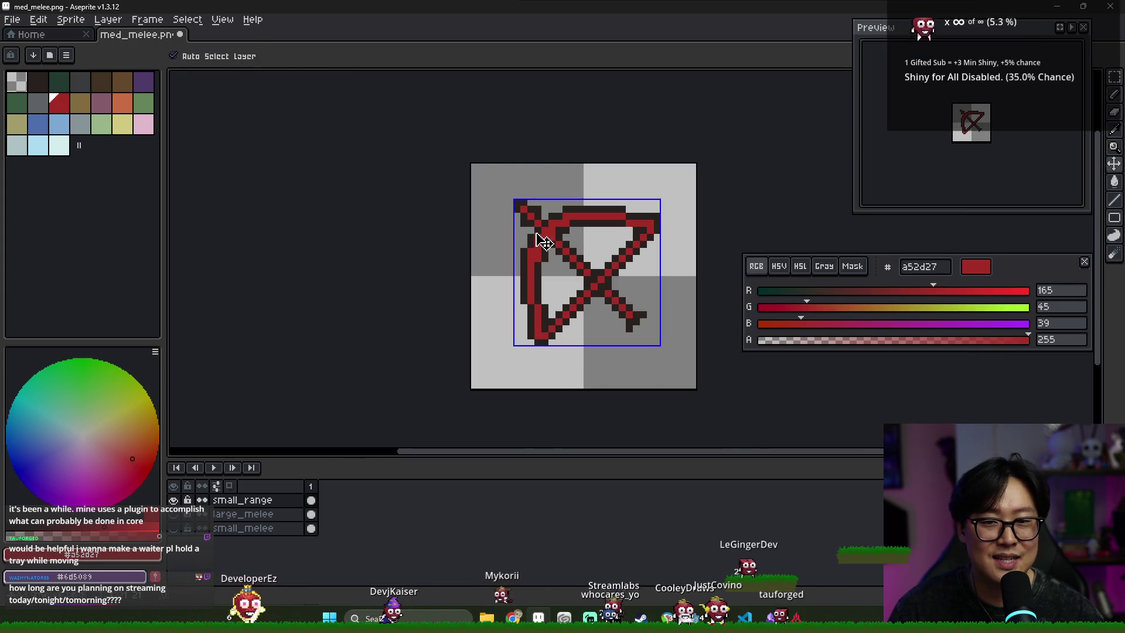
key("b")
key("ctrl+s")
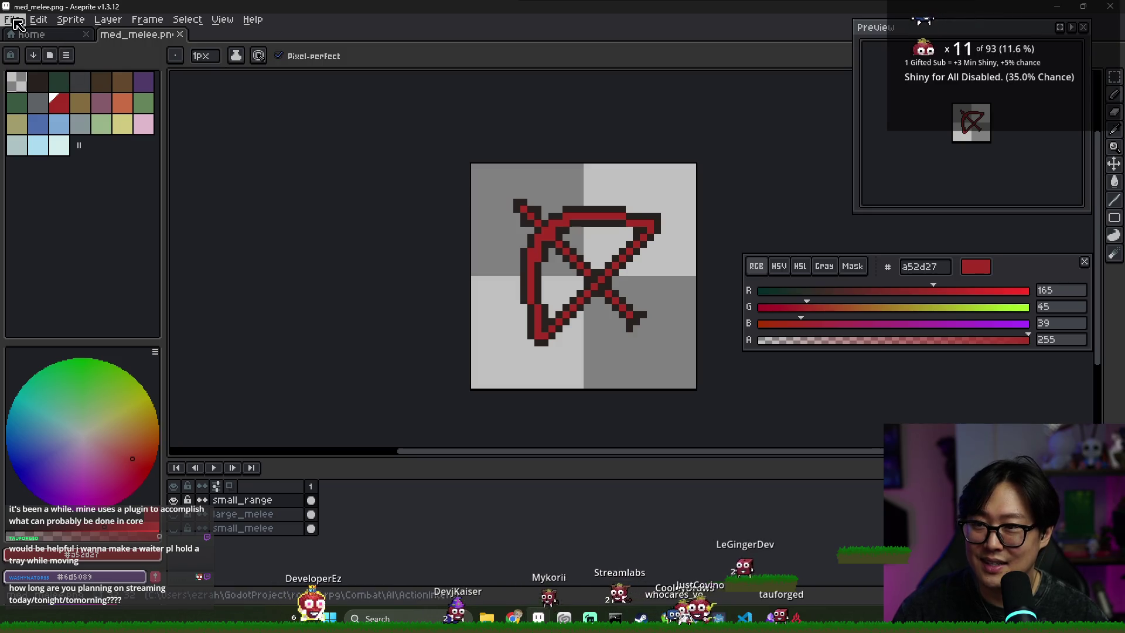
Hide the small_range and large_melee layers so the canvas is empty.
left_click(174, 500)
left_click(175, 513)
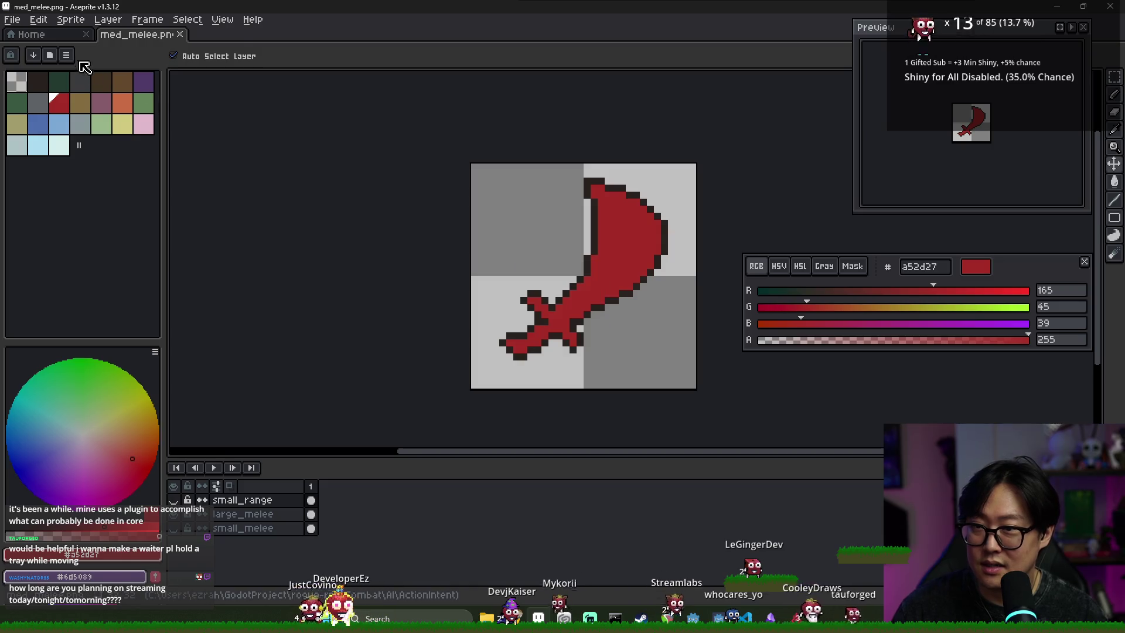
left_click(175, 515)
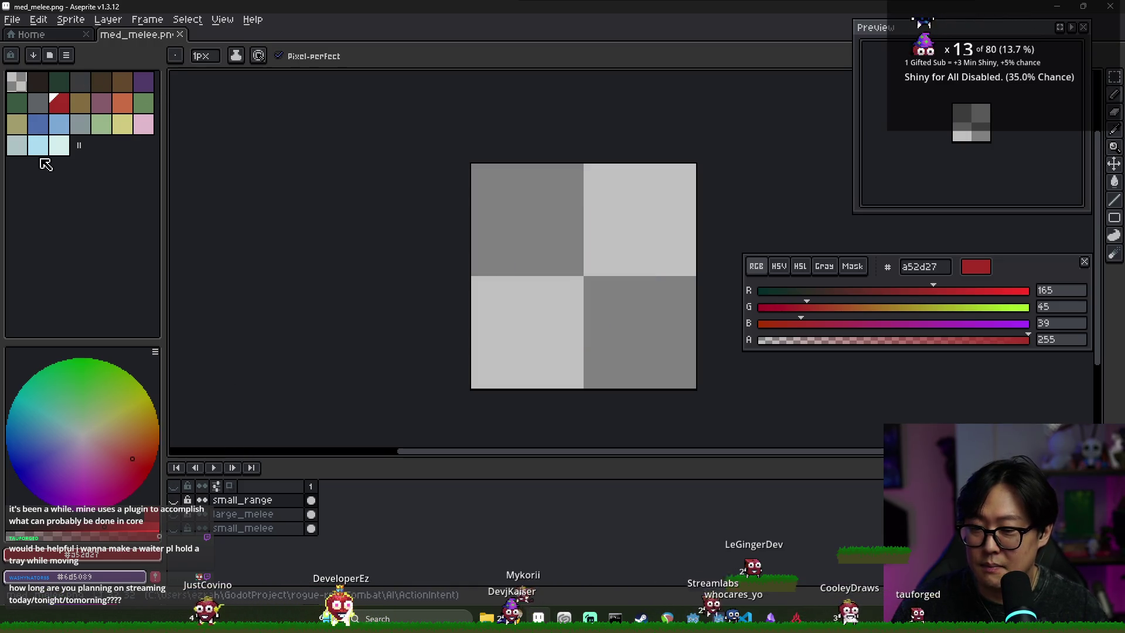
left_click(12, 19)
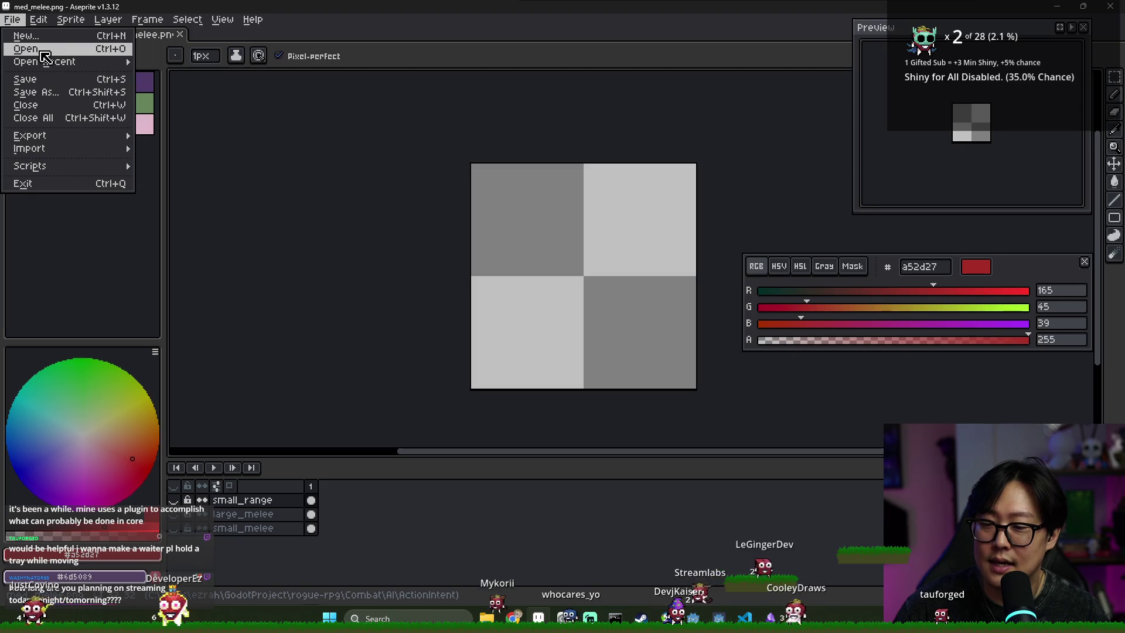
Save the work in .aseprite format as intent_icons.aseprite, overwriting the existing file.
key("Escape")
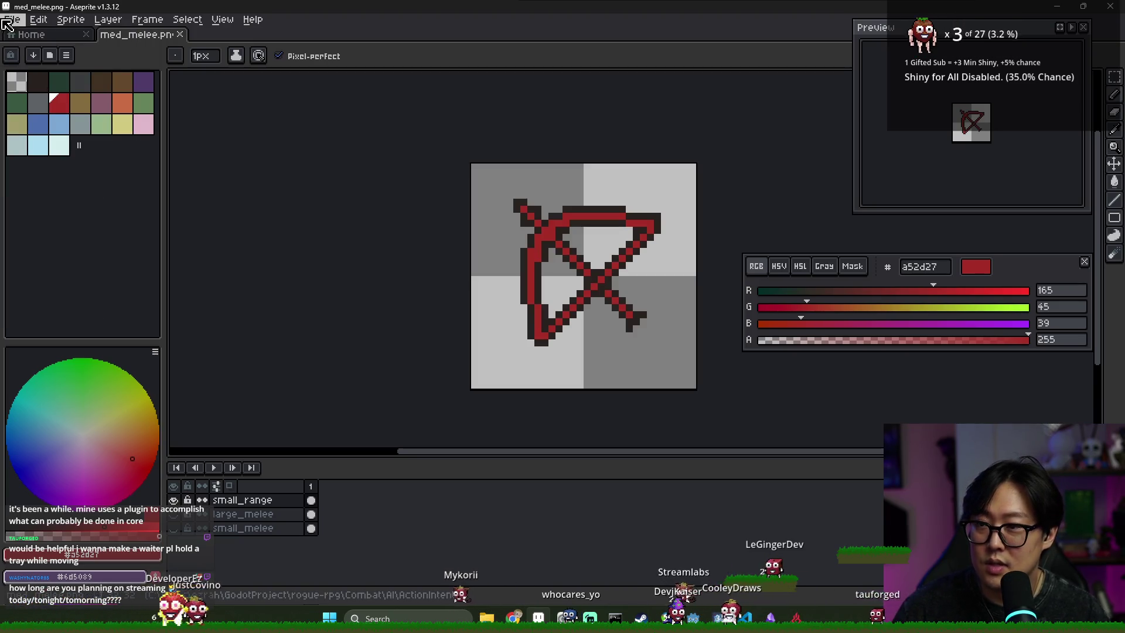
left_click(11, 20)
left_click(35, 87)
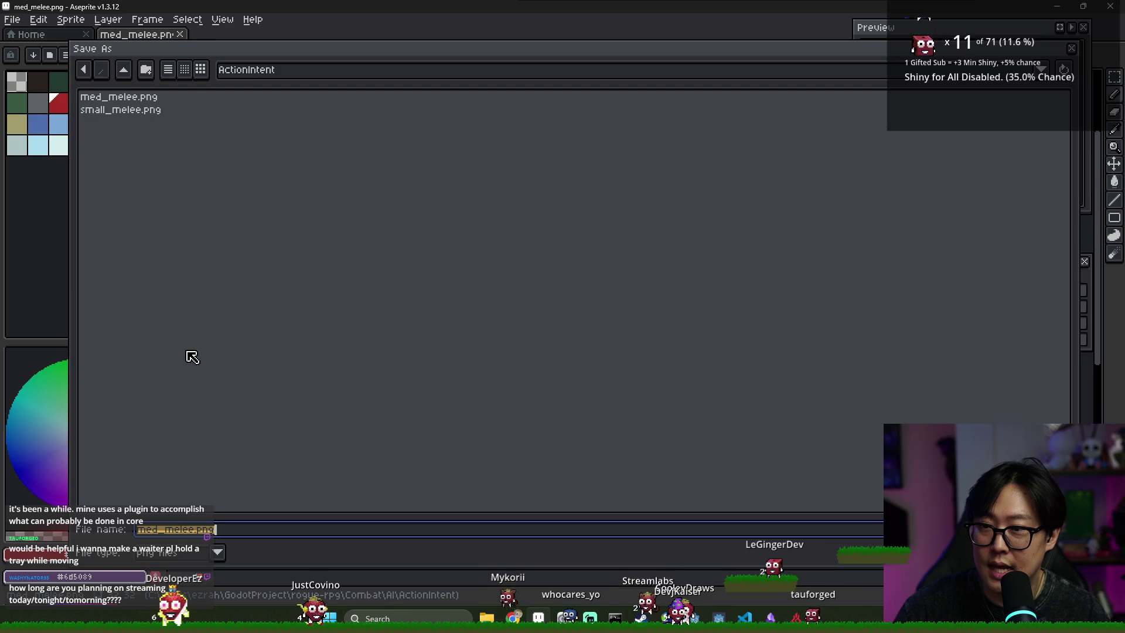
left_click(217, 552)
left_click(171, 365)
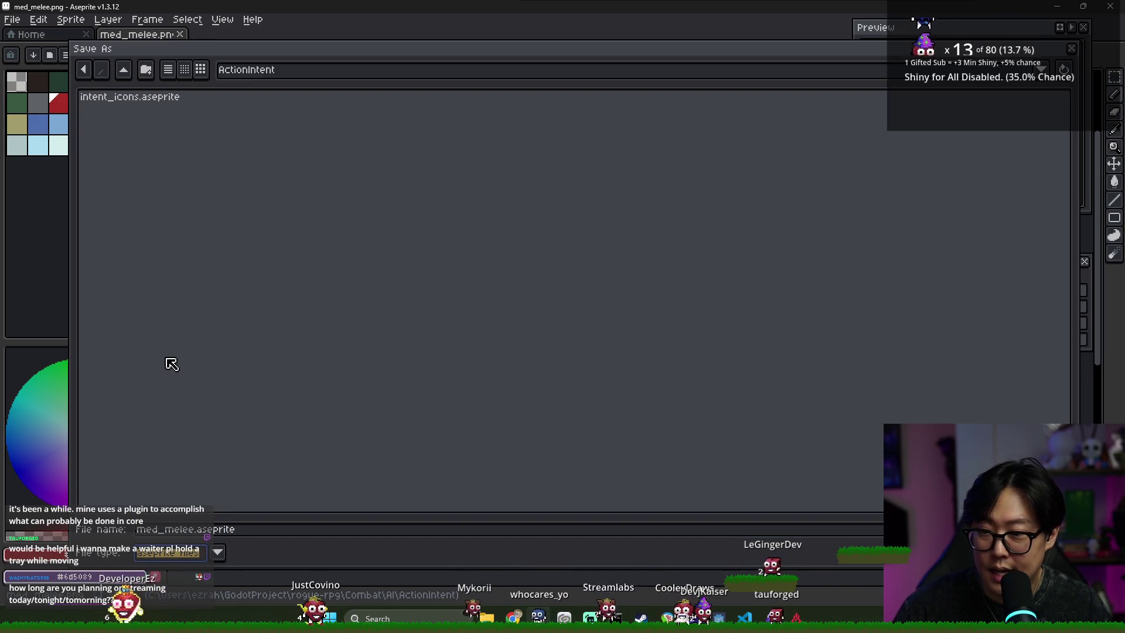
left_click(142, 96)
key("Return")
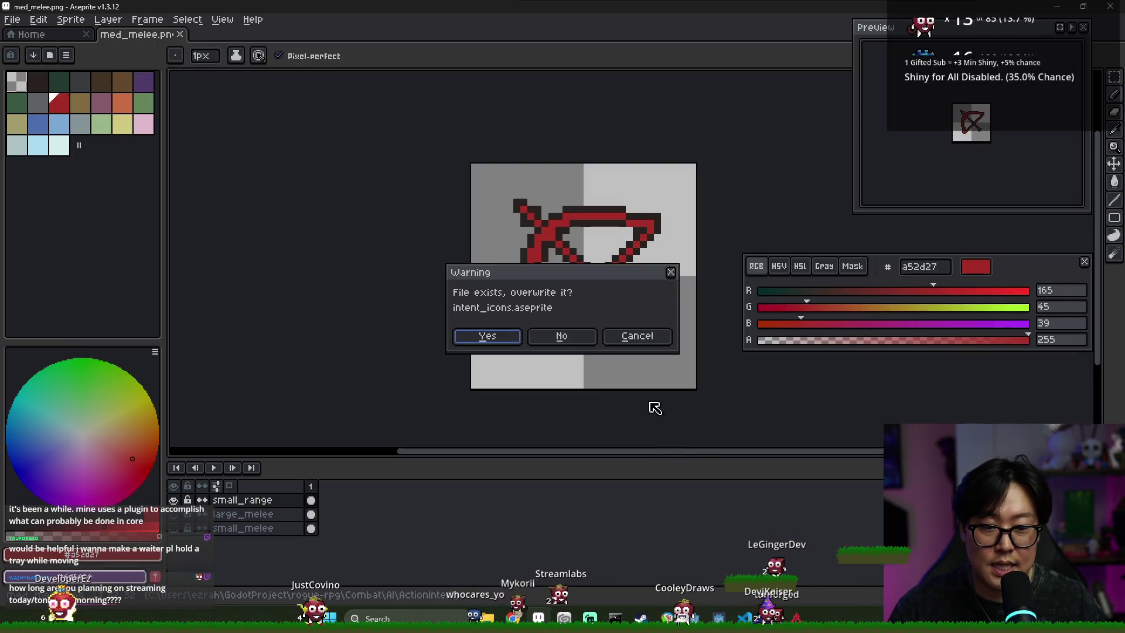
left_click(491, 335)
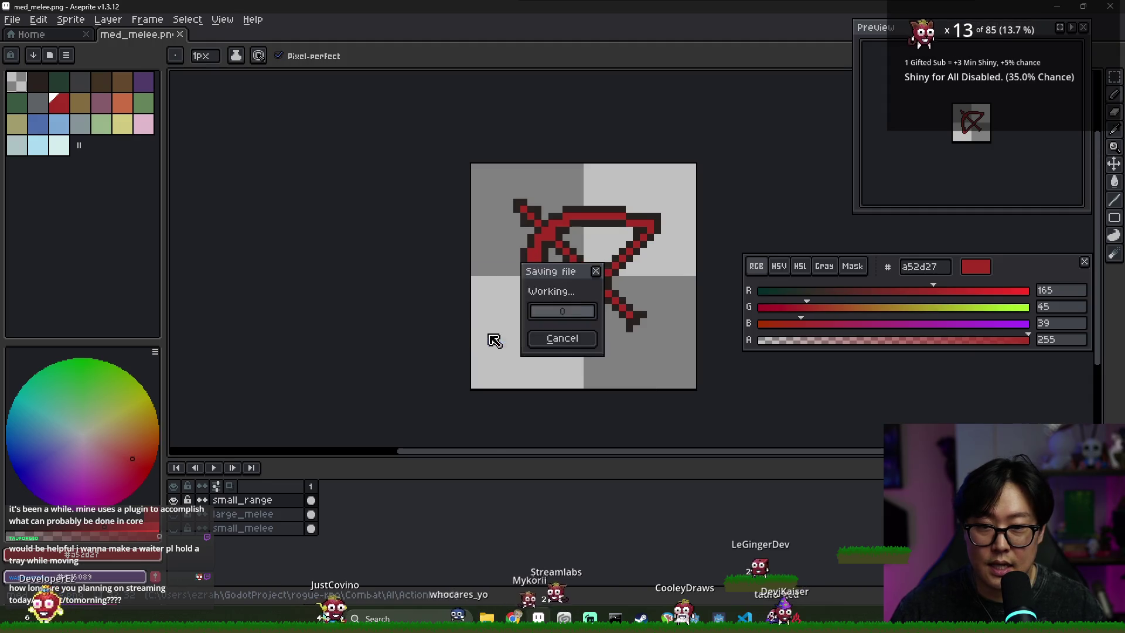
Export the visible bow layer as a PNG named small_range_phy.
left_click(13, 20)
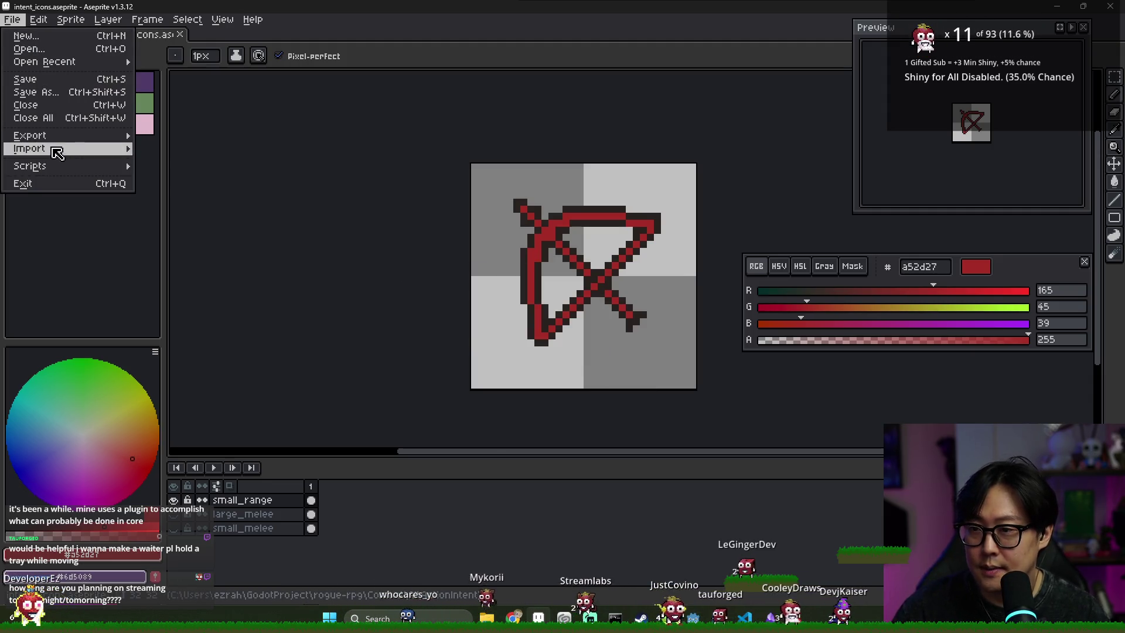
mouse_move(70, 136)
left_click(293, 140)
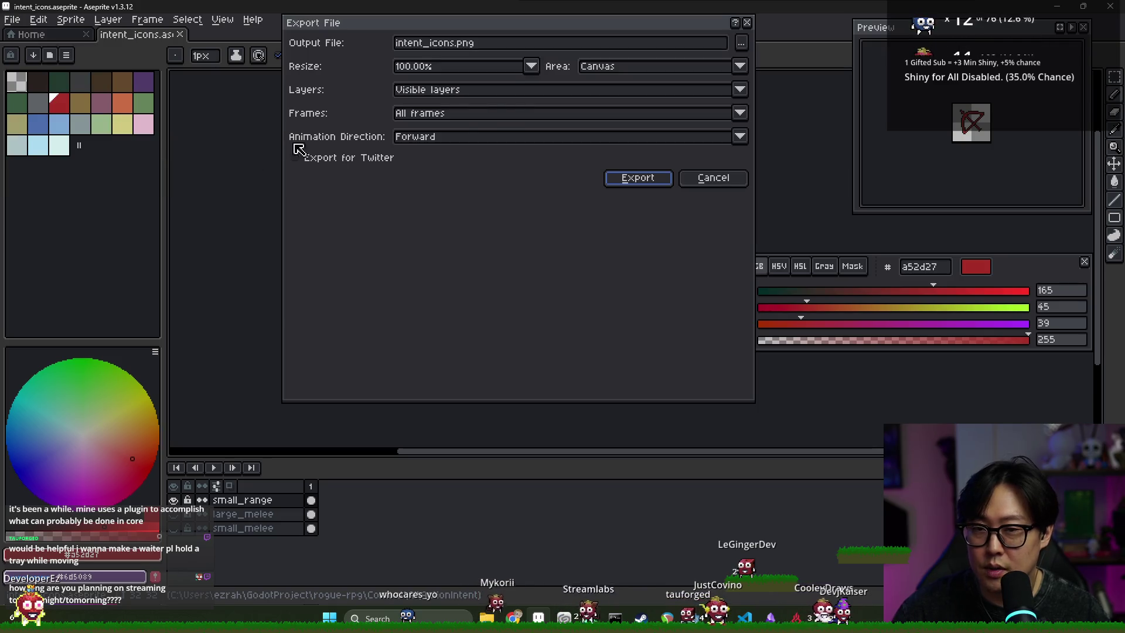
left_click(453, 45)
type("small_ra")
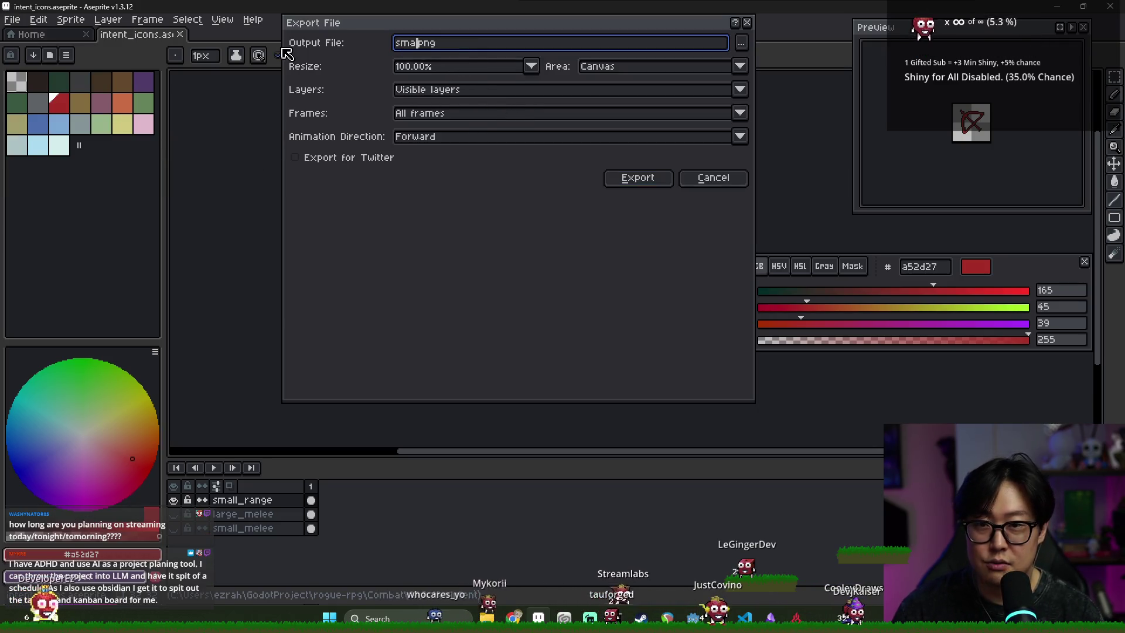
type("nge_ph")
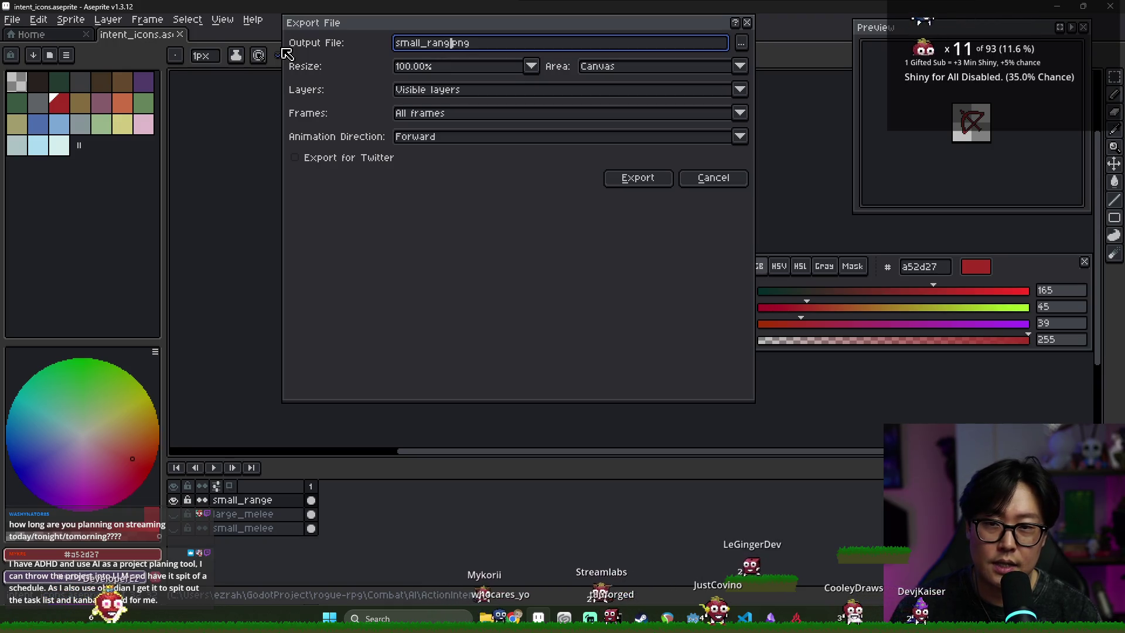
type("y")
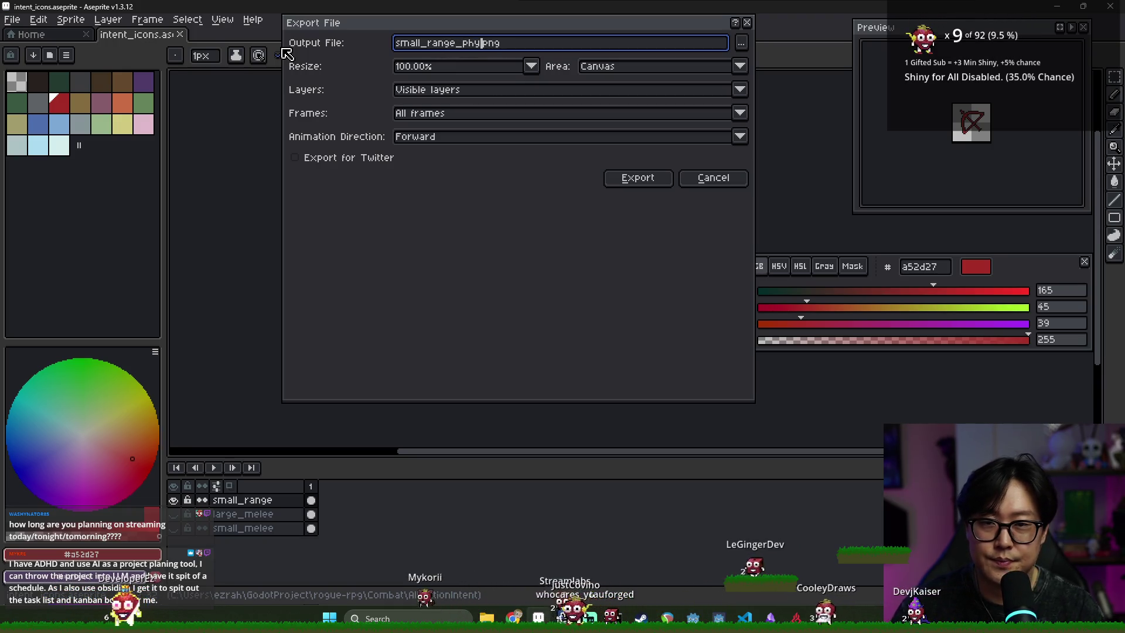
key("Return")
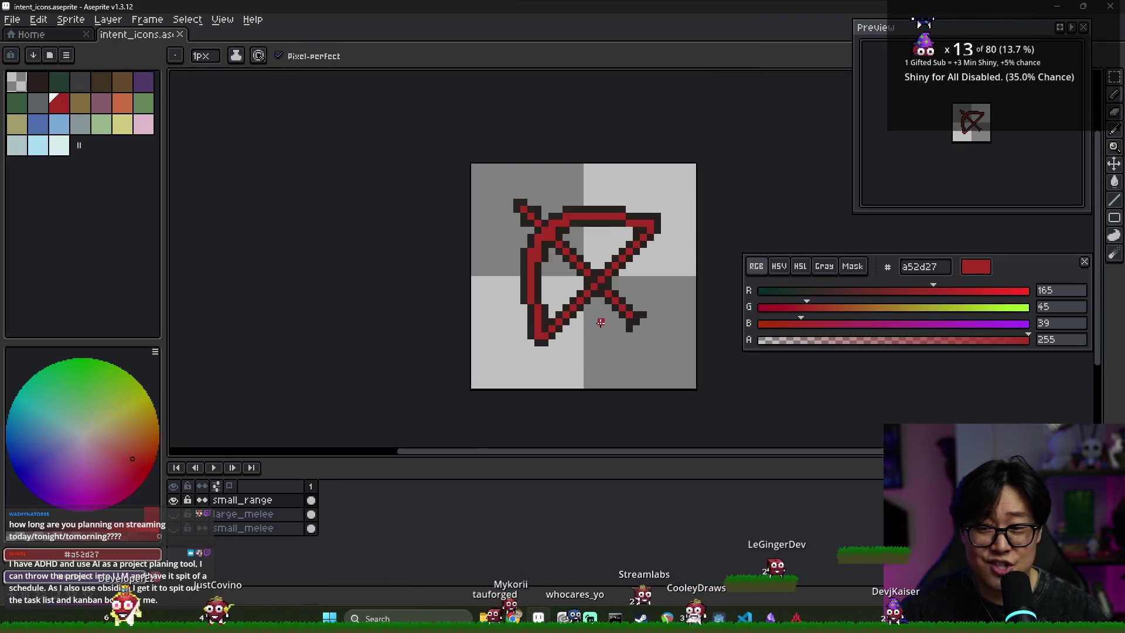
scroll(591, 300, "up", 1)
Add a new Layer 1, sample the bow's dark outline colour, and hide the bow layer.
scroll(591, 301, "down", 1)
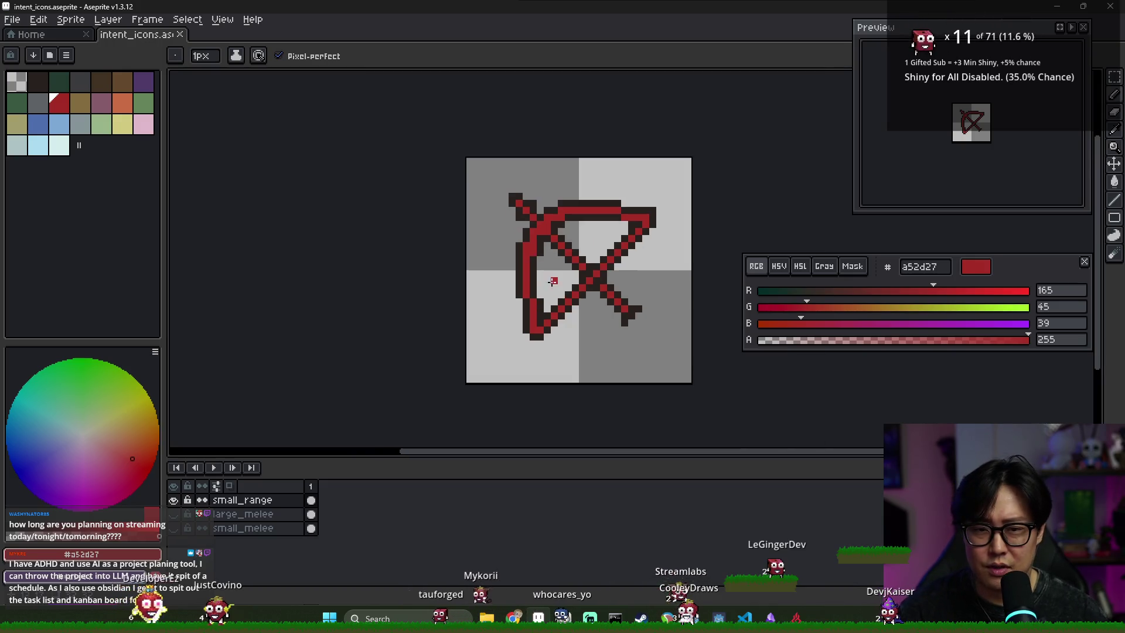
scroll(590, 300, "right", 2)
right_click(234, 498)
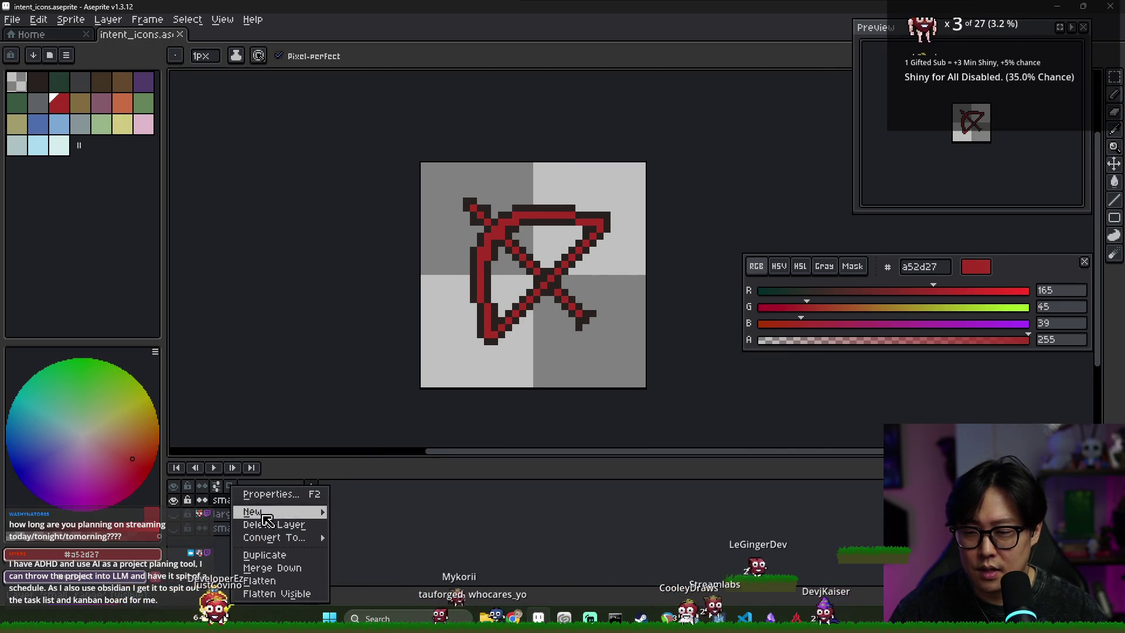
mouse_move(257, 509)
left_click(363, 511)
left_click(173, 514)
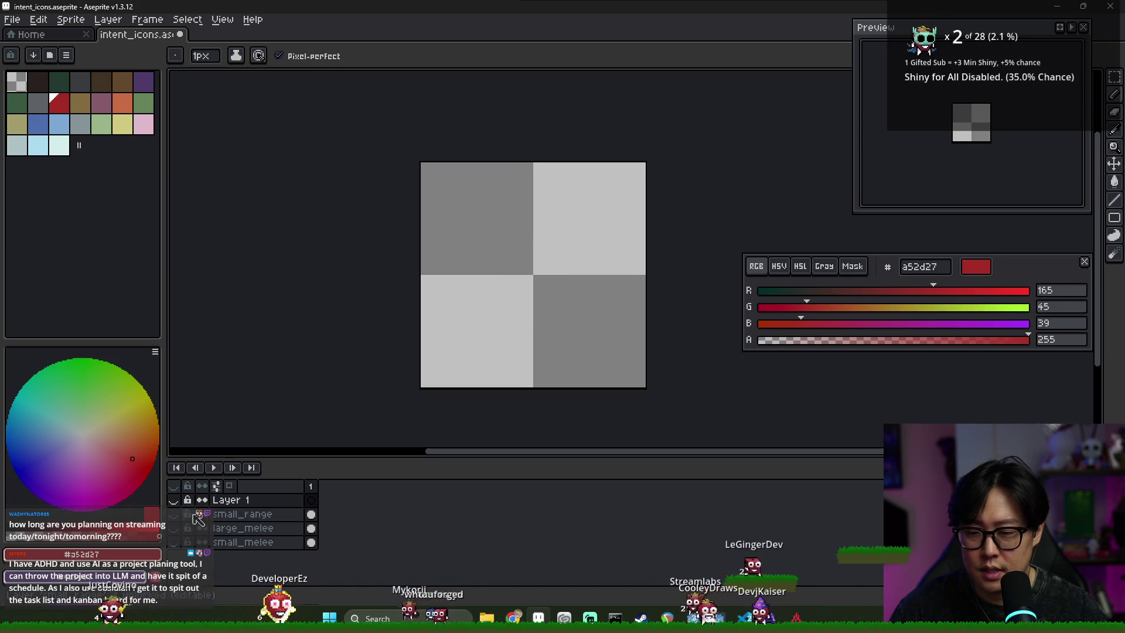
left_click(241, 514)
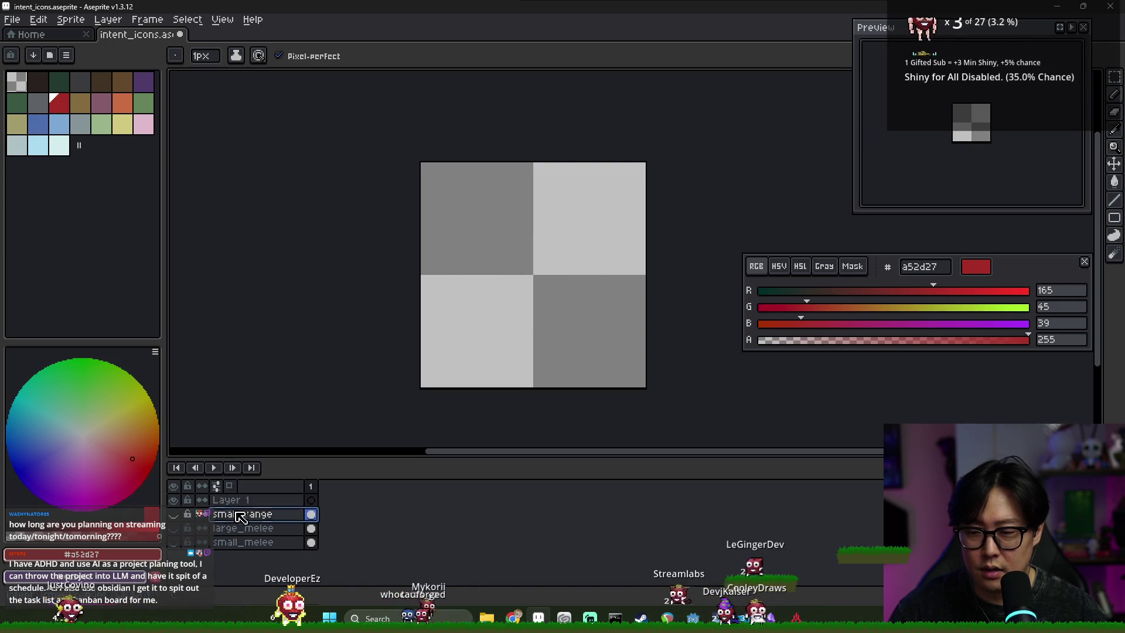
left_click(173, 514)
key("alt")
left_click(490, 272)
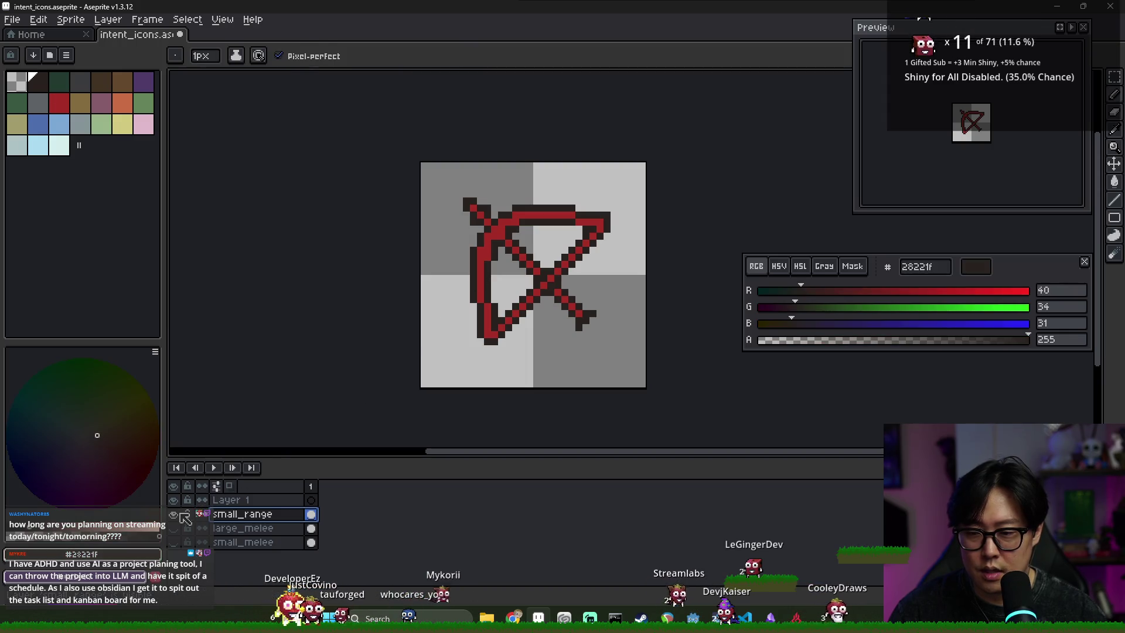
left_click(173, 514)
left_click(293, 500)
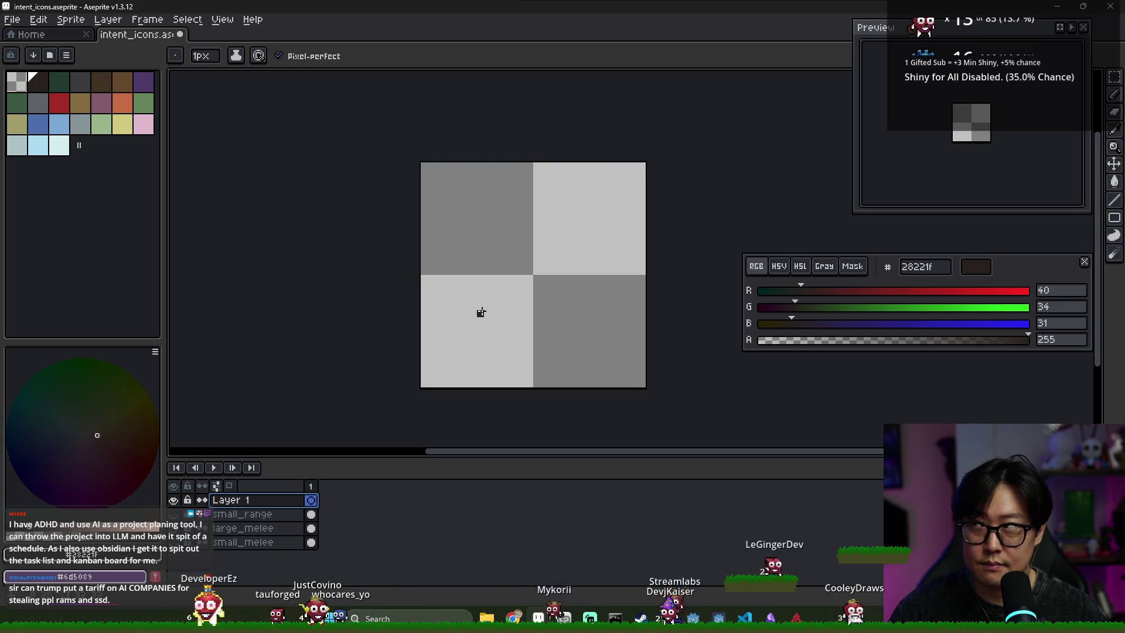
Sketch a dark curved limb, diagonal arrow shaft and arrowhead on Layer 1, then switch to Chrome.
mouse_move(467, 316)
left_mouse_down()
mouse_move(466, 226)
mouse_move(495, 193)
mouse_move(578, 194)
left_mouse_up()
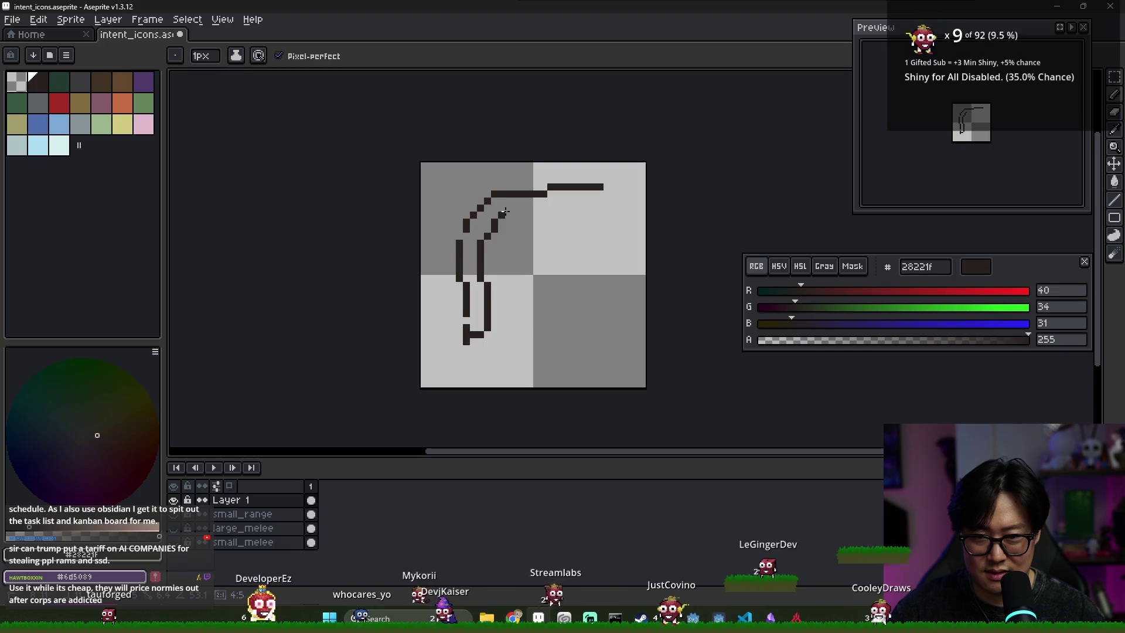
left_click_drag(483, 234, 507, 213)
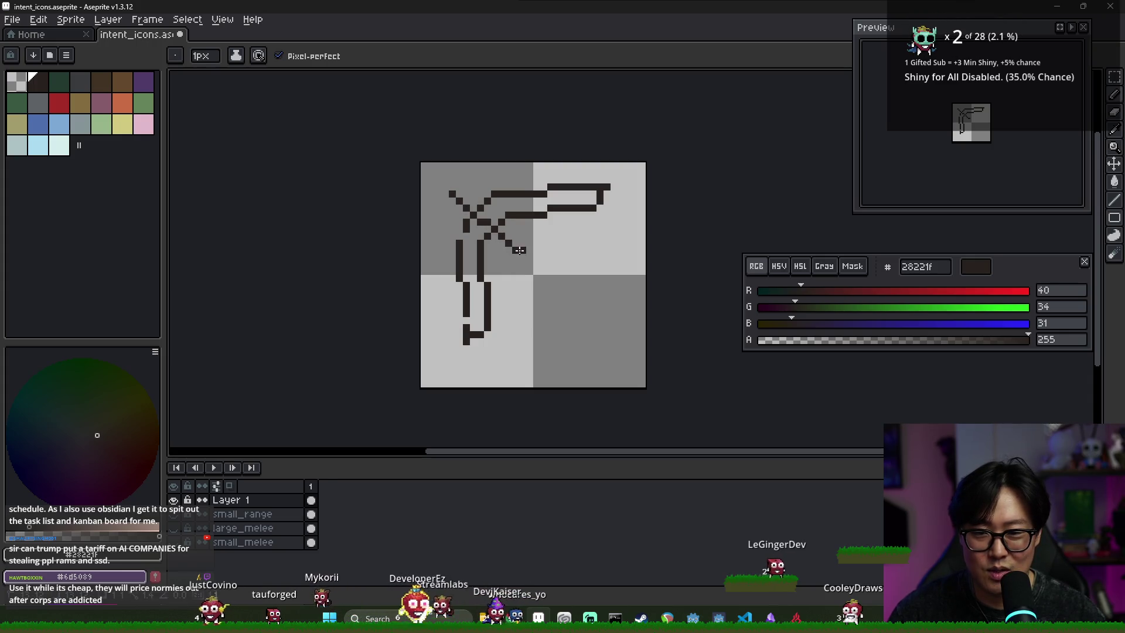
left_click_drag(529, 250, 538, 258)
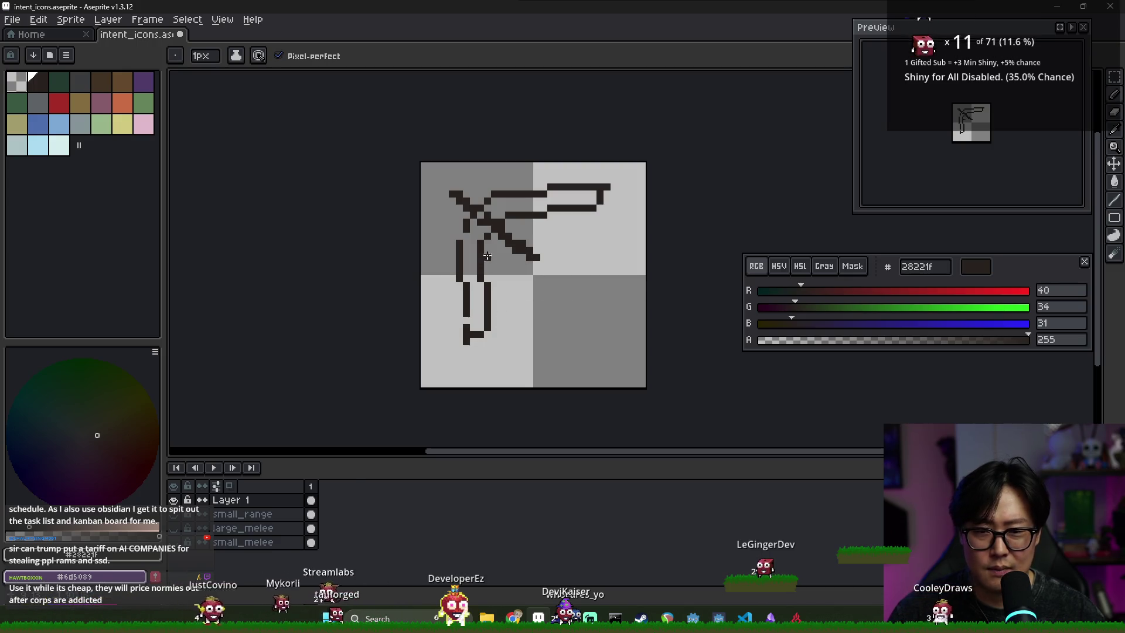
left_click_drag(600, 284, 579, 321)
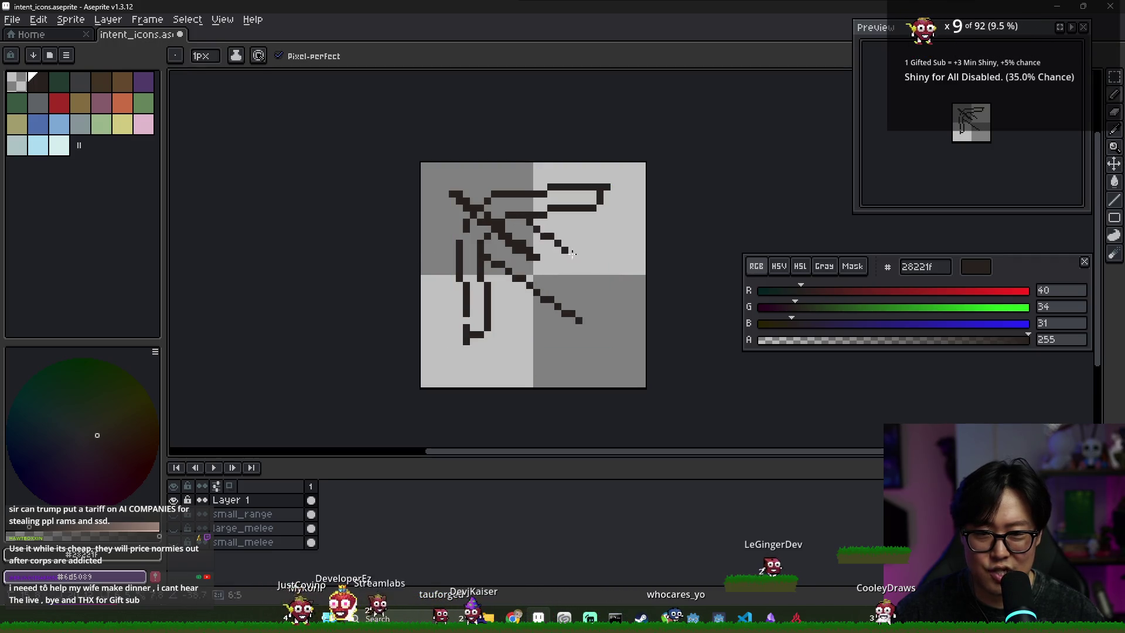
left_click_drag(606, 278, 579, 321)
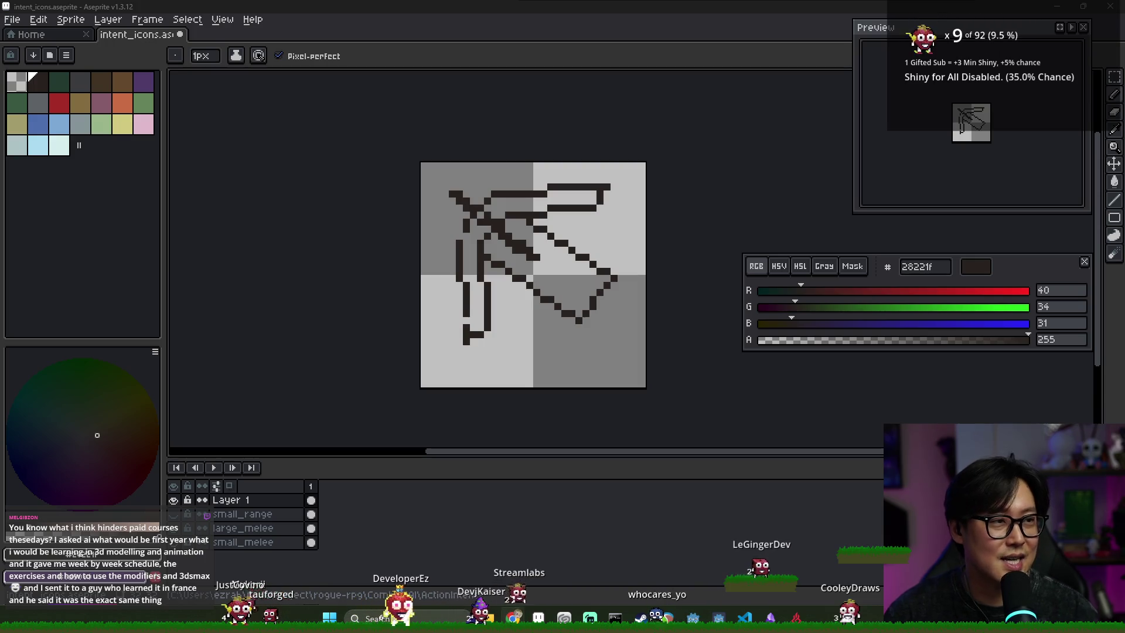
key("alt+Tab")
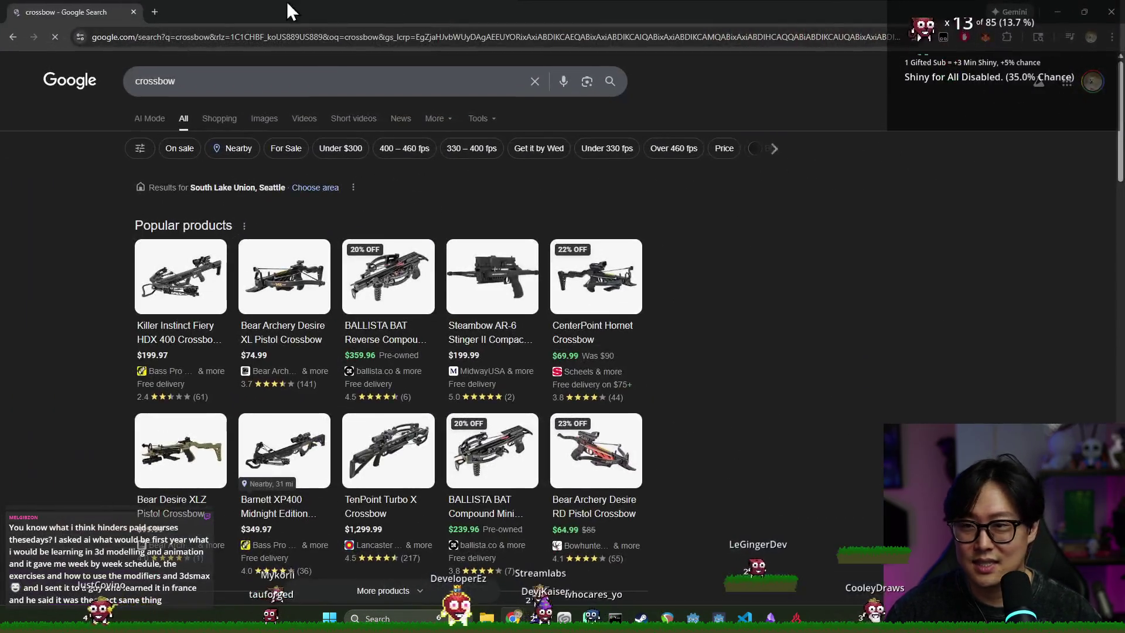
Search Google for 'old cross bow', view the vintage handmade crossbow's details, and return to Aseprite.
left_click(291, 79)
key("ctrl+BackSpace")
type("old cross b")
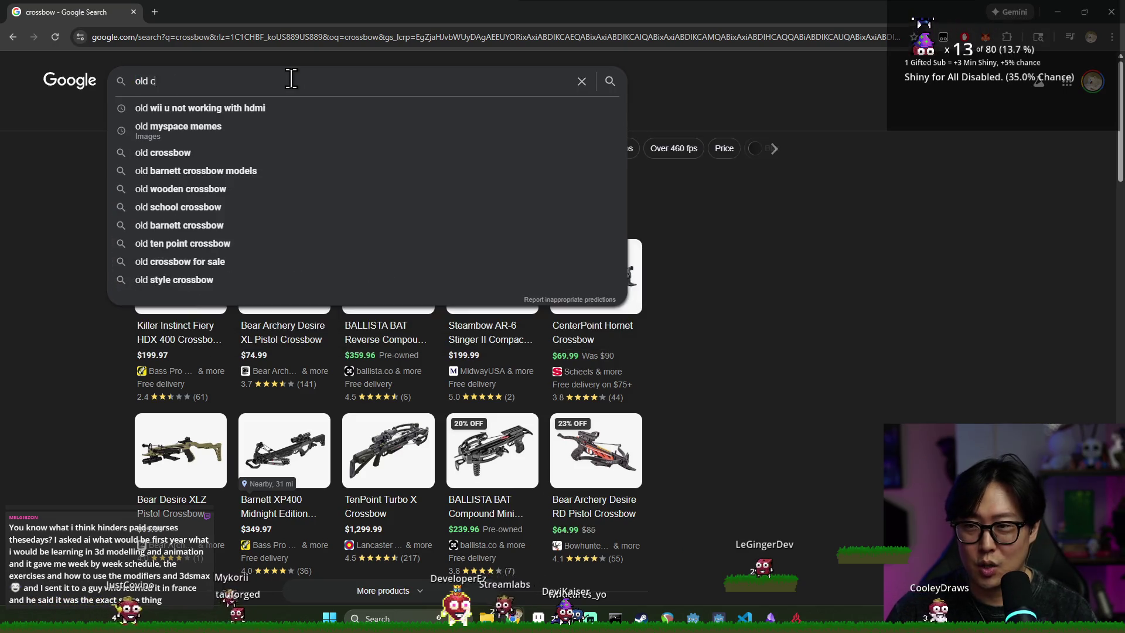
type("ow")
key("Return")
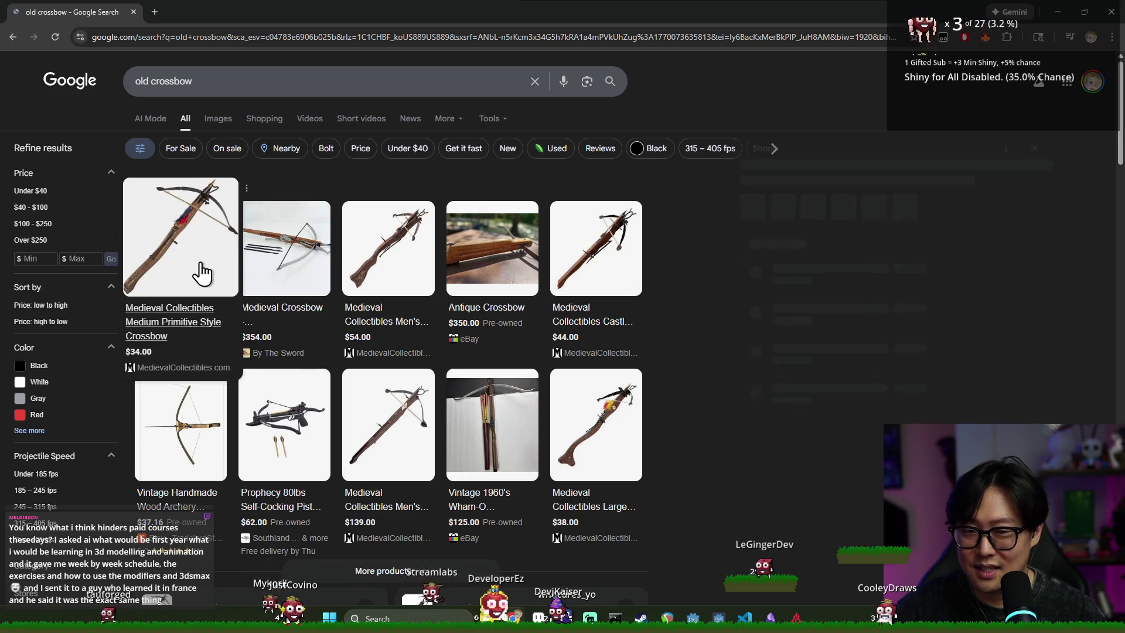
left_click(201, 274)
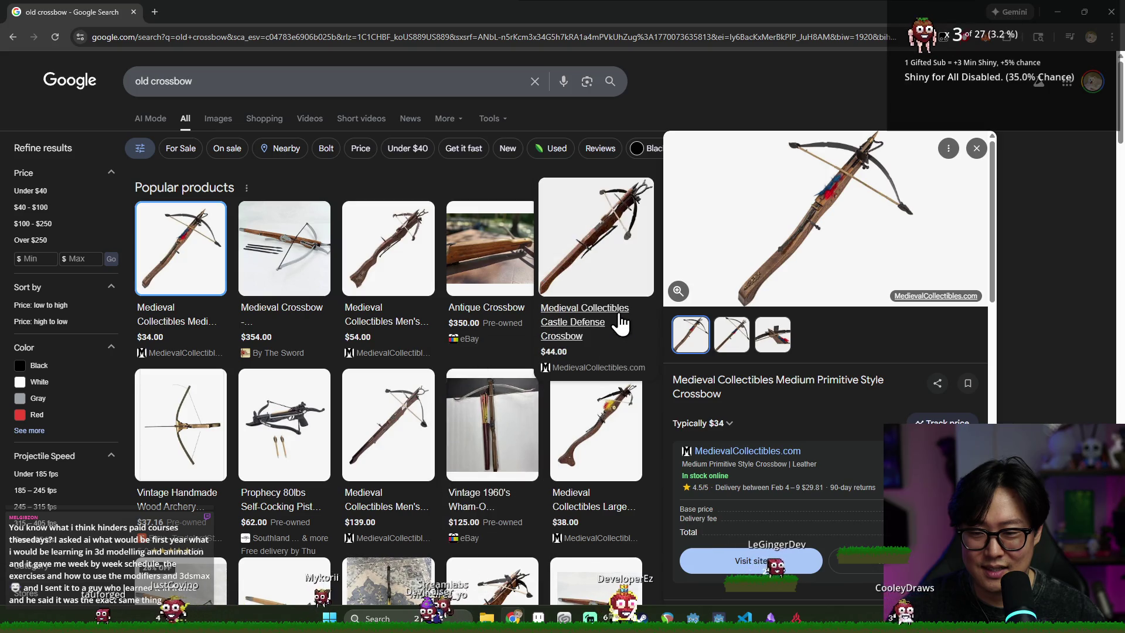
left_click(299, 409)
left_click(202, 408)
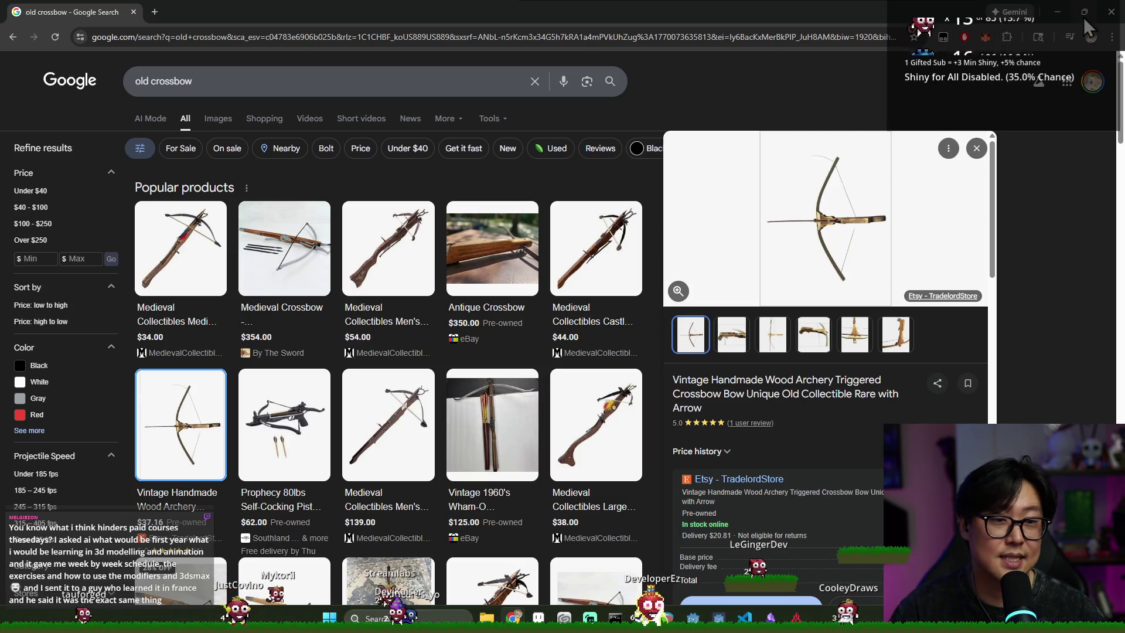
key("alt+Tab")
Draw a second diagonal parallel to the shaft and erase stray pixels, including inside the arrowhead.
scroll(508, 263, "up", 1)
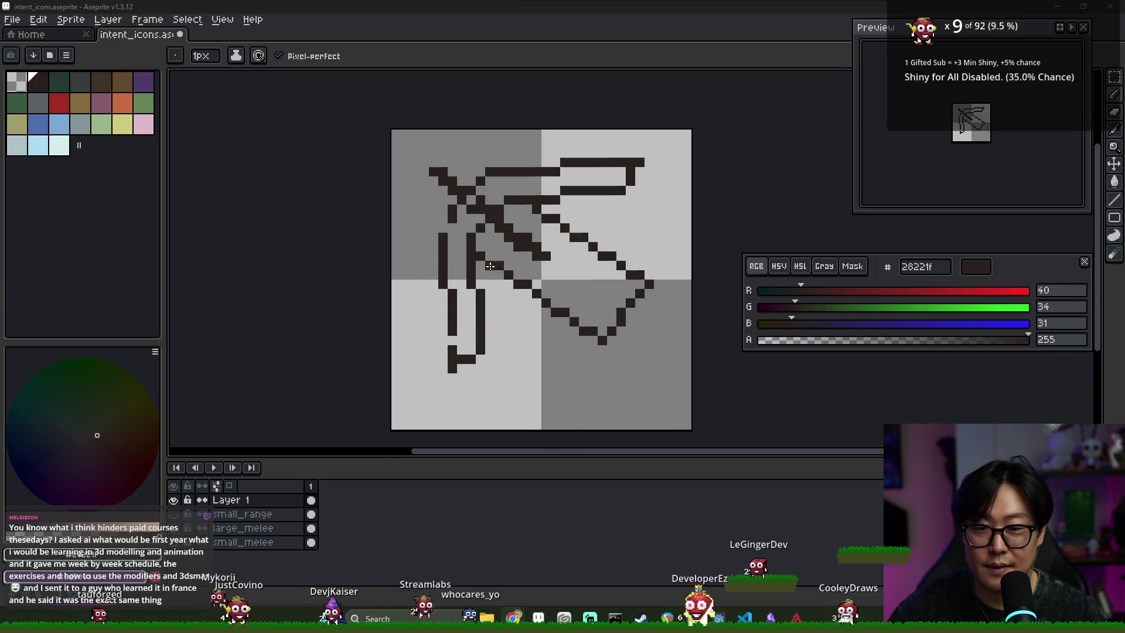
left_click_drag(486, 253, 608, 327)
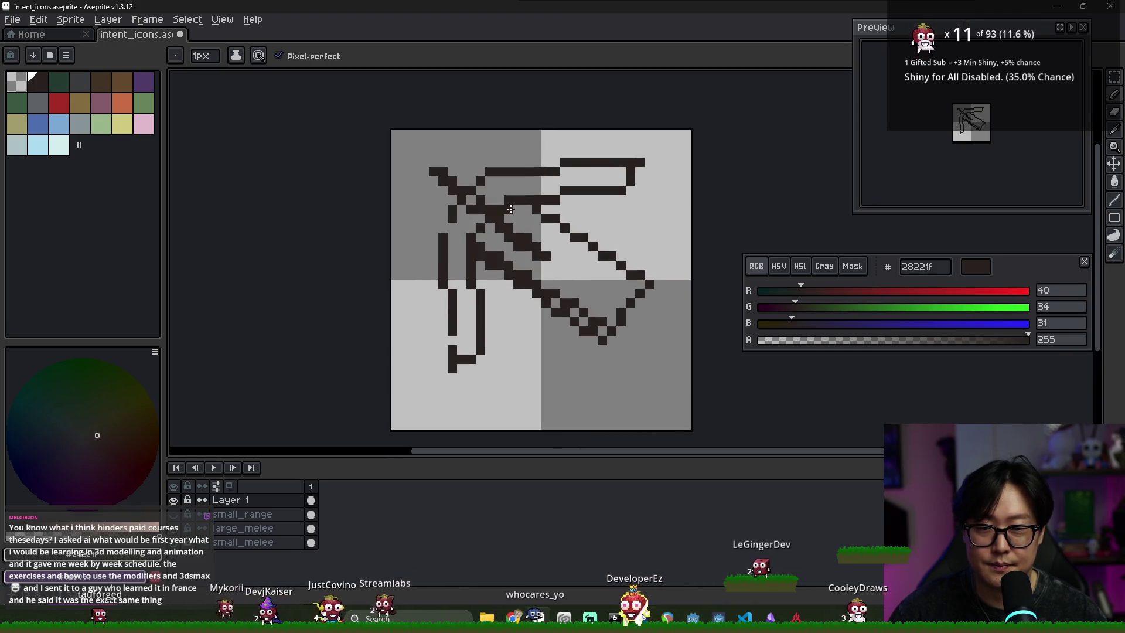
mouse_move(526, 206)
left_mouse_down()
mouse_move(643, 296)
mouse_move(649, 312)
mouse_move(621, 339)
left_mouse_up()
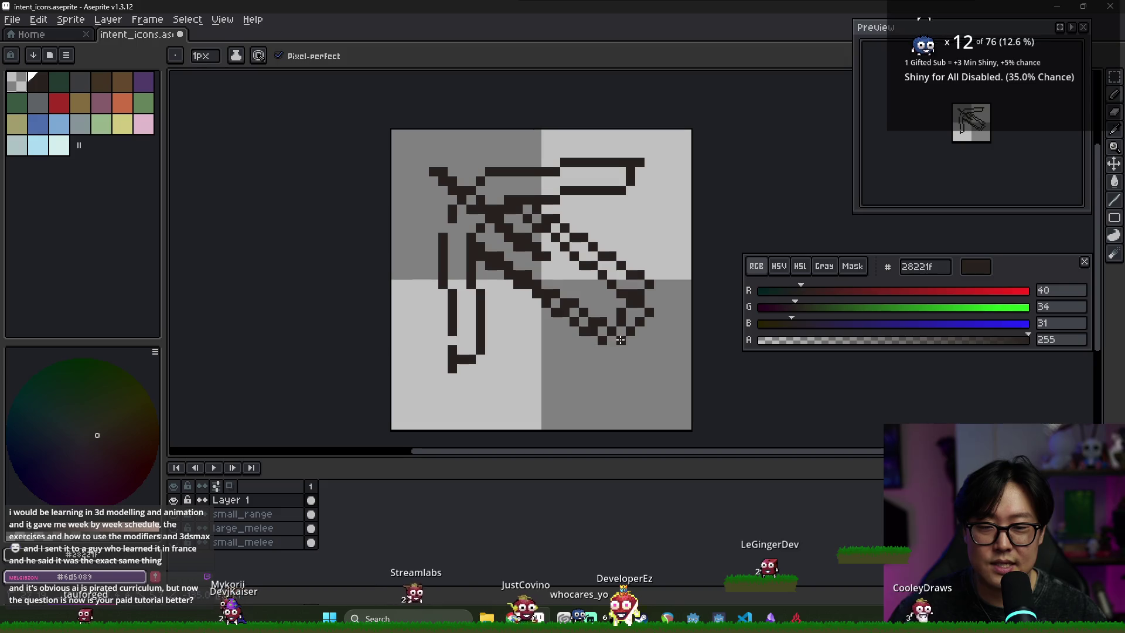
key("e")
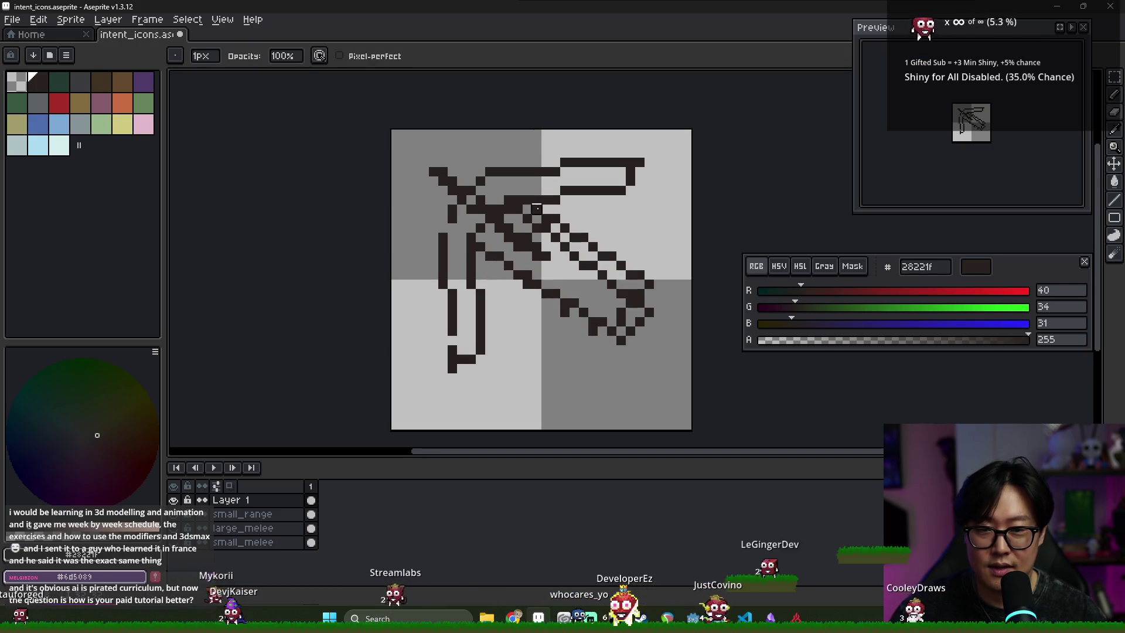
left_click_drag(550, 228, 649, 284)
left_click_drag(536, 209, 471, 209)
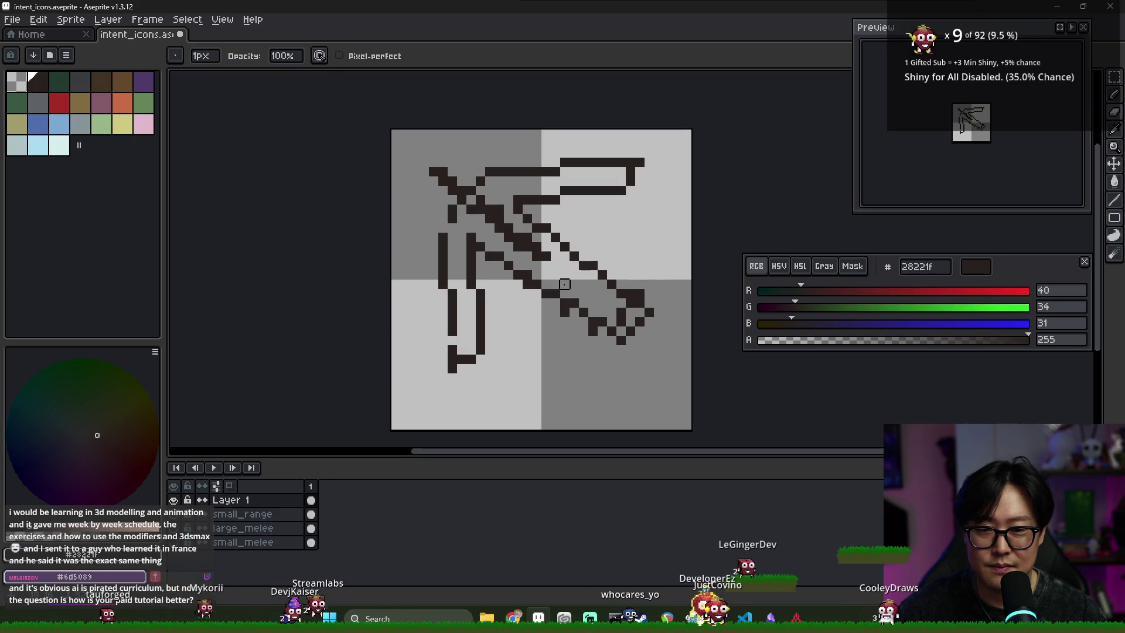
left_click(639, 293)
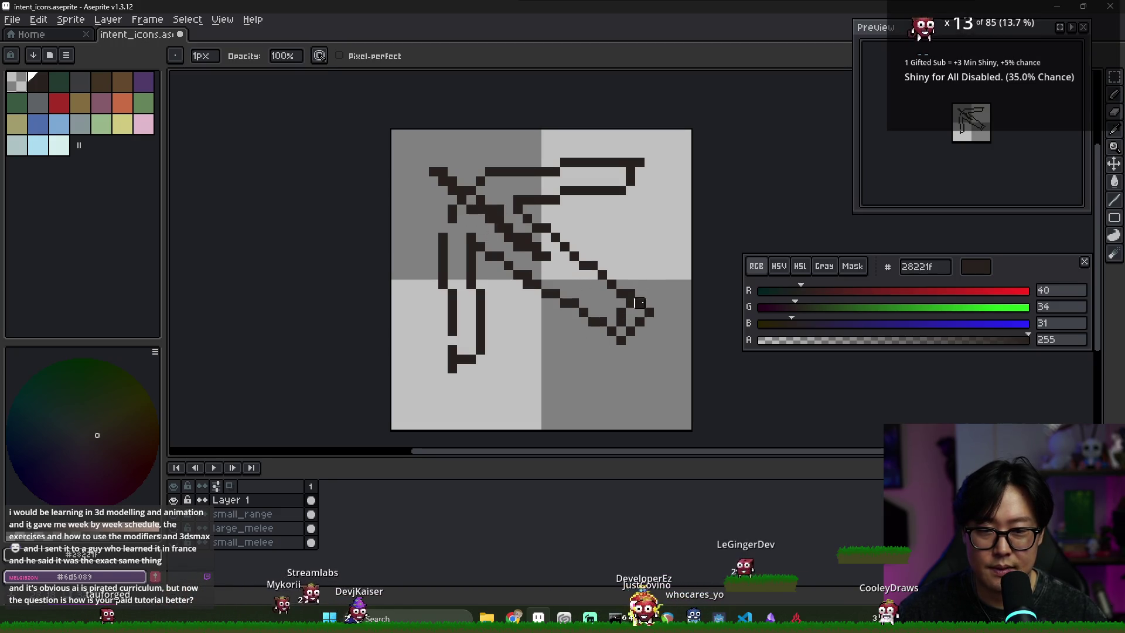
left_click_drag(640, 293, 629, 339)
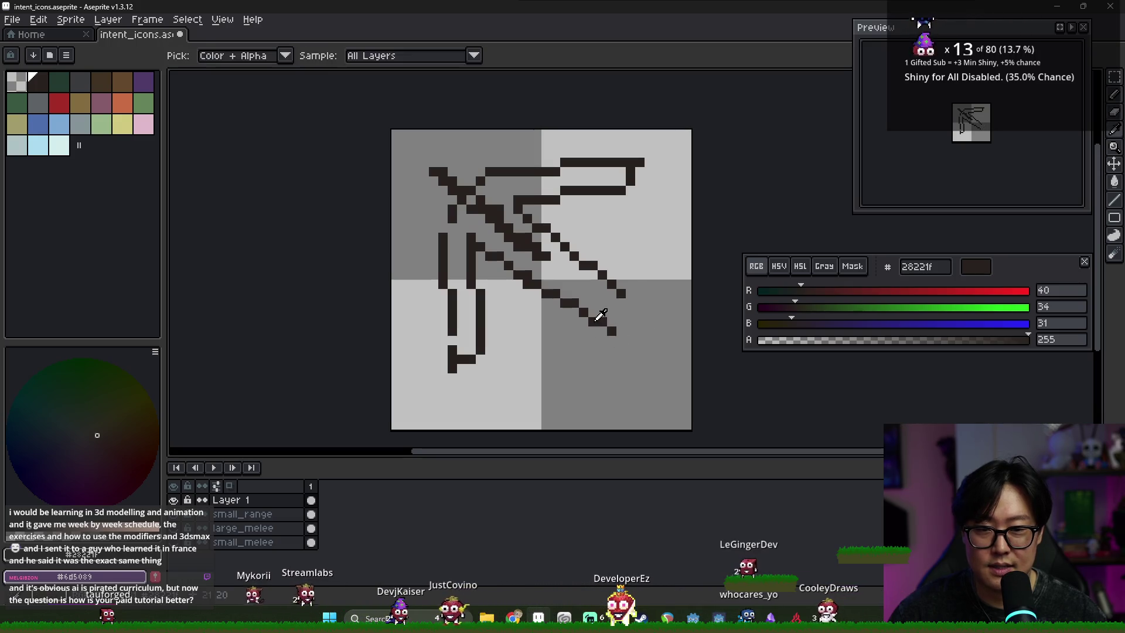
scroll(615, 308, "up", 3)
scroll(480, 264, "down", 3)
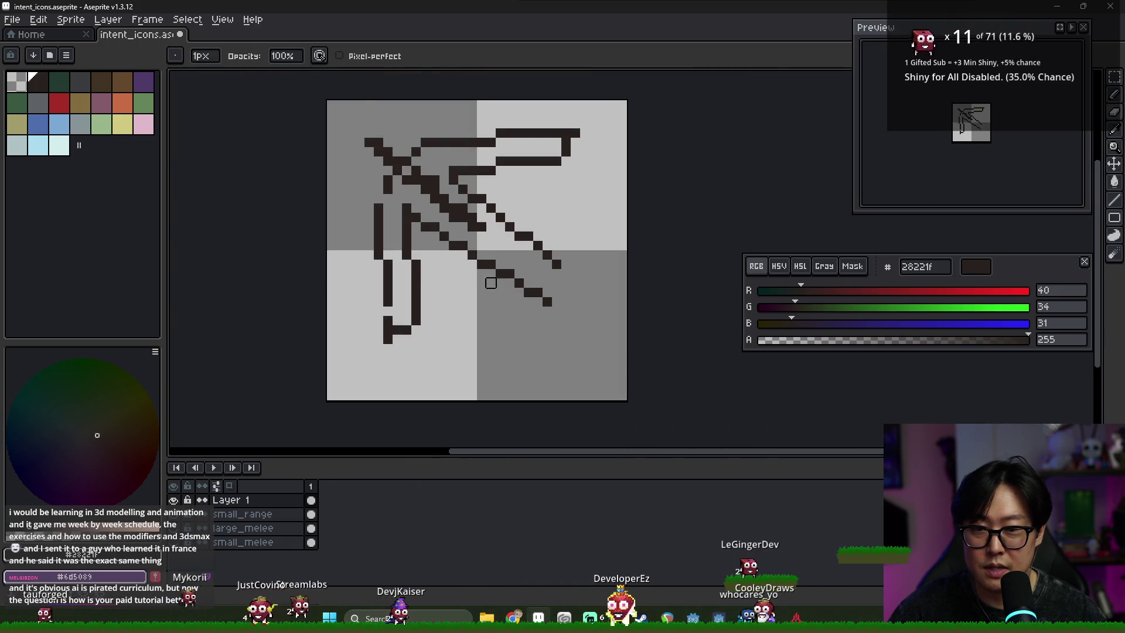
scroll(491, 283, "up", 2)
scroll(434, 210, "down", 1)
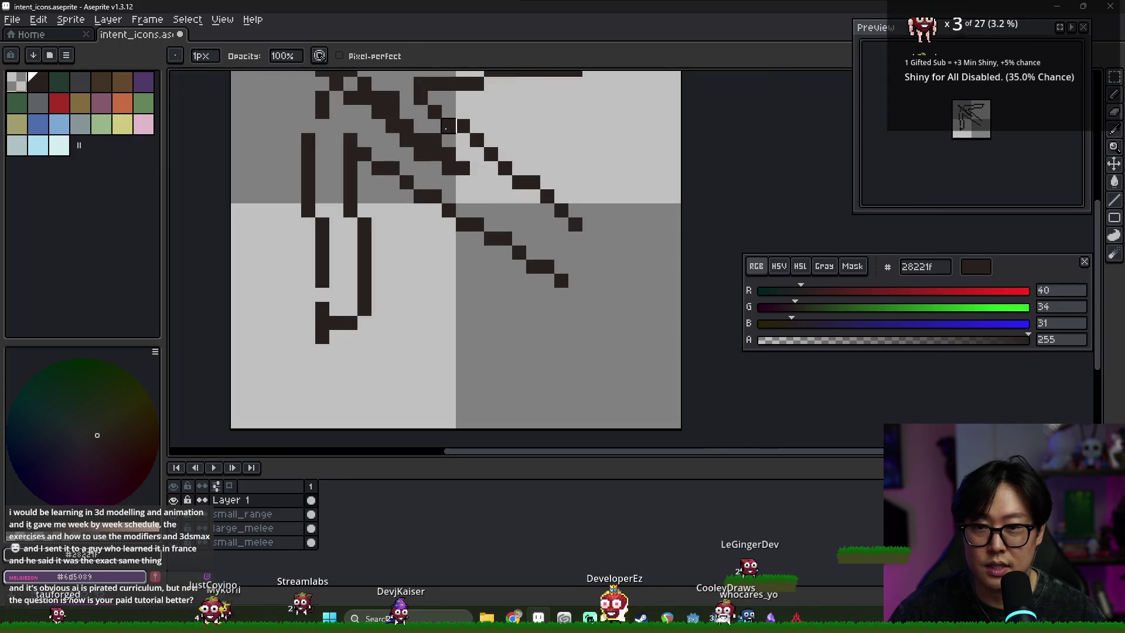
Fix single pixels along the diagonal and close off the arrowhead between the two diagonals.
left_click(505, 154)
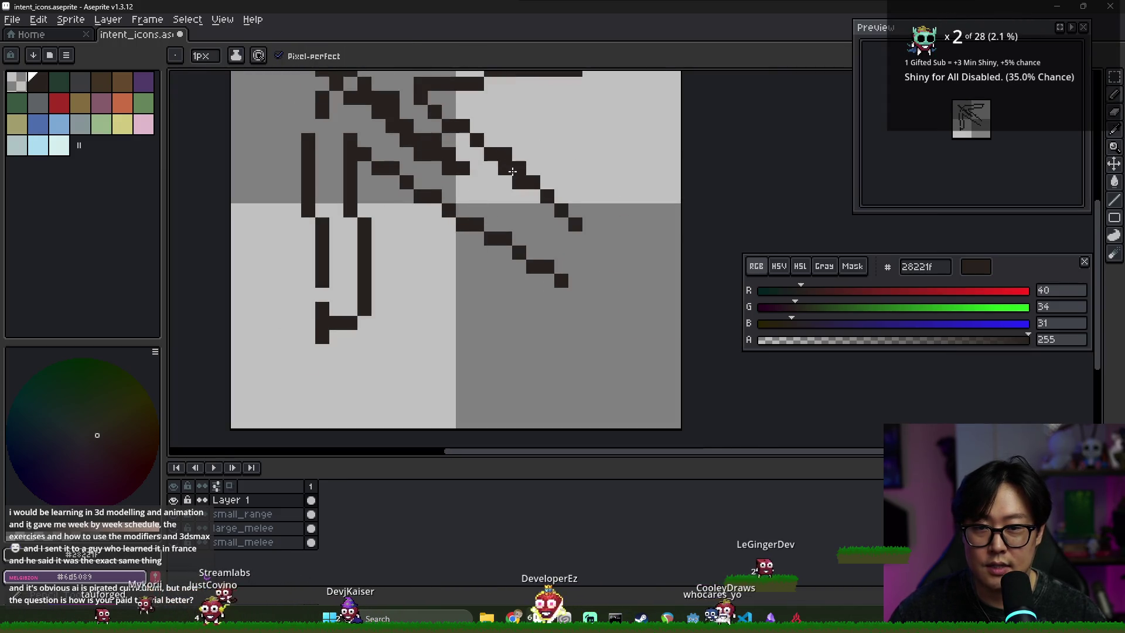
right_click(504, 168)
right_click(519, 182)
left_click(519, 168)
left_click(547, 182)
right_click(547, 196)
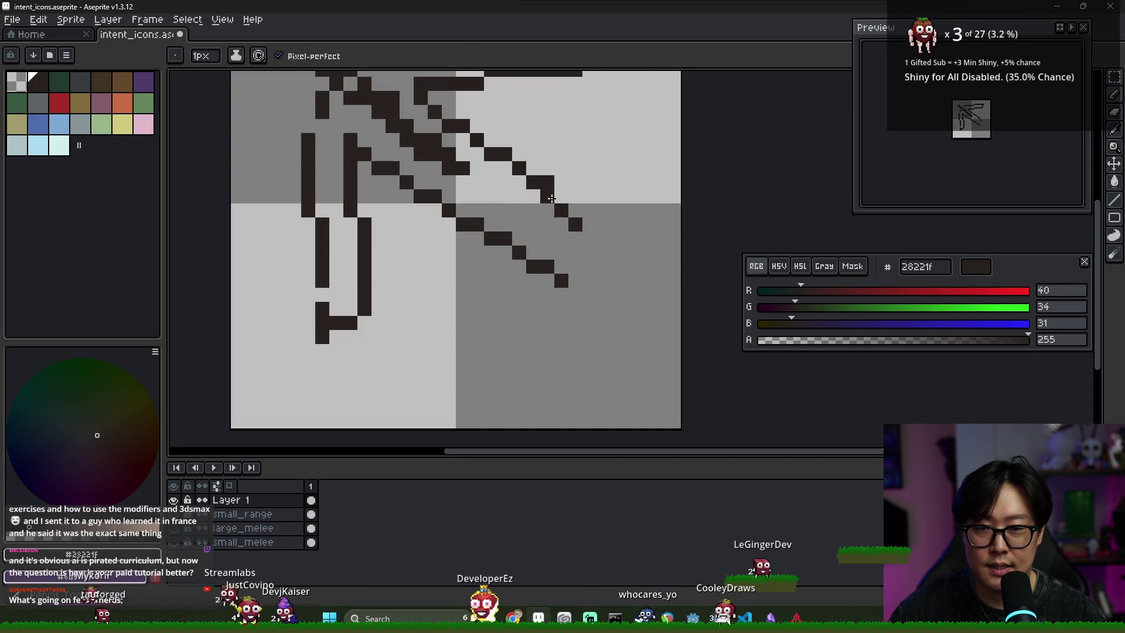
left_click(560, 196)
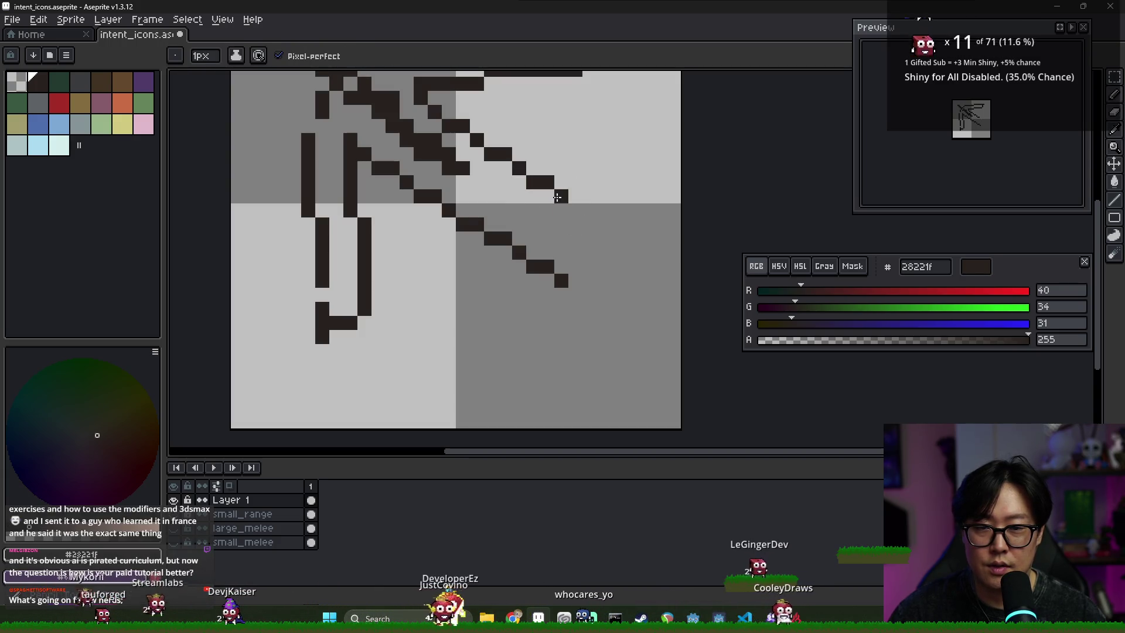
right_click(575, 224)
left_click_drag(589, 224, 588, 280)
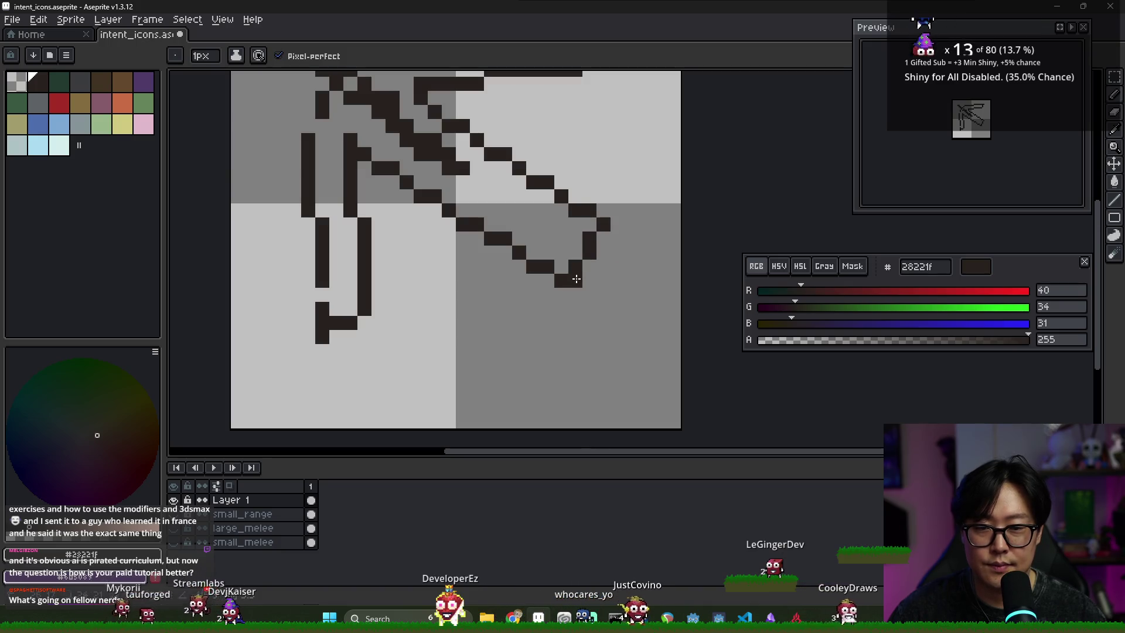
scroll(627, 263, "down", 3)
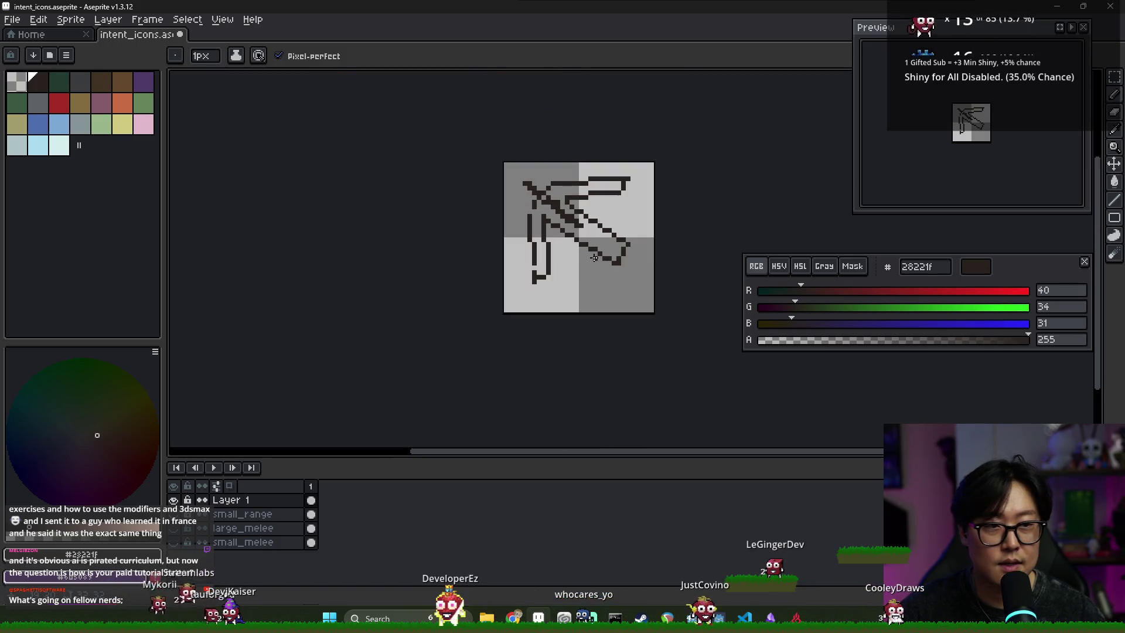
scroll(594, 258, "up", 1)
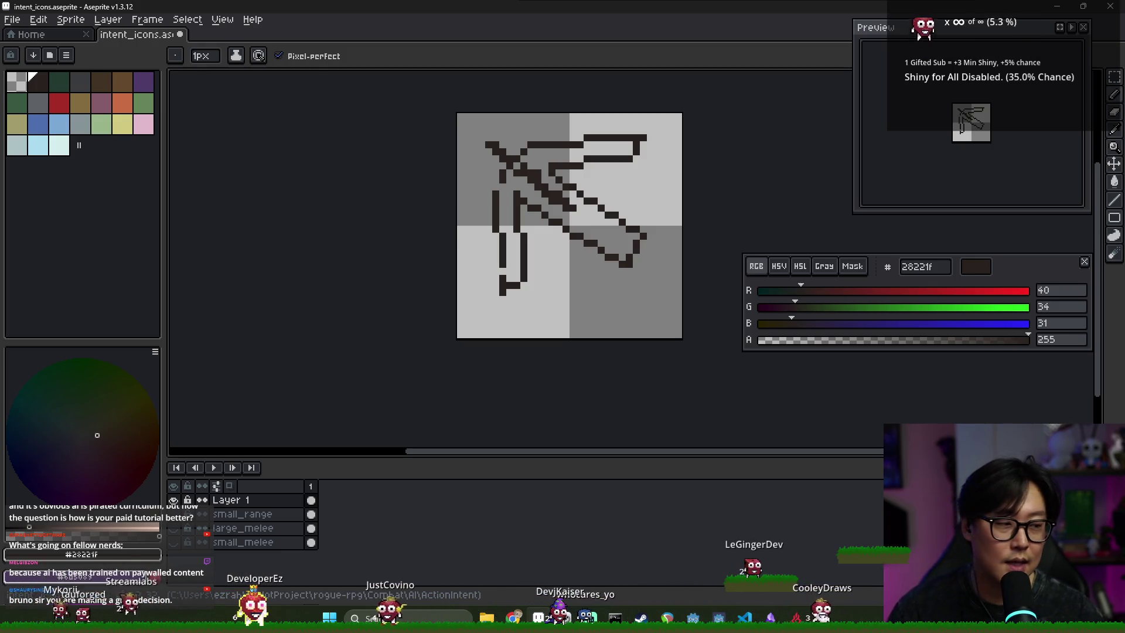
Cycle from the crossbow sprite past the GitHub issue to the Godot combat project window.
key("alt+Tab")
left_click(319, 389)
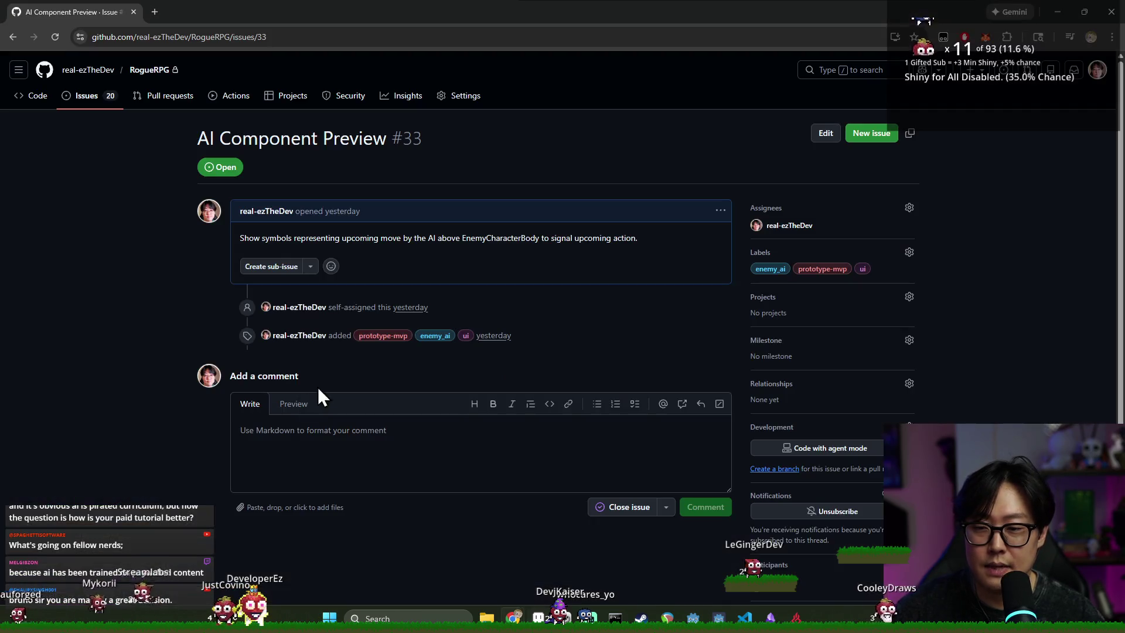
key("alt+Tab")
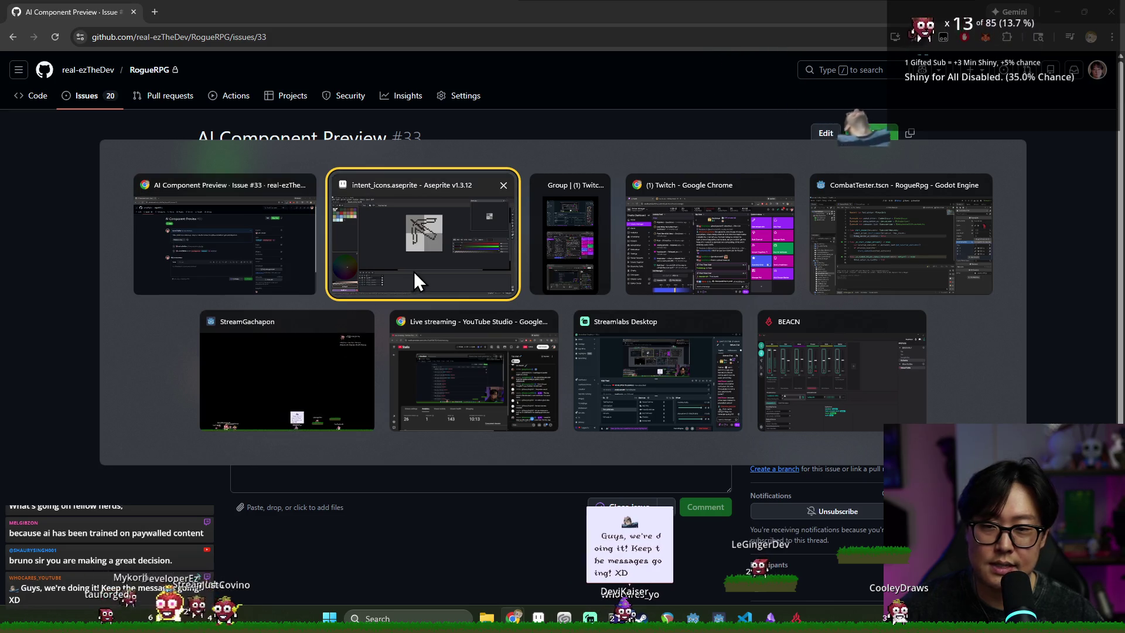
left_click(413, 271)
key("alt+Tab")
left_click(880, 273)
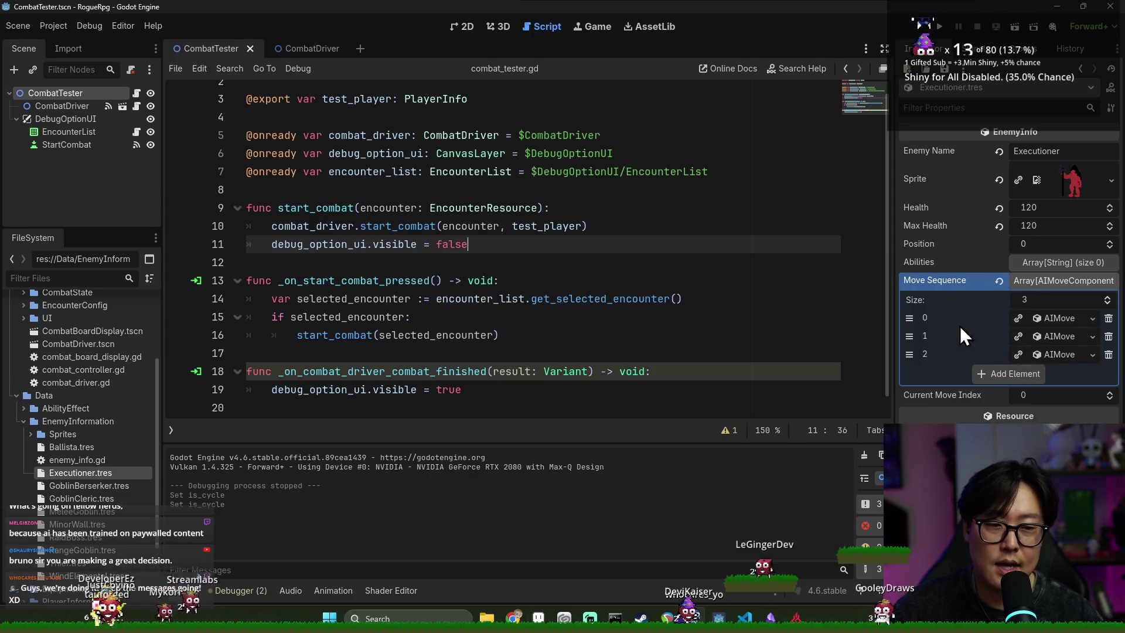
Switch from Godot back to intent_icons.aseprite and its dark crossbow outline sketch.
key("alt+Tab")
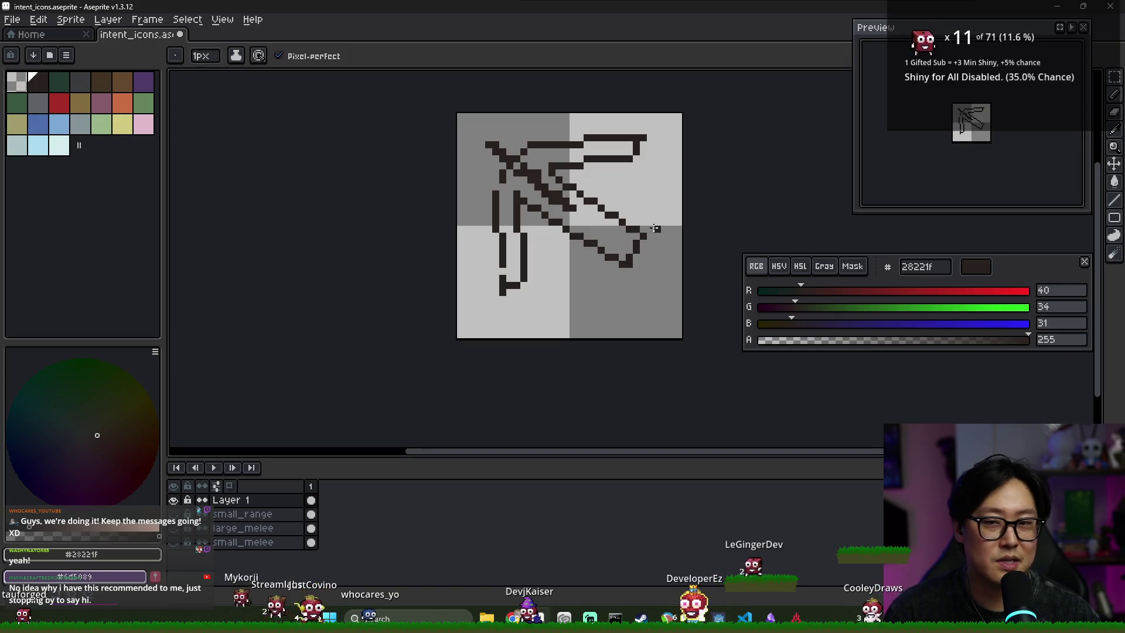
Try a red background fill, undo it, and sample the dark outline colour for the Pencil.
left_click(59, 103)
key("g")
left_click(583, 222)
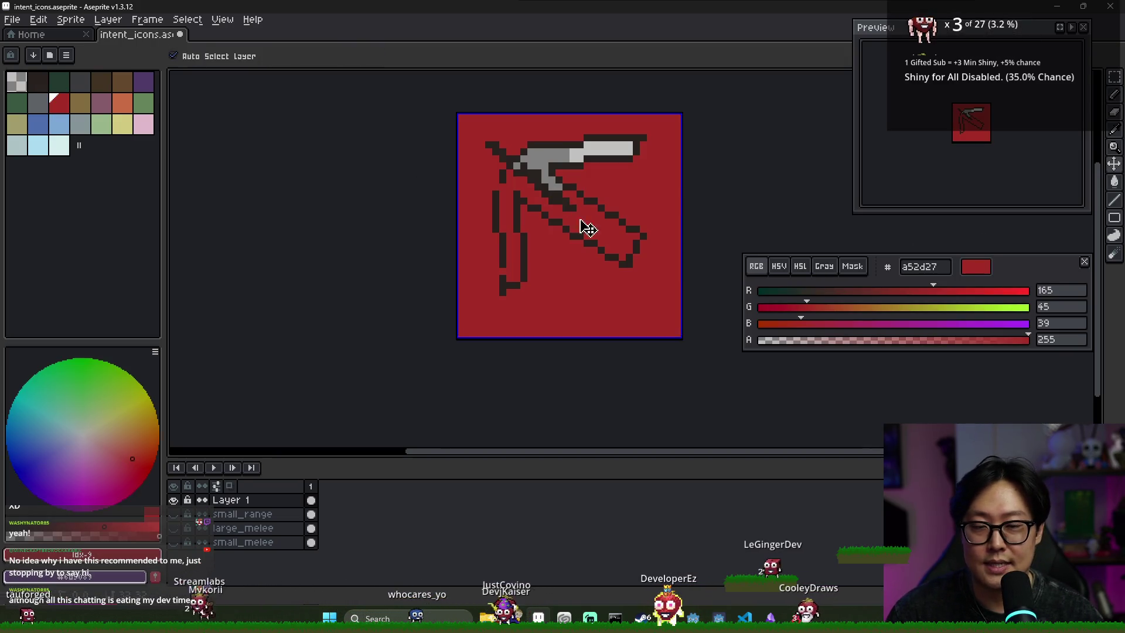
key("ctrl+z")
scroll(469, 164, "up", 2)
key("i")
left_click(485, 155)
key("b")
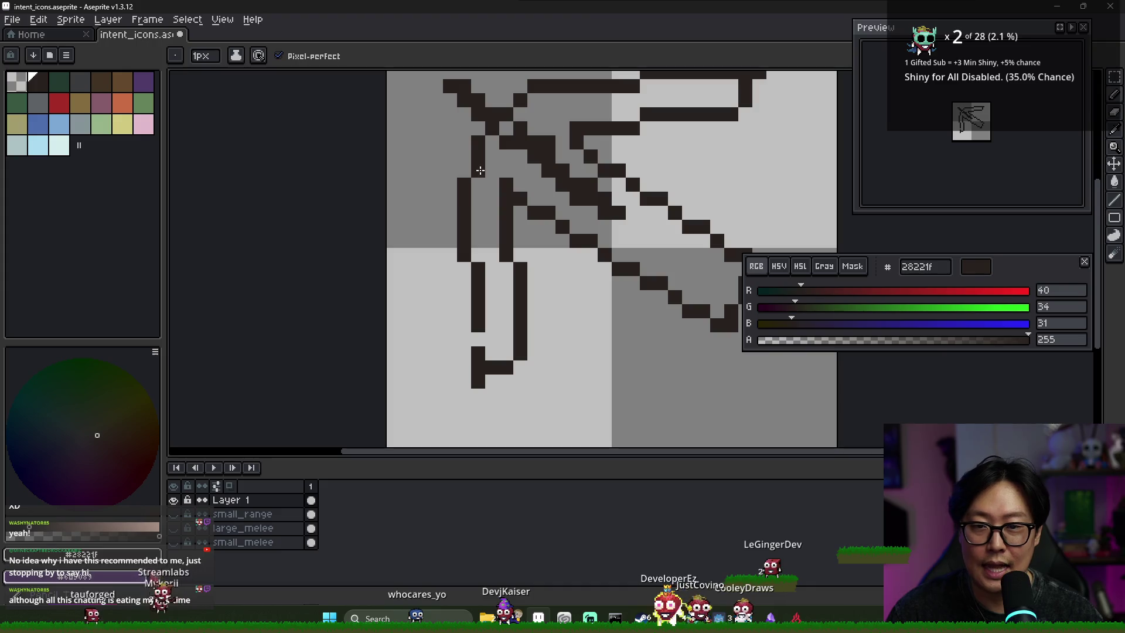
Test a red fill on an enclosed area, undo it, and reselect red for the Pencil.
left_click(59, 108)
key("g")
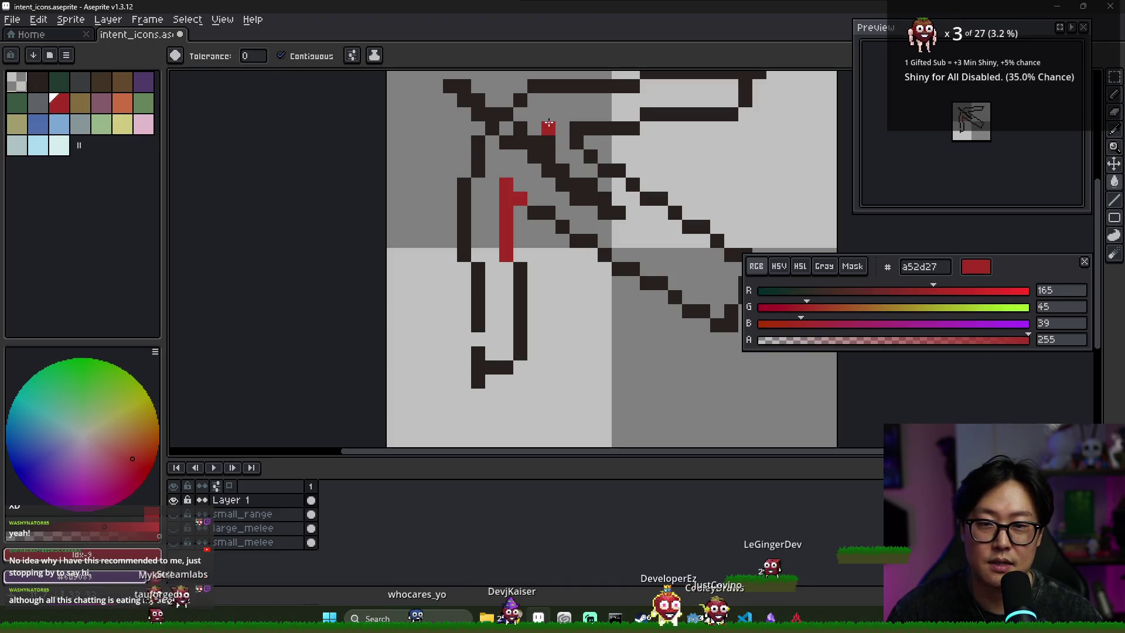
left_click(548, 123)
key("ctrl+z")
scroll(654, 183, "down", 2)
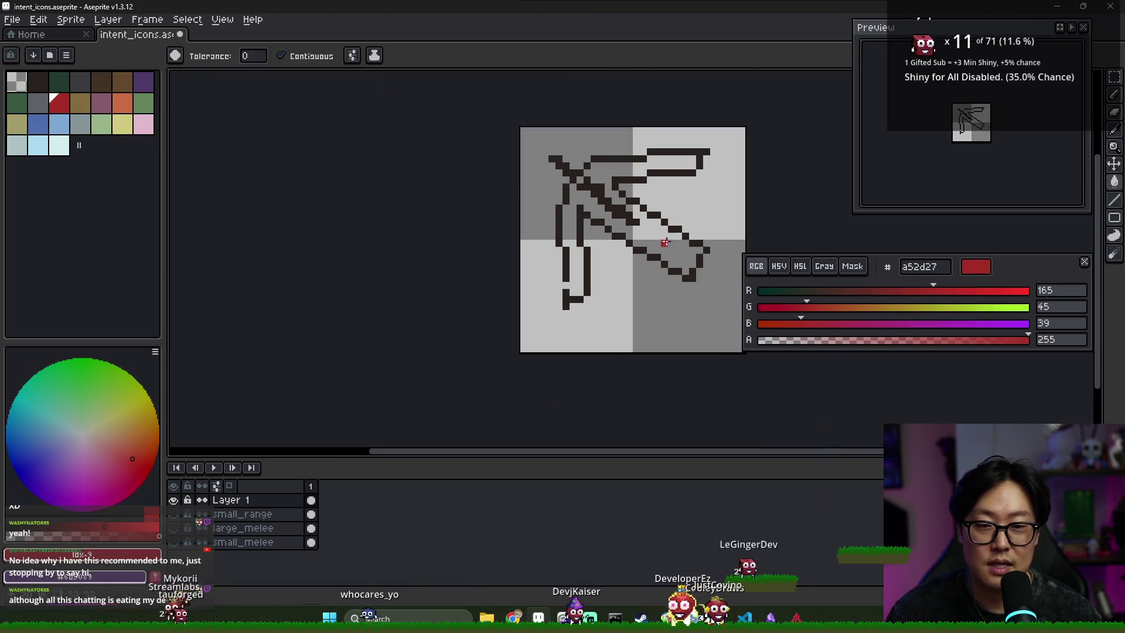
scroll(633, 216, "up", 2)
key("b")
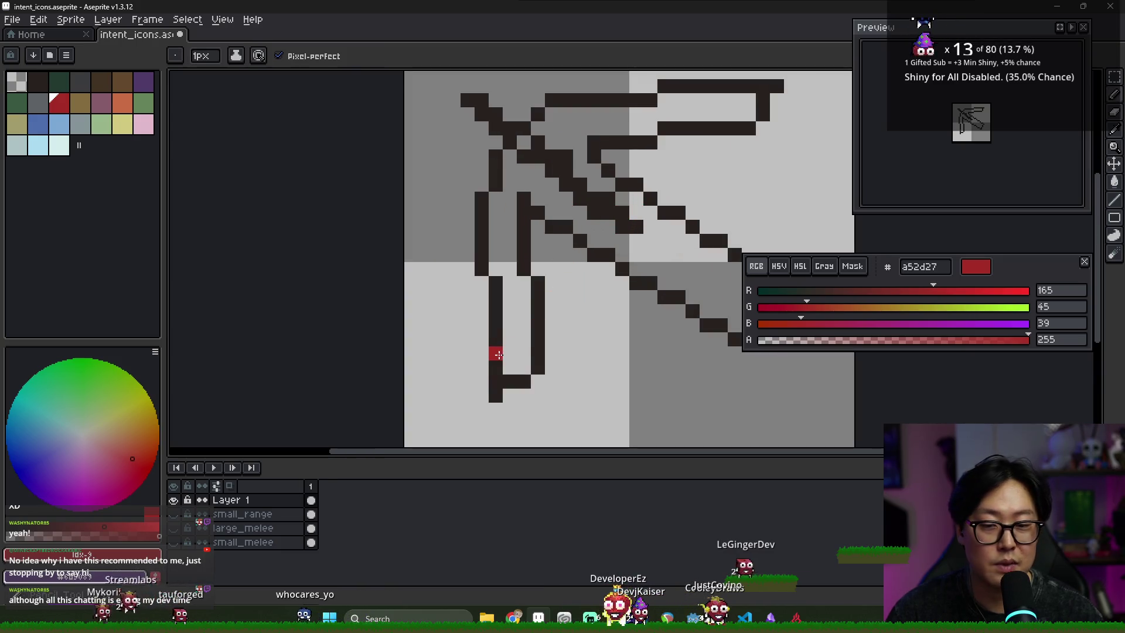
left_click(60, 103)
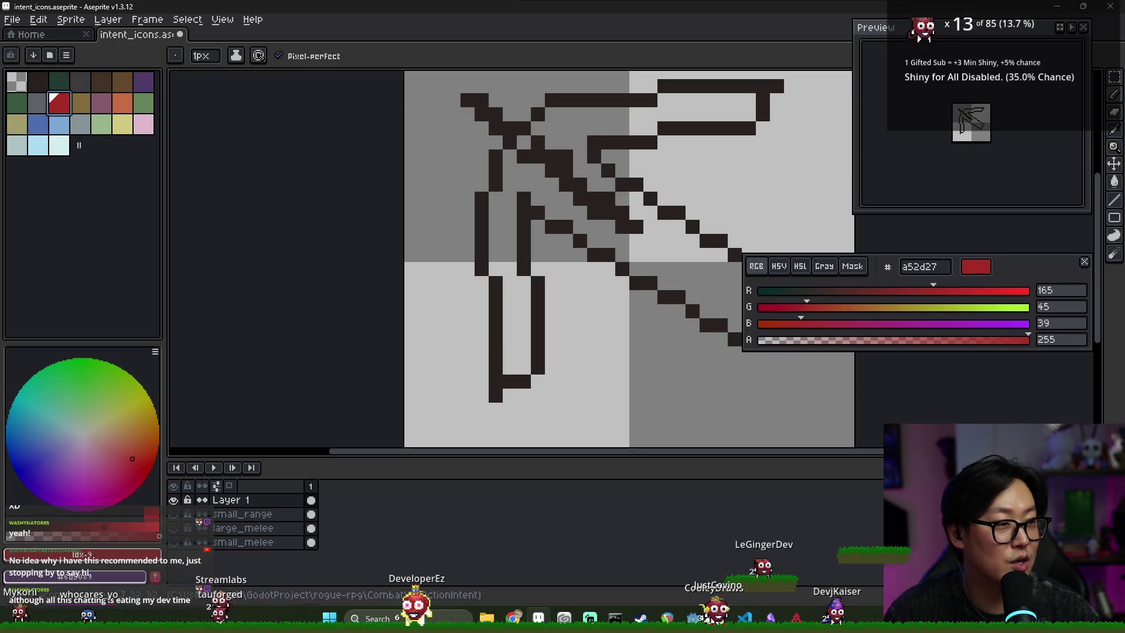
key("alt+Tab")
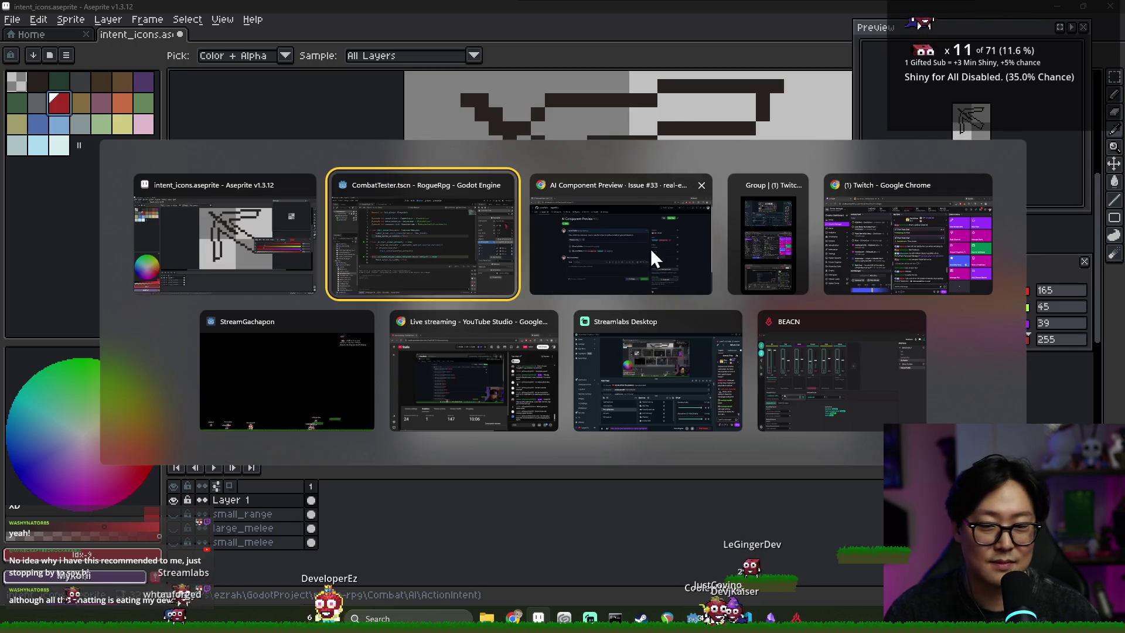
left_click(253, 234)
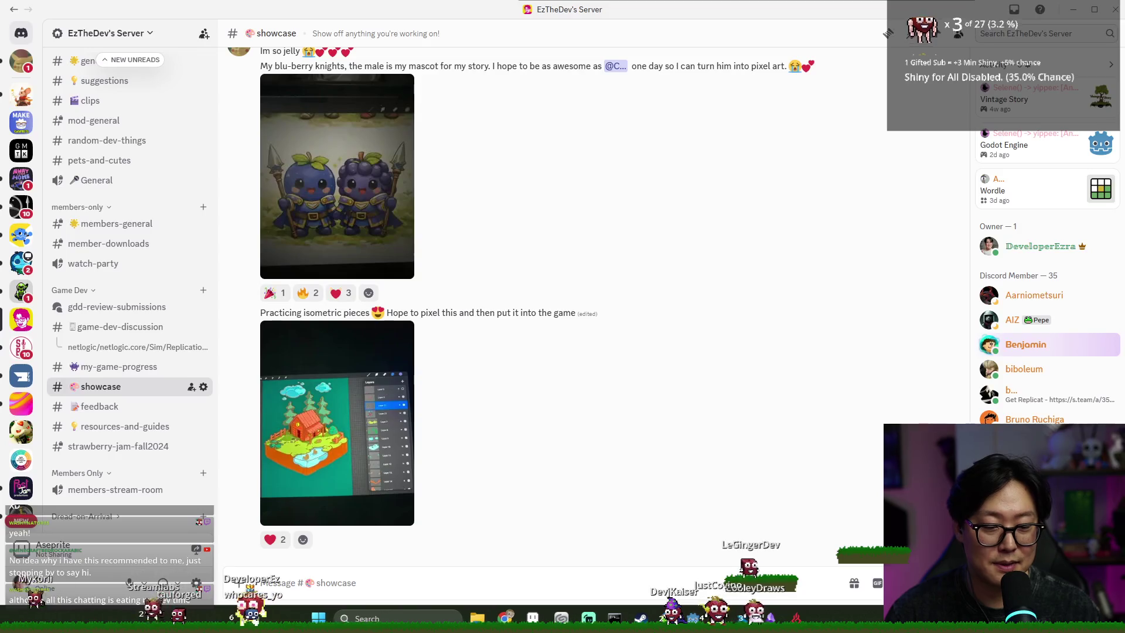
key("alt+Tab")
key("alt+Tab")
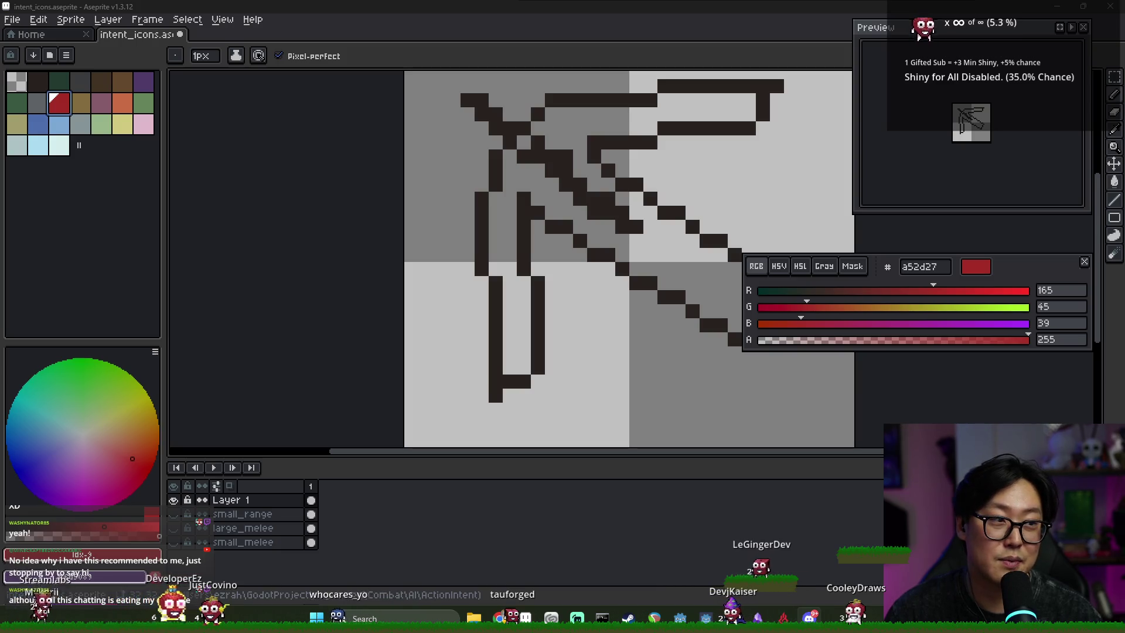
Switch to Discord's enlarged preview of the combat screen mockup with its intent icons.
key("alt+Tab")
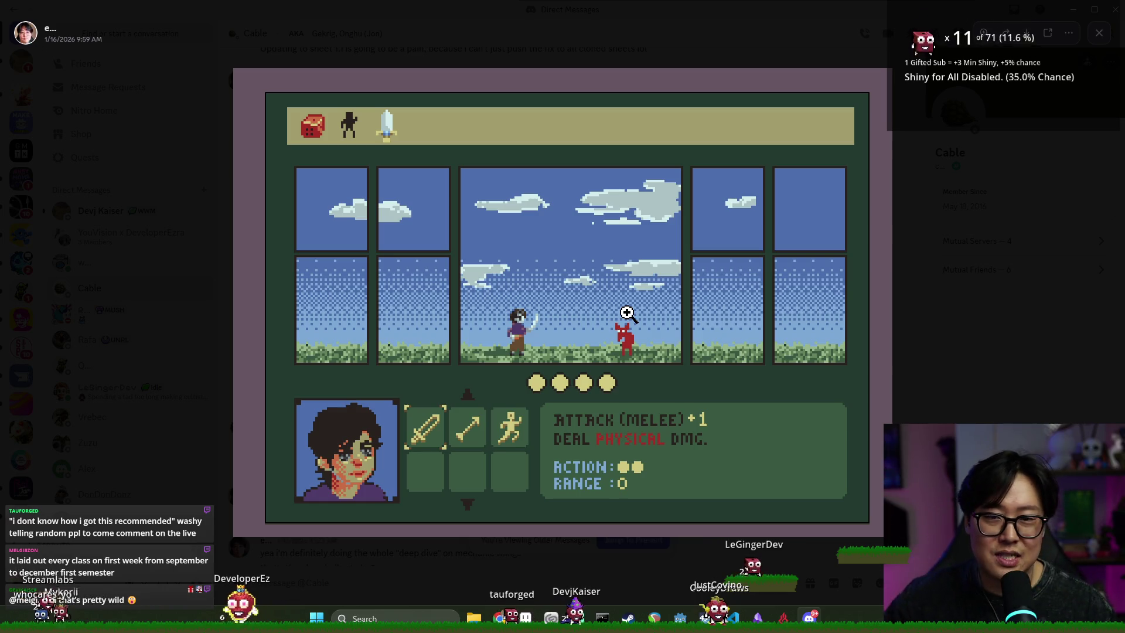
Glance between the Aseprite sketch and Discord's map screenshot, ending back on the icon canvas.
key("alt+Tab")
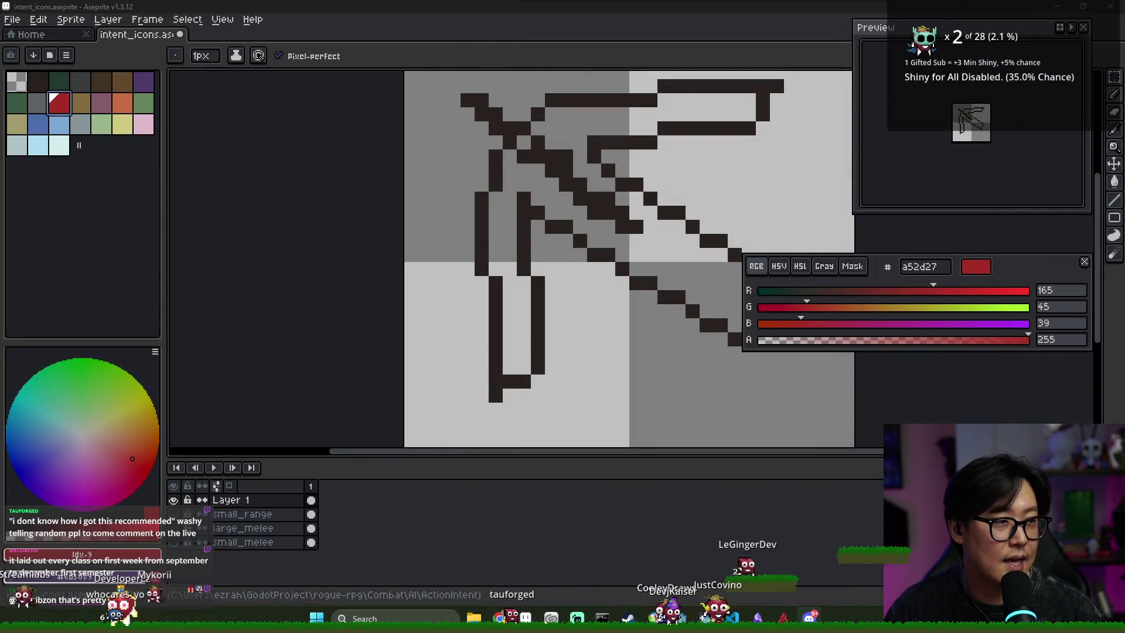
key("alt+Tab")
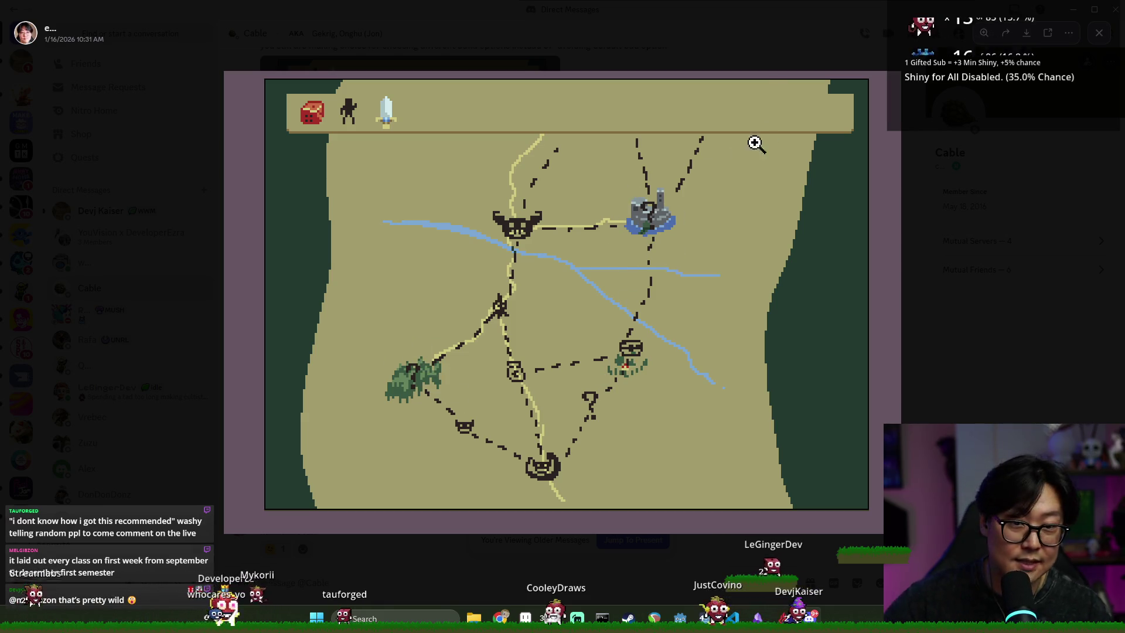
key("alt+Tab")
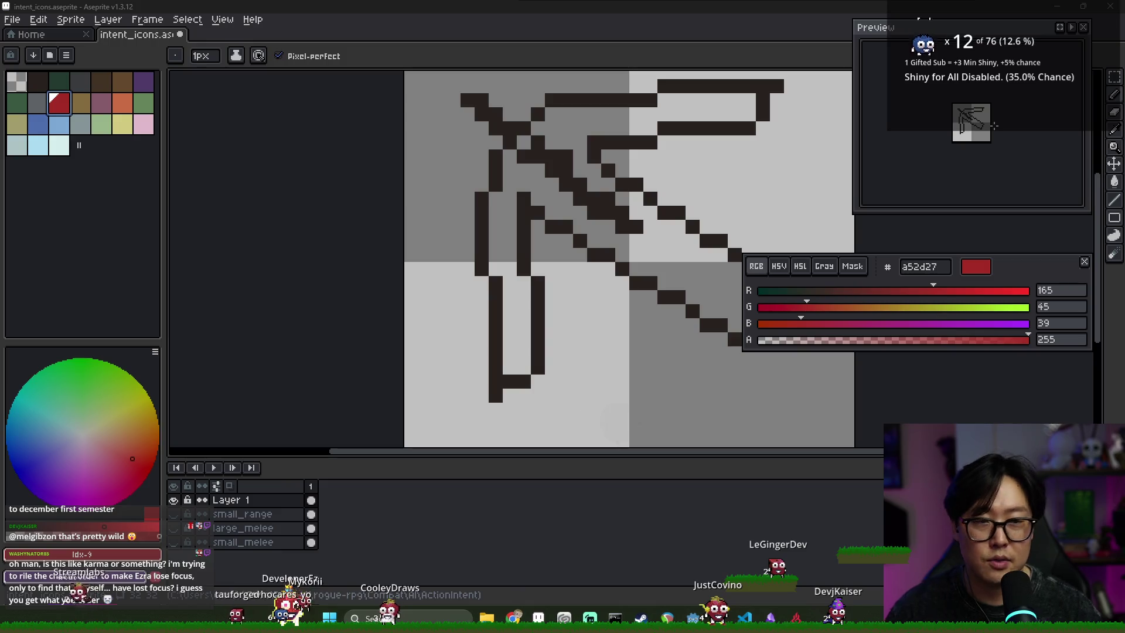
Fill the blade, grip, top bar and upper diagonal with red #a52d27.
scroll(514, 201, "right", 3)
key("g")
left_click(561, 242)
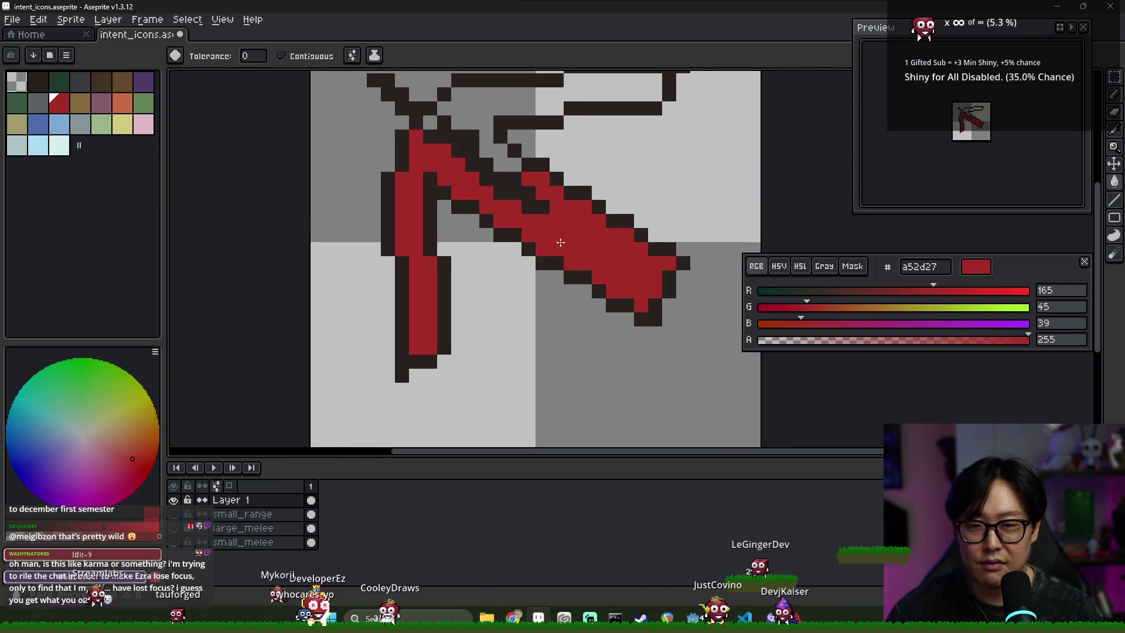
left_click(497, 161)
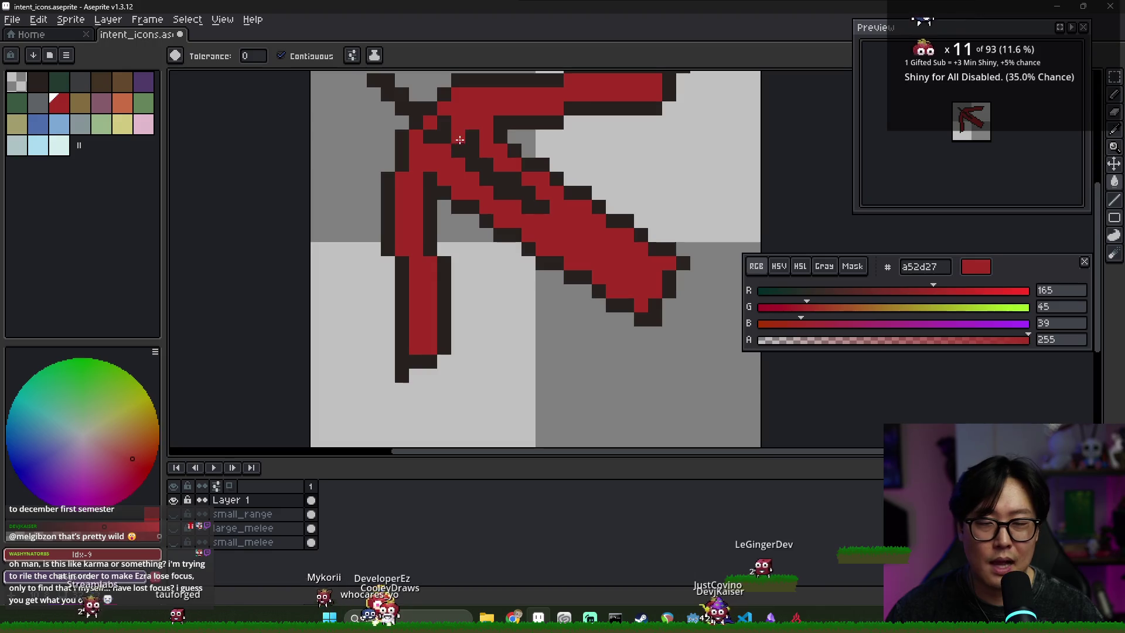
Repaint stray dark blade pixels red and draw a dark #28221f diagonal line through the blade.
key("b")
mouse_move(388, 95)
left_mouse_down()
mouse_move(392, 121)
mouse_move(445, 153)
left_mouse_up()
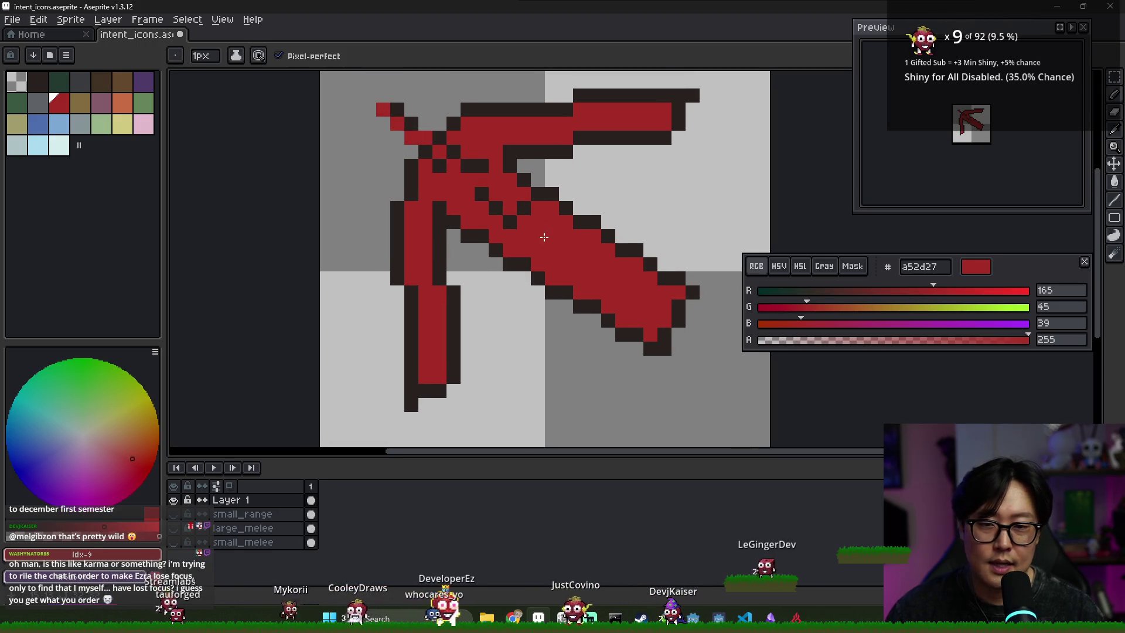
left_click(393, 121, "alt")
left_click(621, 291, "shift")
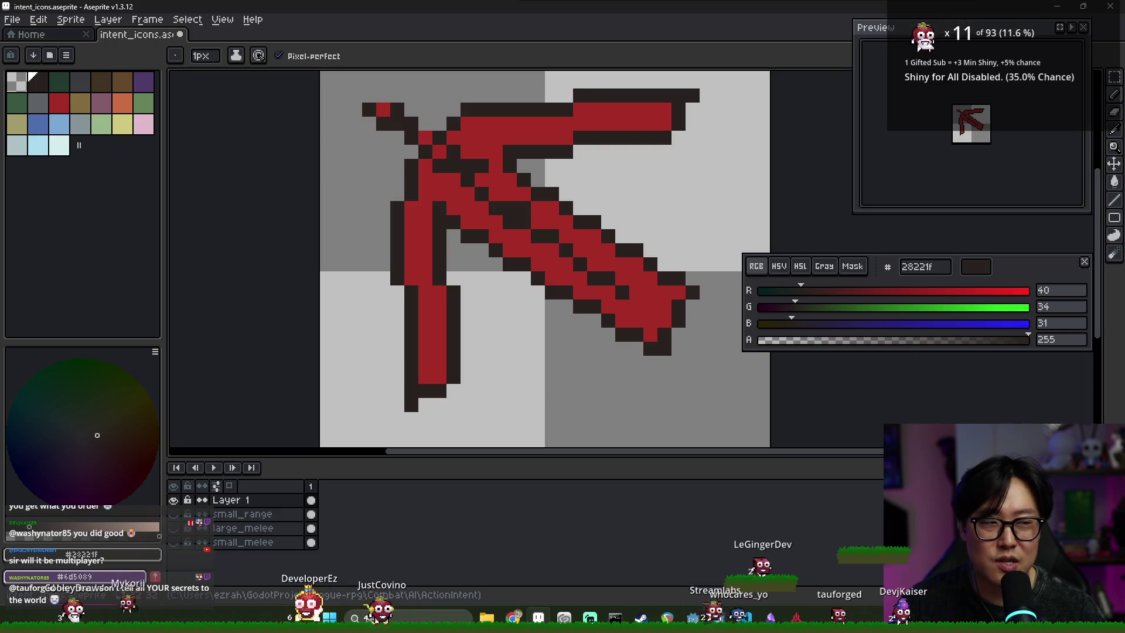
Square off the top-left tip with dark outline pixels and add two dark detail pixels.
left_click(484, 176, "alt")
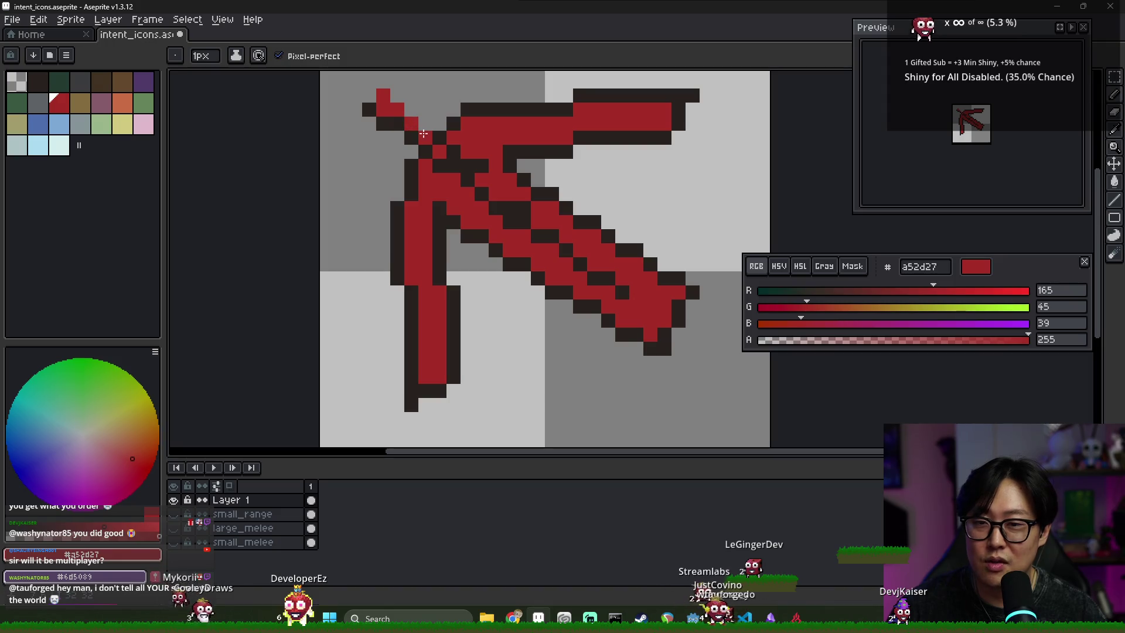
left_click(384, 123, "alt")
mouse_move(369, 96)
left_mouse_down()
mouse_move(384, 87)
mouse_move(410, 110)
left_mouse_up()
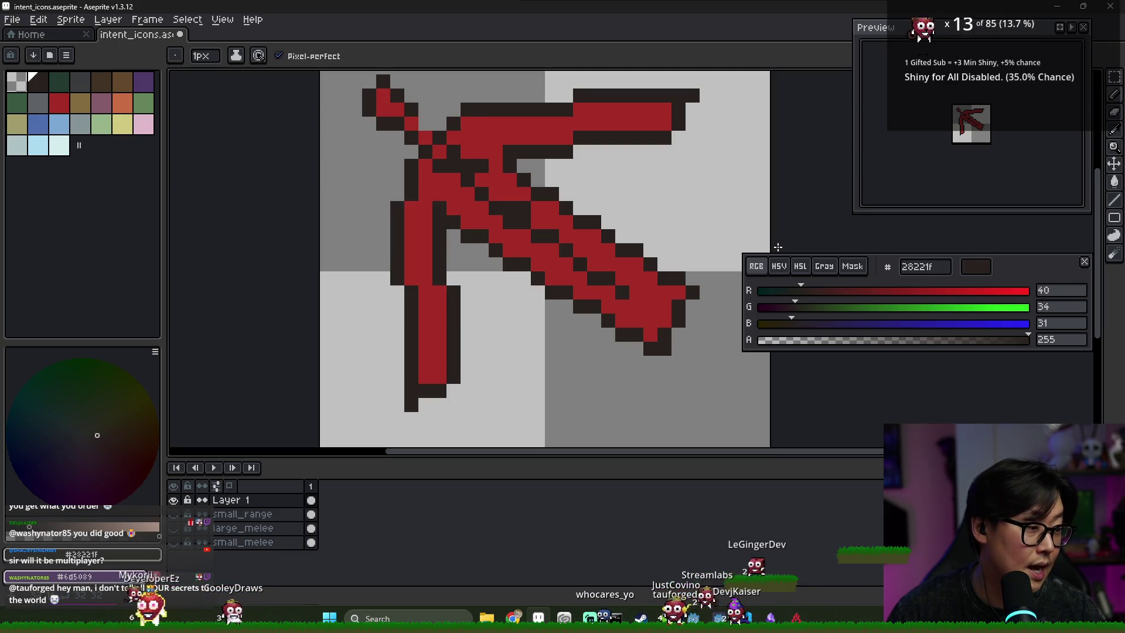
left_click(390, 100, "alt")
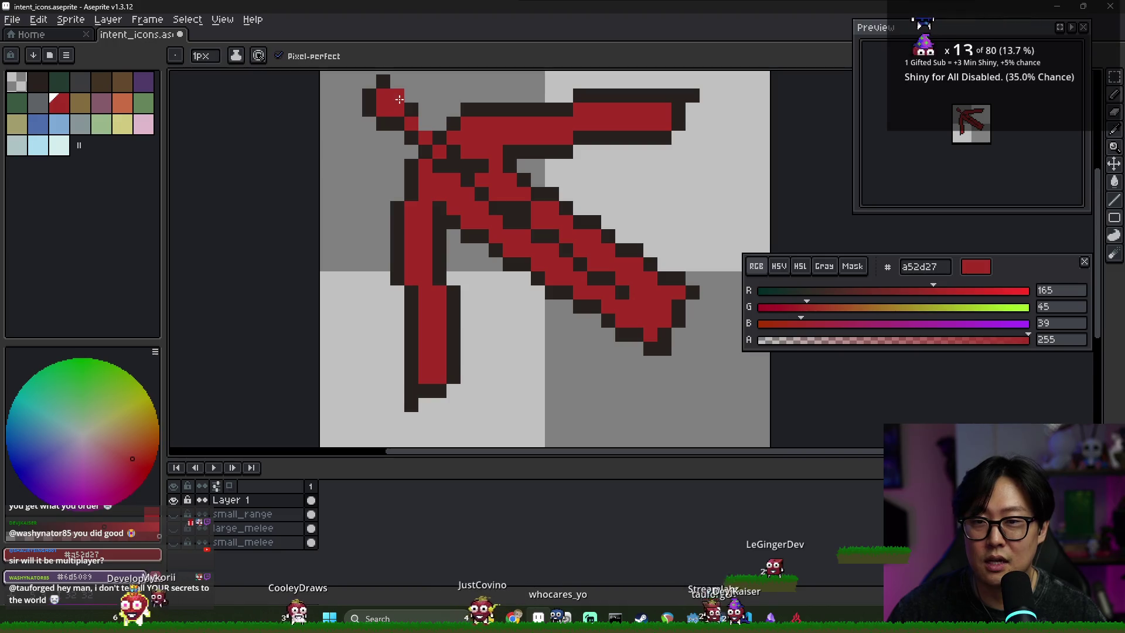
left_click(410, 97, "alt")
mouse_move(369, 82)
left_mouse_down()
mouse_move(397, 82)
mouse_move(424, 144)
left_mouse_up()
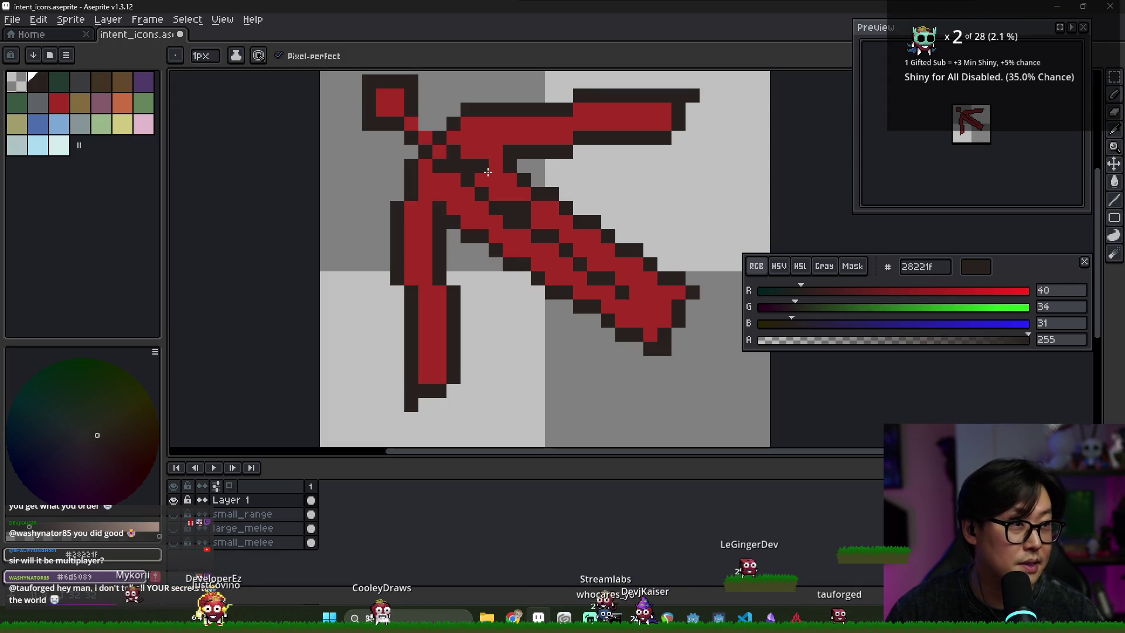
left_click(426, 123)
left_click(467, 151)
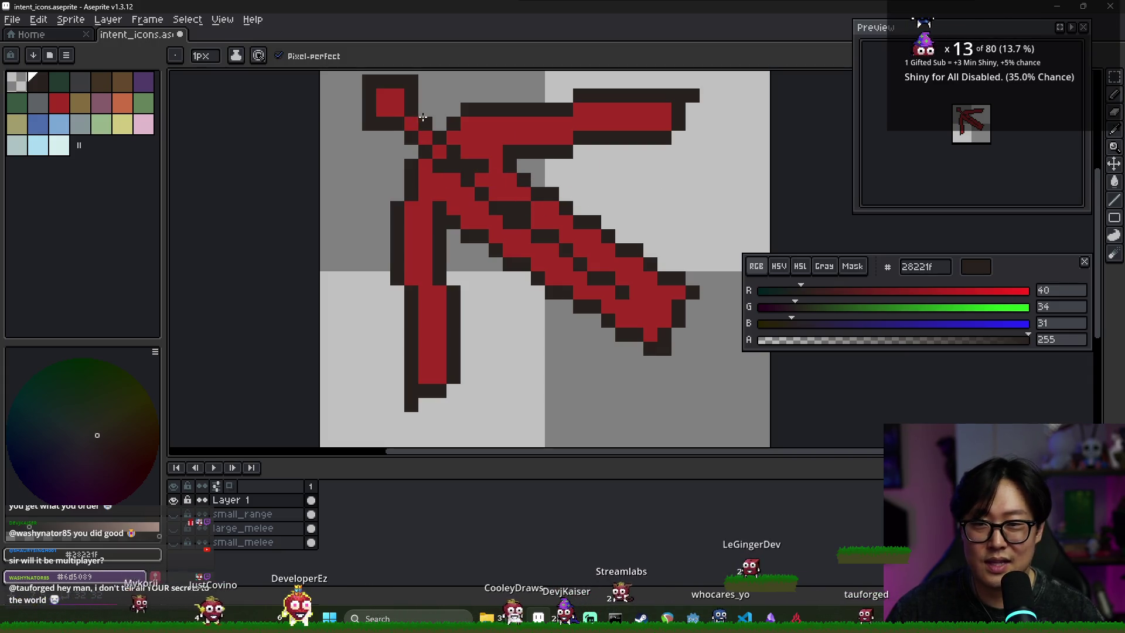
Shift the icon right and down, then delete the lower-right blade area.
key("v")
mouse_move(389, 105)
left_mouse_down()
mouse_move(376, 115)
mouse_move(403, 129)
left_mouse_up()
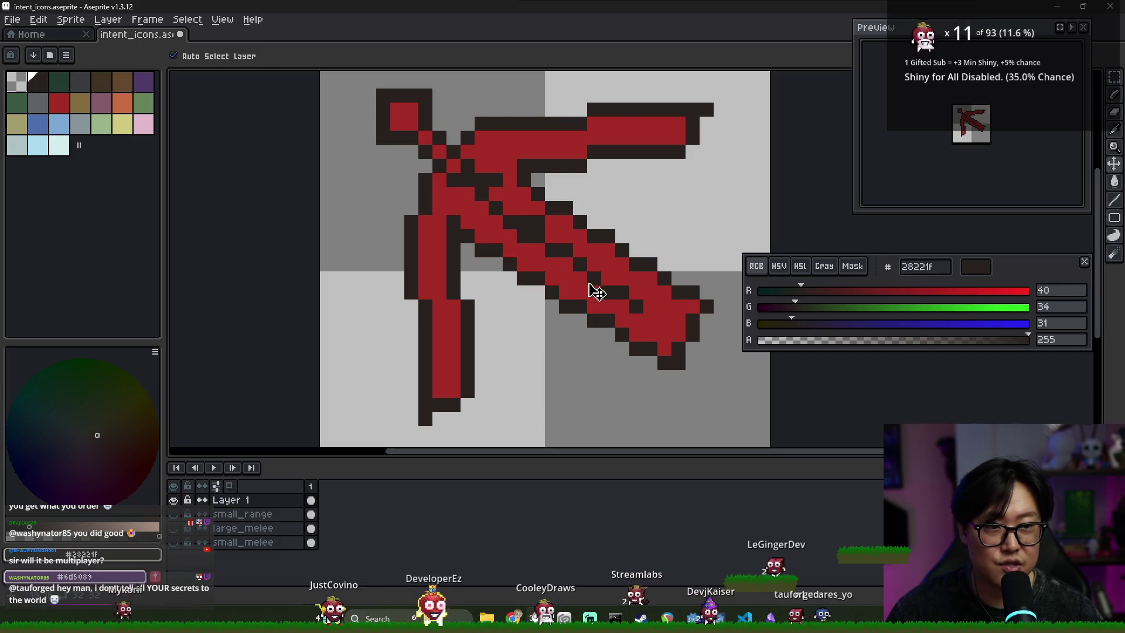
key("m")
mouse_move(735, 404)
left_mouse_down()
mouse_move(517, 246)
mouse_move(468, 183)
left_mouse_up()
key("Delete")
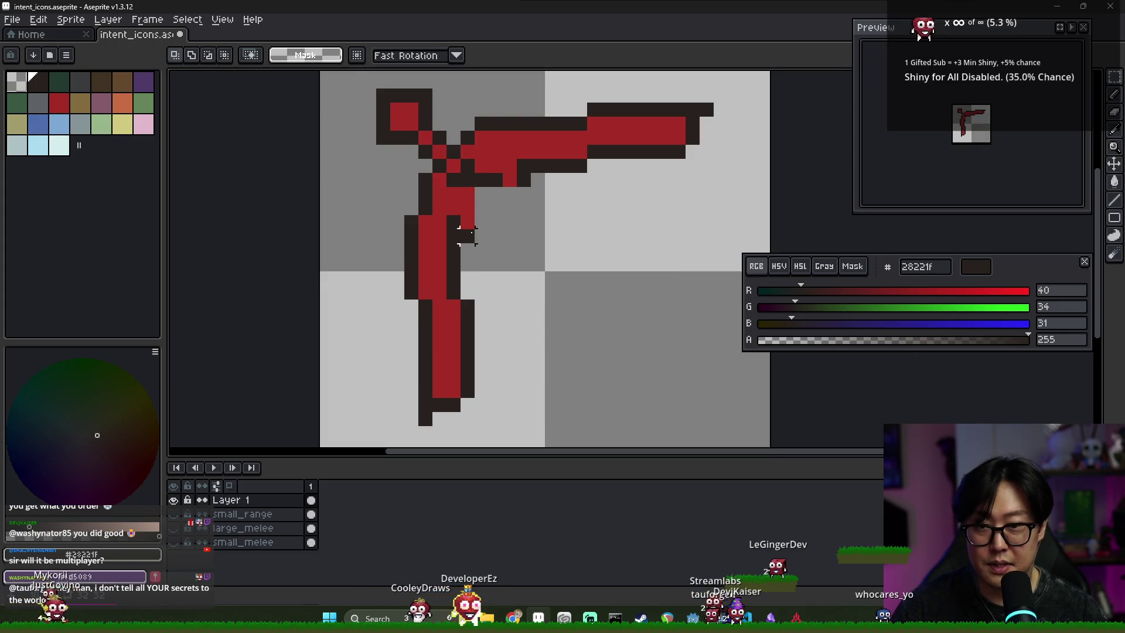
Draw a thin dark diagonal line down-right from the inner corner.
key("b")
left_click(467, 234)
left_click(650, 404, "shift")
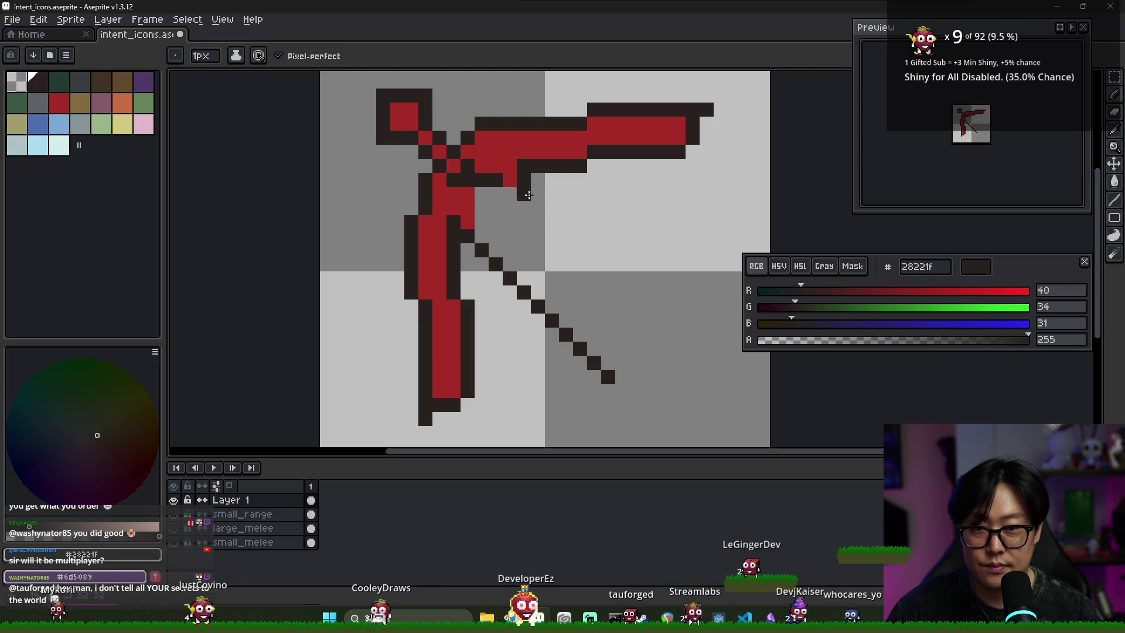
key("ctrl+z")
key("ctrl+z")
left_click(480, 223)
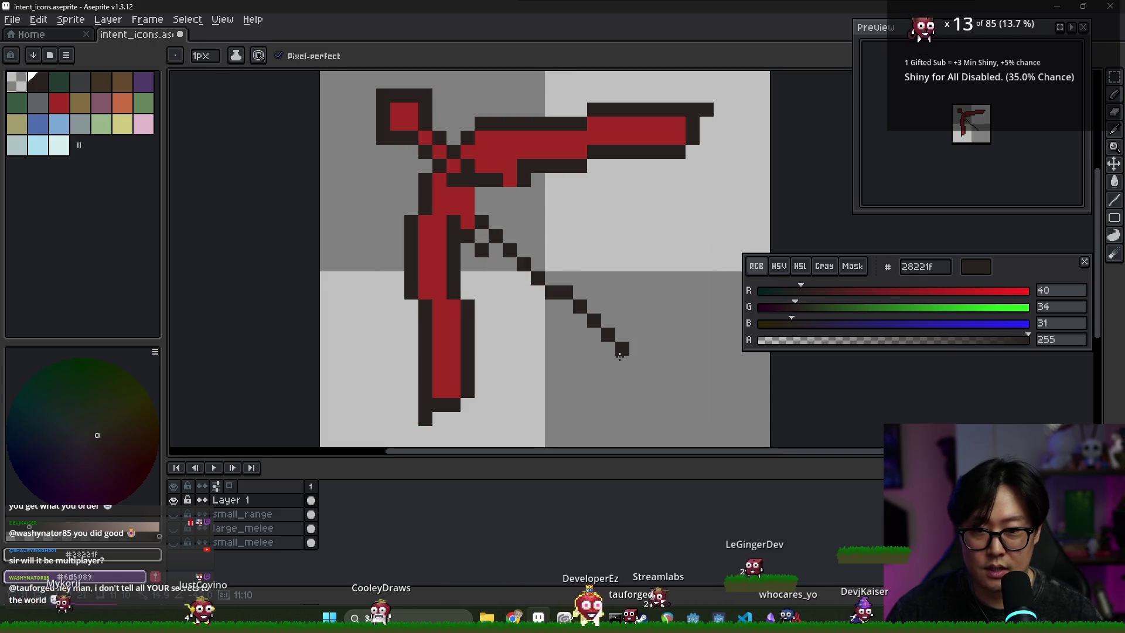
Draw a second parallel dark diagonal line, extended one pixel lower.
left_click(510, 193)
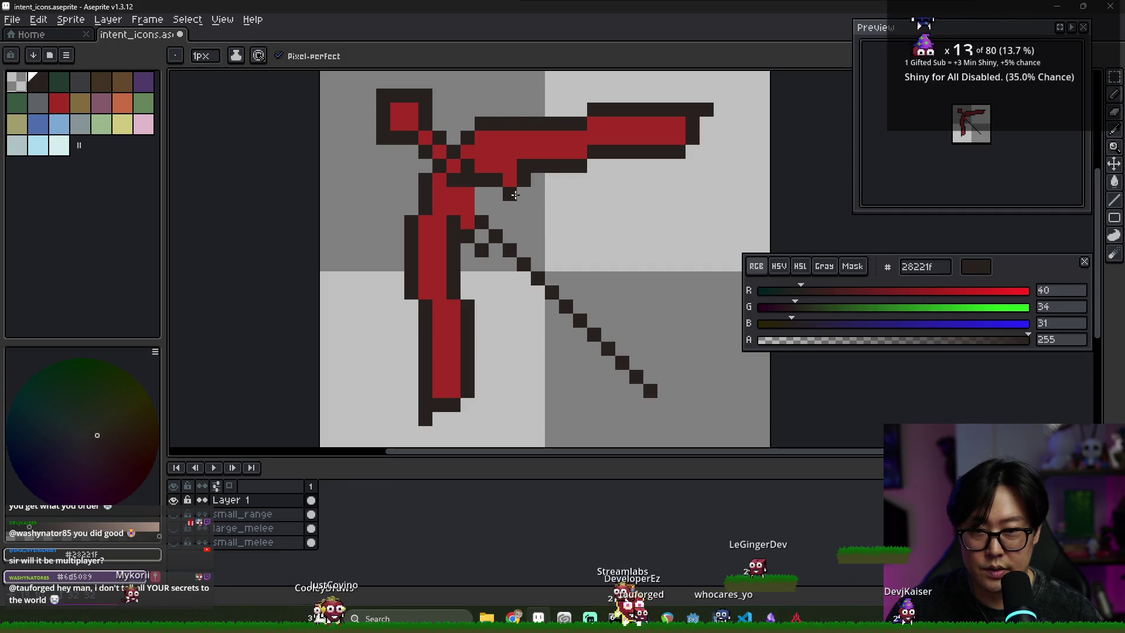
left_click(691, 362, "shift")
left_click(693, 376, "shift")
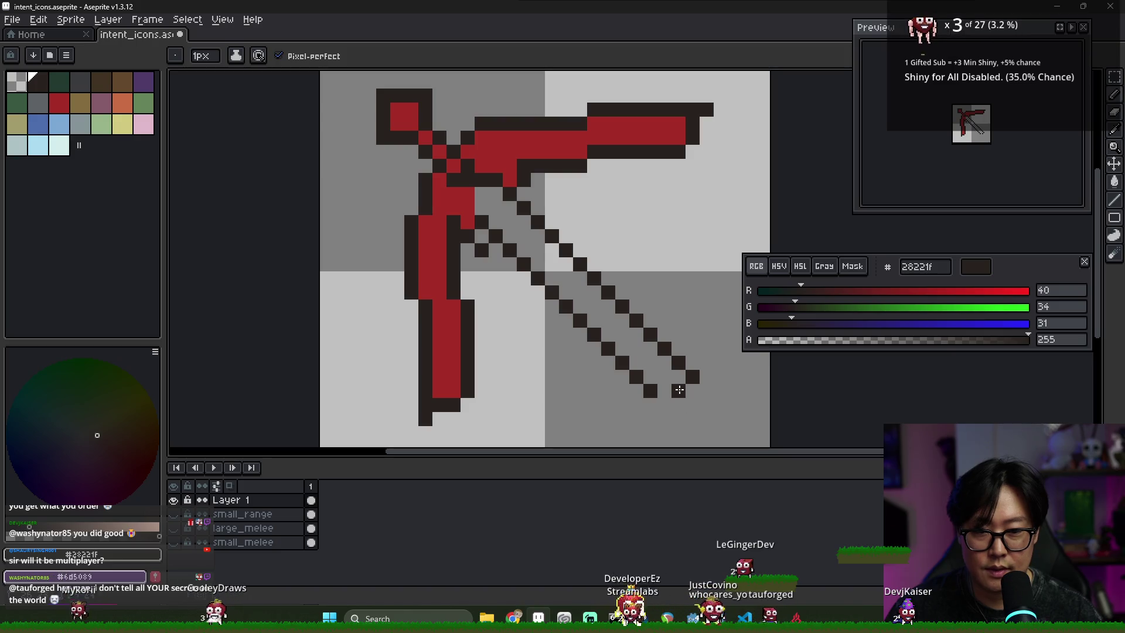
Fill the arrow shaft between the lines red and fix its stray and inner-edge pixels.
left_click(451, 193, "alt")
key("g")
left_click(522, 233)
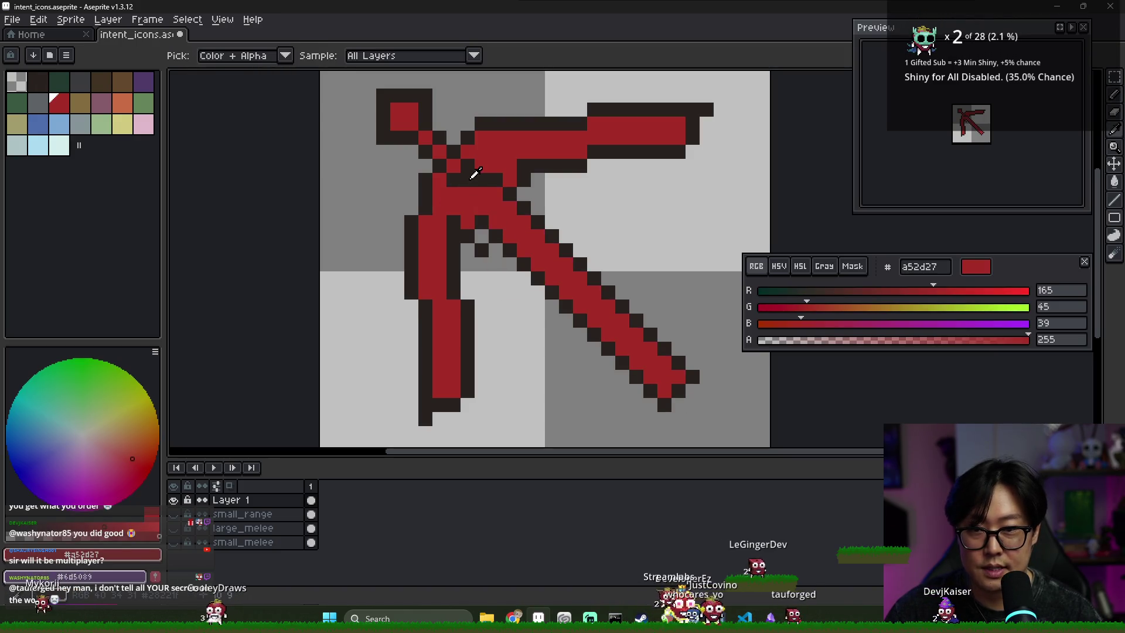
left_click(460, 168, "alt")
left_click(472, 190, "alt")
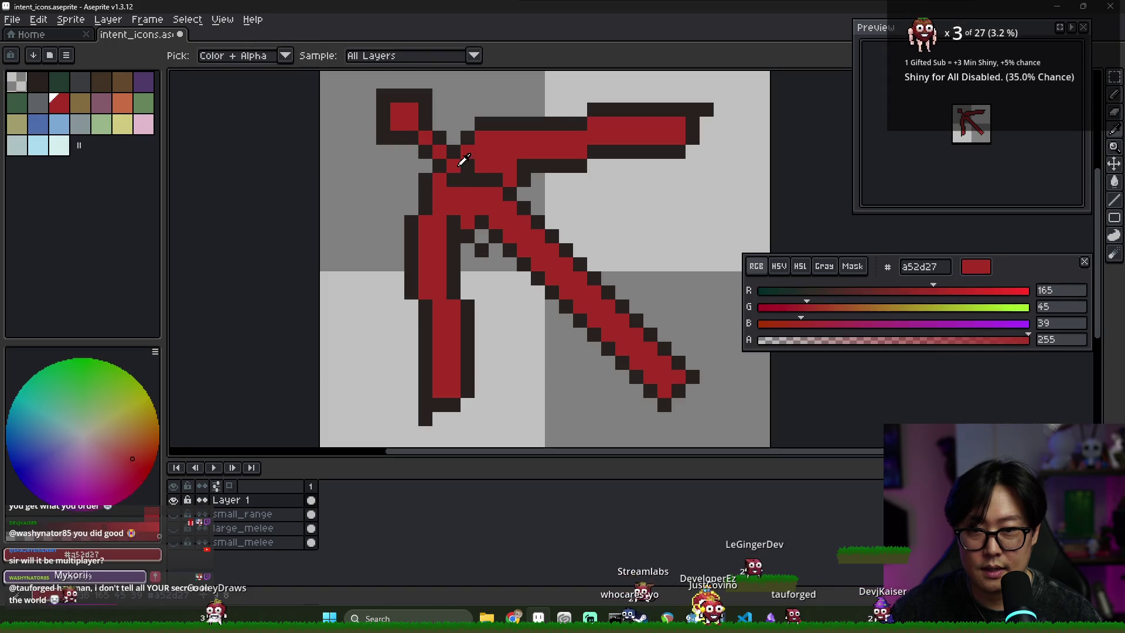
mouse_move(465, 181)
left_mouse_down()
mouse_move(500, 185)
mouse_move(495, 222)
mouse_move(610, 293)
left_mouse_up()
left_click(480, 177, "alt")
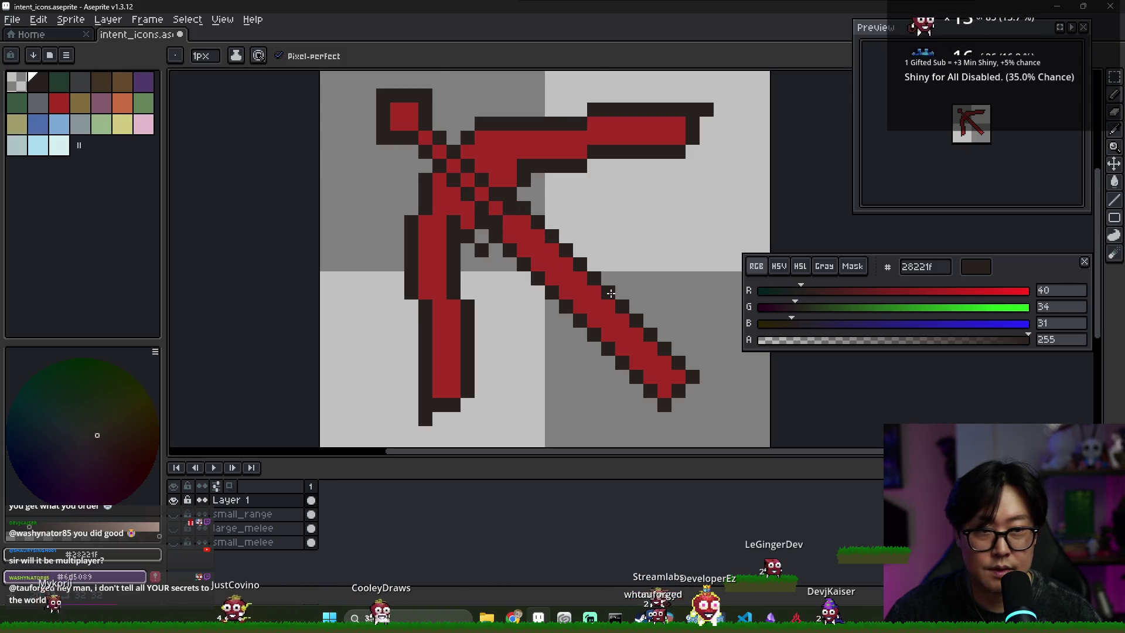
left_click(509, 236)
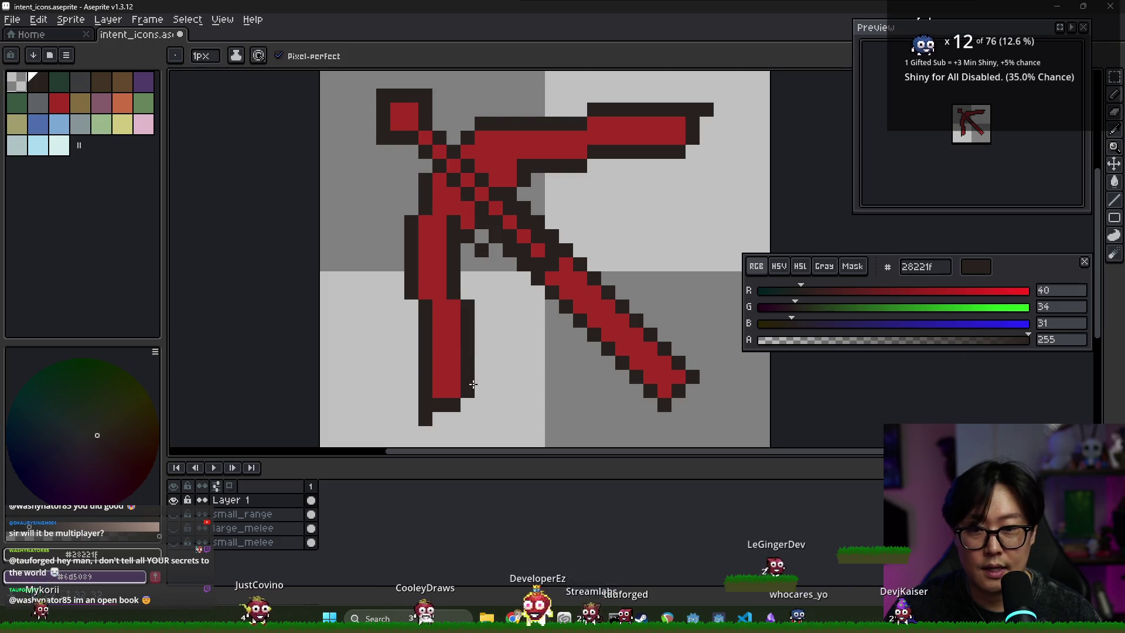
Draw the dark bowstring along the bottom and up the right side, clearing stray arrow pixels.
left_click_drag(468, 392, 627, 389)
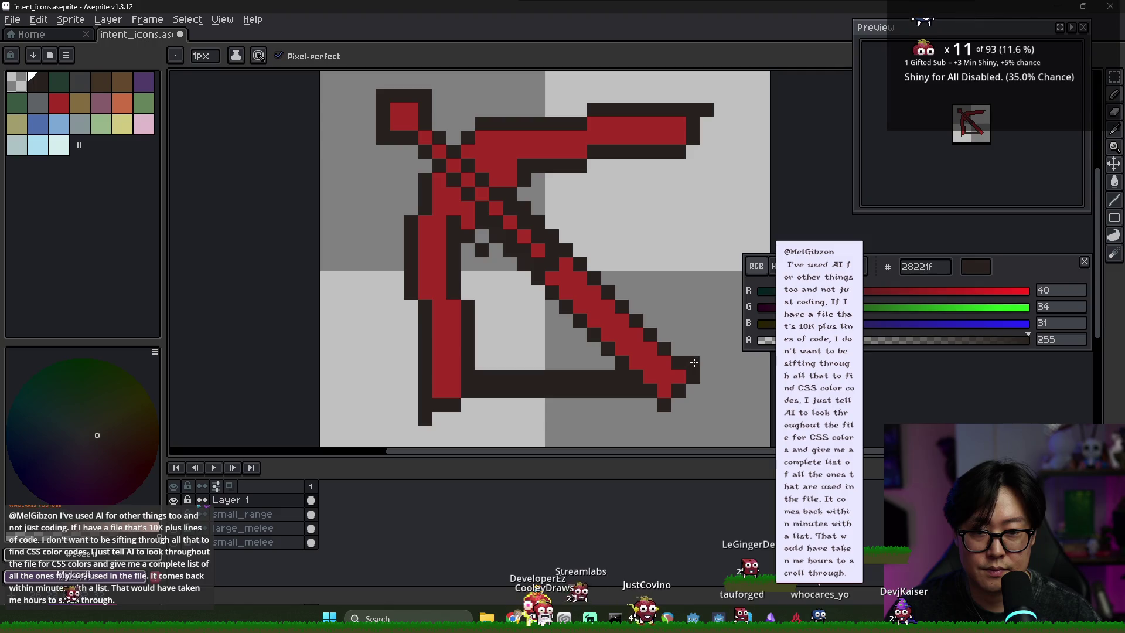
left_click_drag(678, 349, 675, 163)
left_click_drag(690, 349, 692, 148)
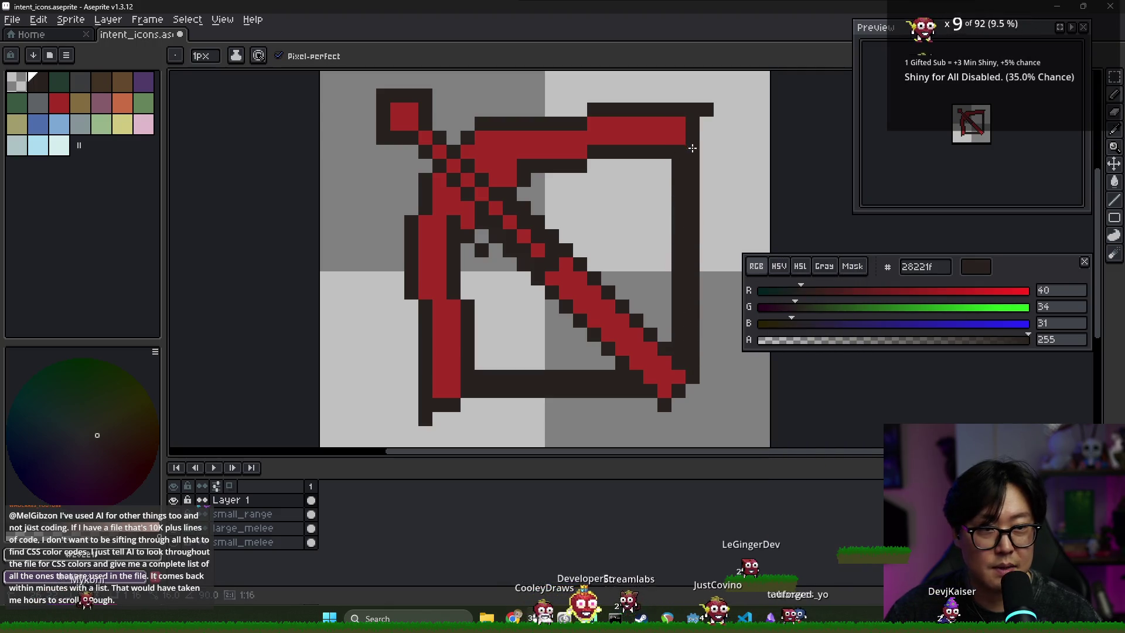
right_click(468, 236)
key("e")
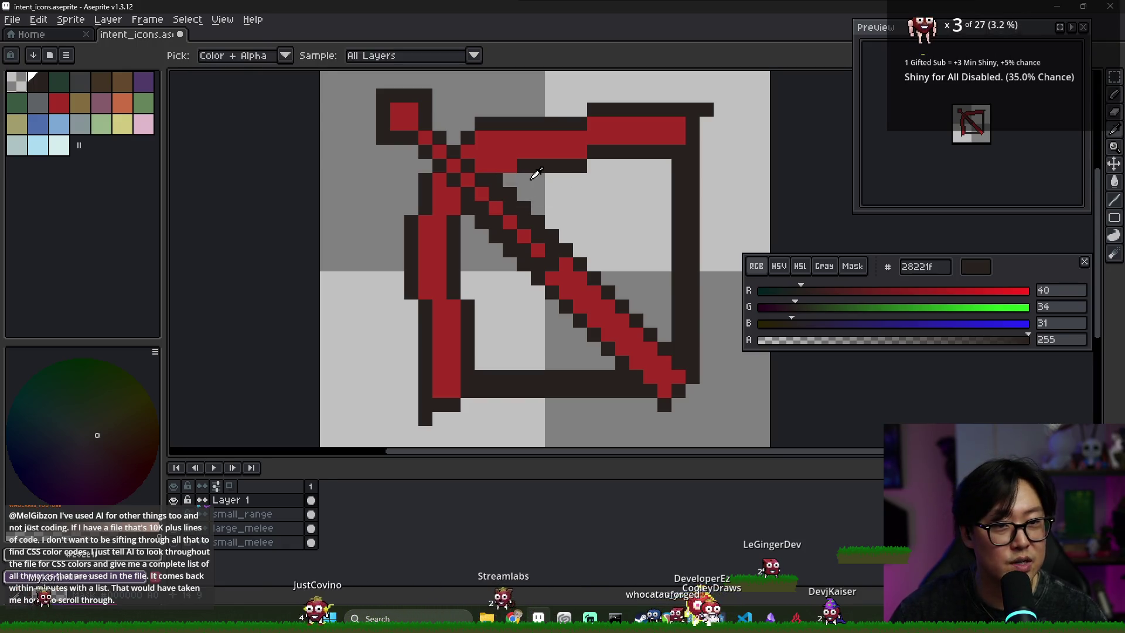
key("b")
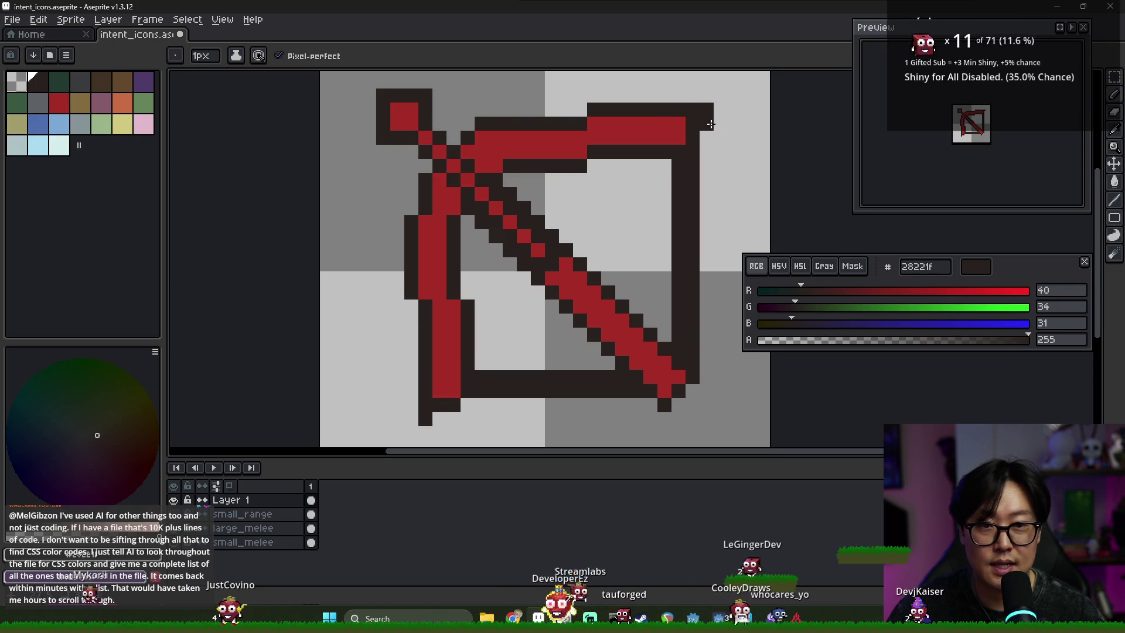
Paint the bow's top-right and lower-left ends red.
left_click(670, 121, "alt")
left_click(692, 123)
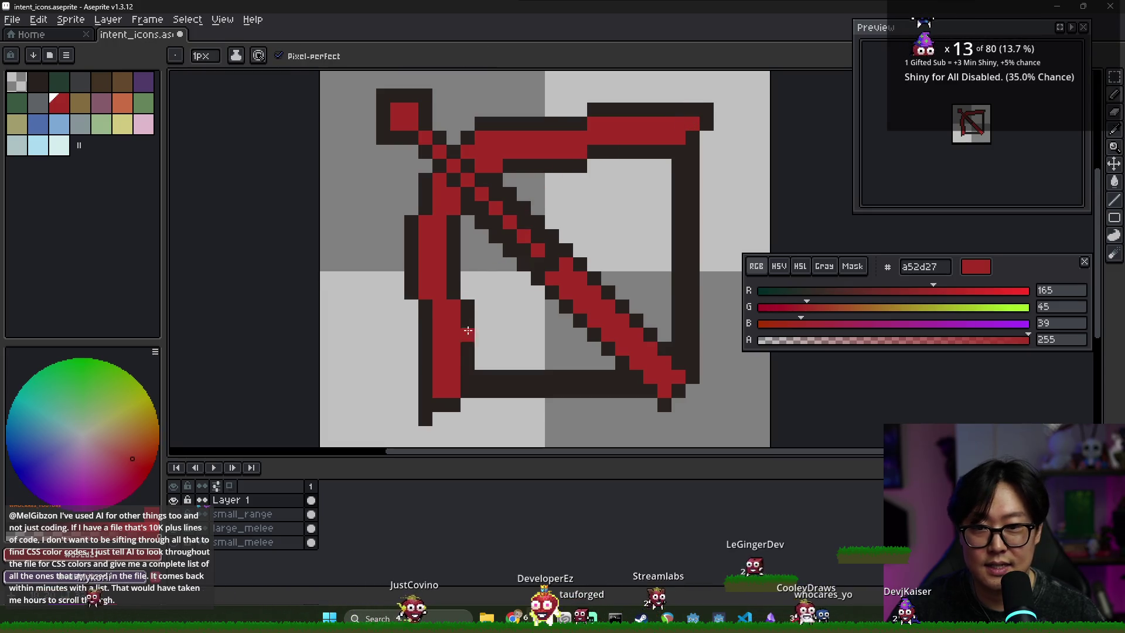
left_click(439, 404)
left_click(454, 402, "alt")
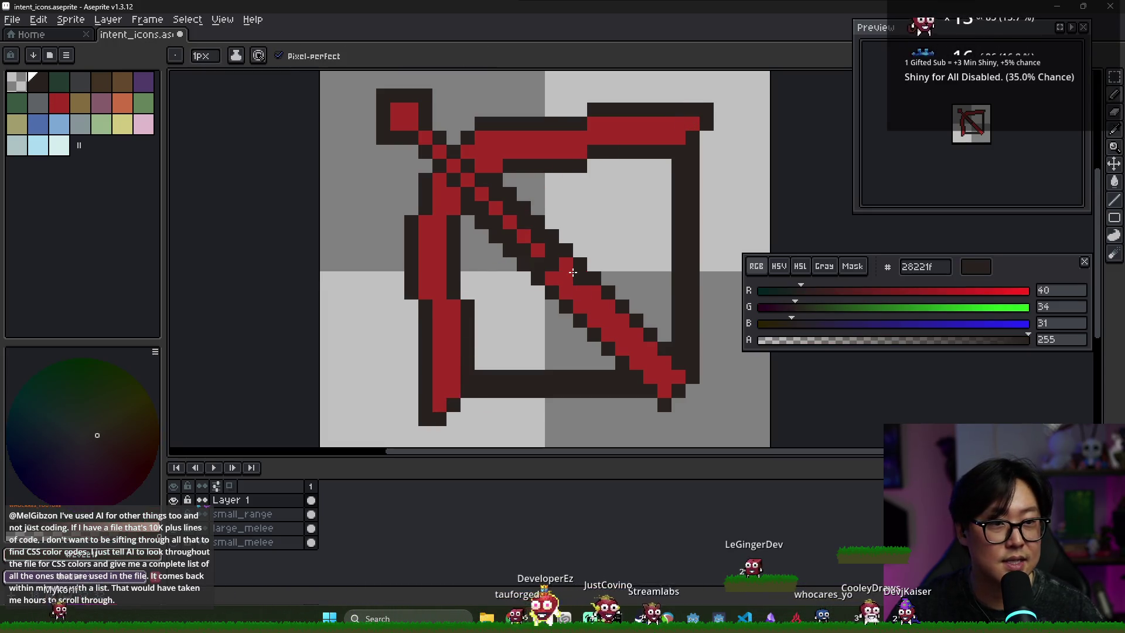
scroll(592, 261, "down", 3)
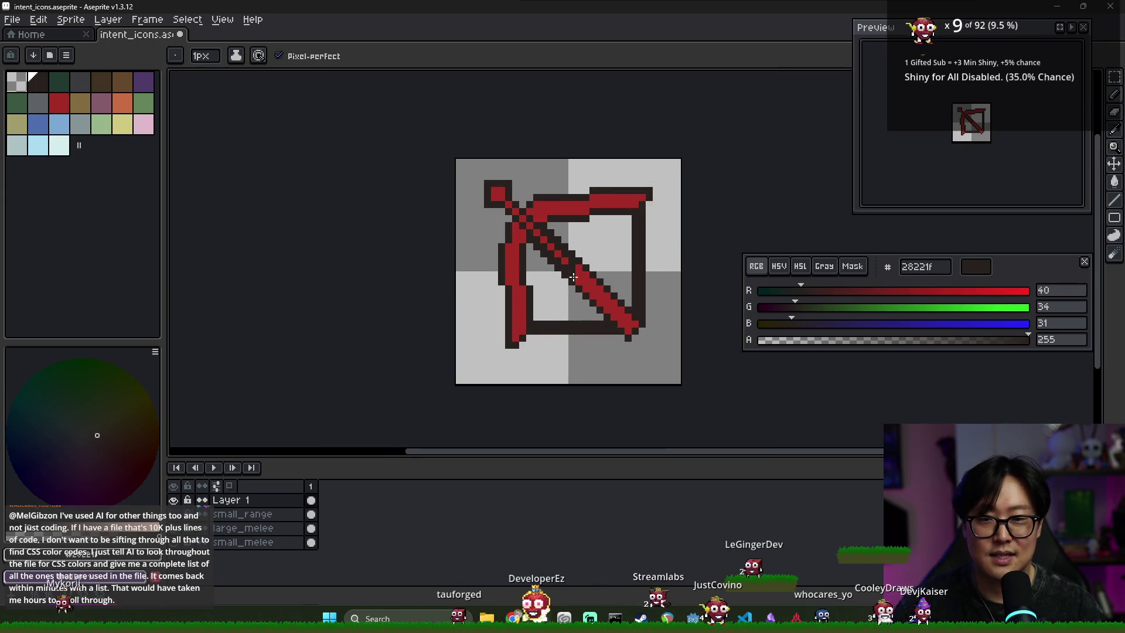
Paint the arrow tip's pixels dark.
key("v")
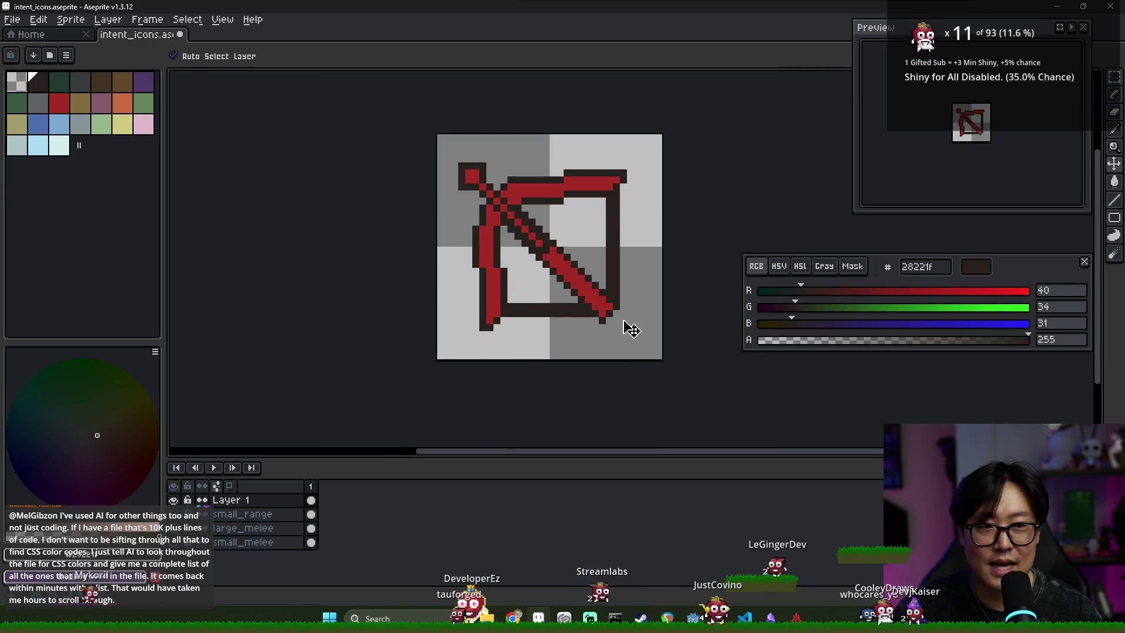
scroll(632, 322, "up", 5)
key("b")
left_click(519, 256)
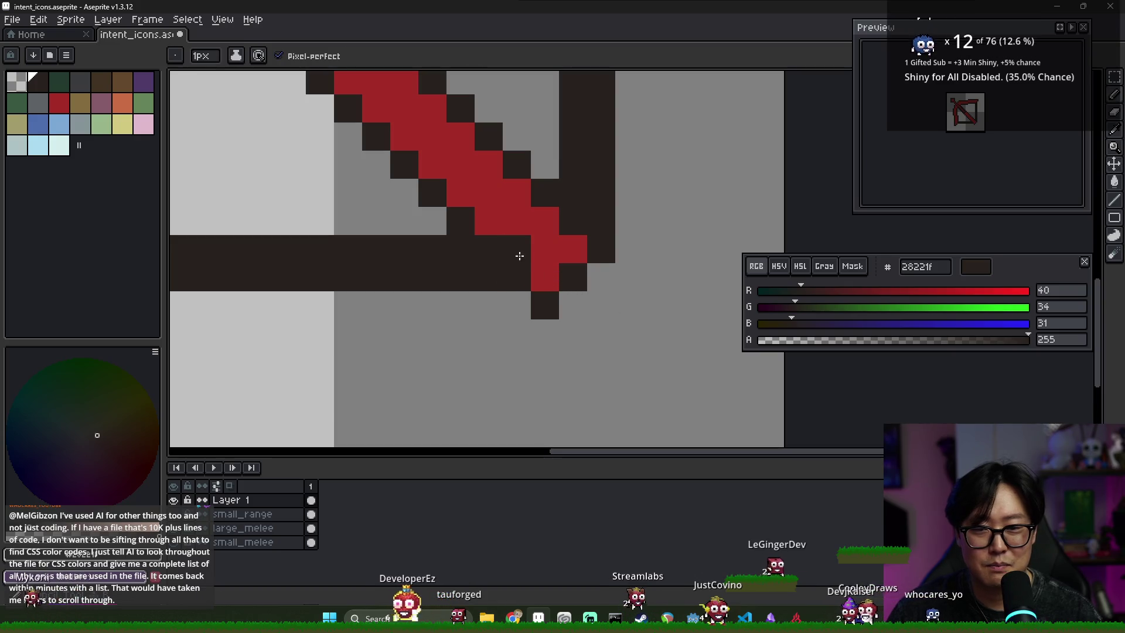
left_click_drag(519, 256, 559, 252)
Erase the old right-hand string column and draw a new dark one.
scroll(574, 269, "down", 3)
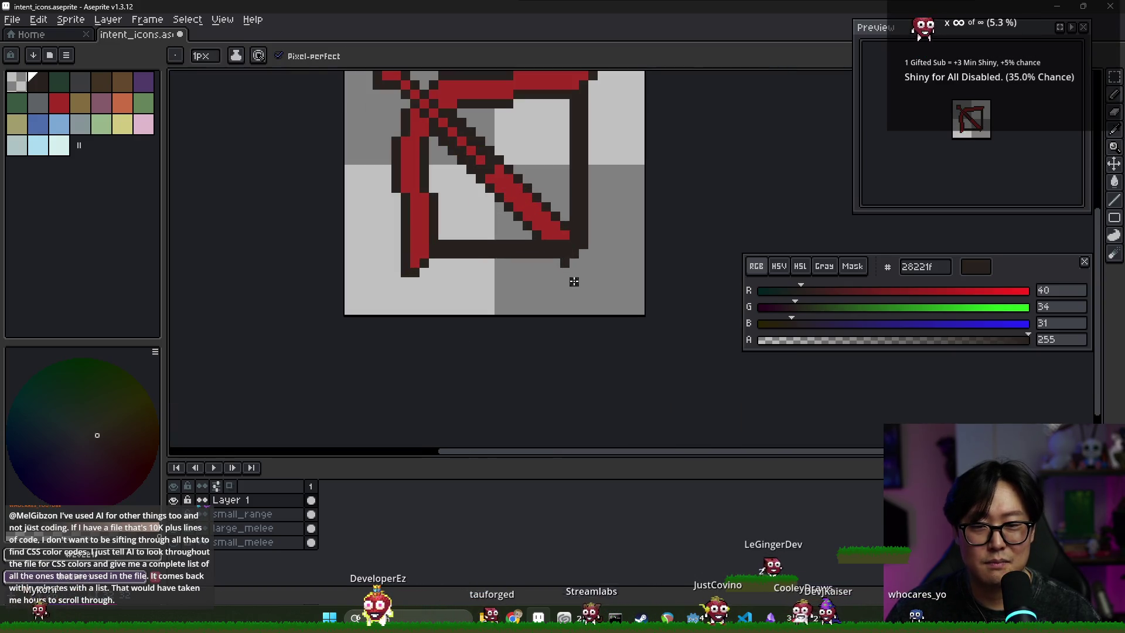
key("e")
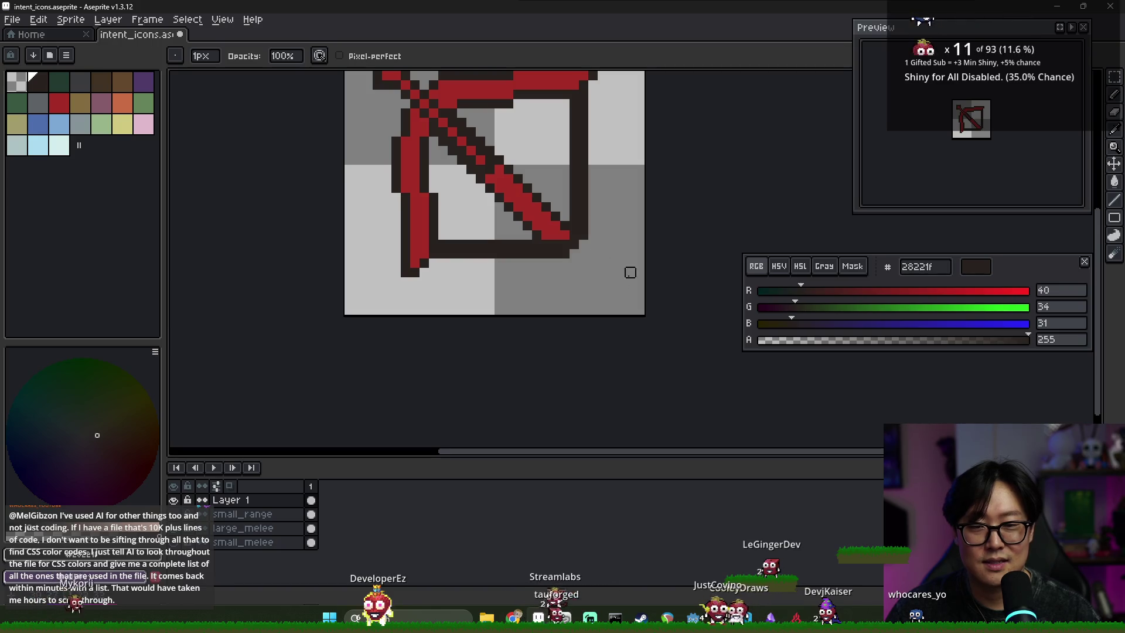
key("b")
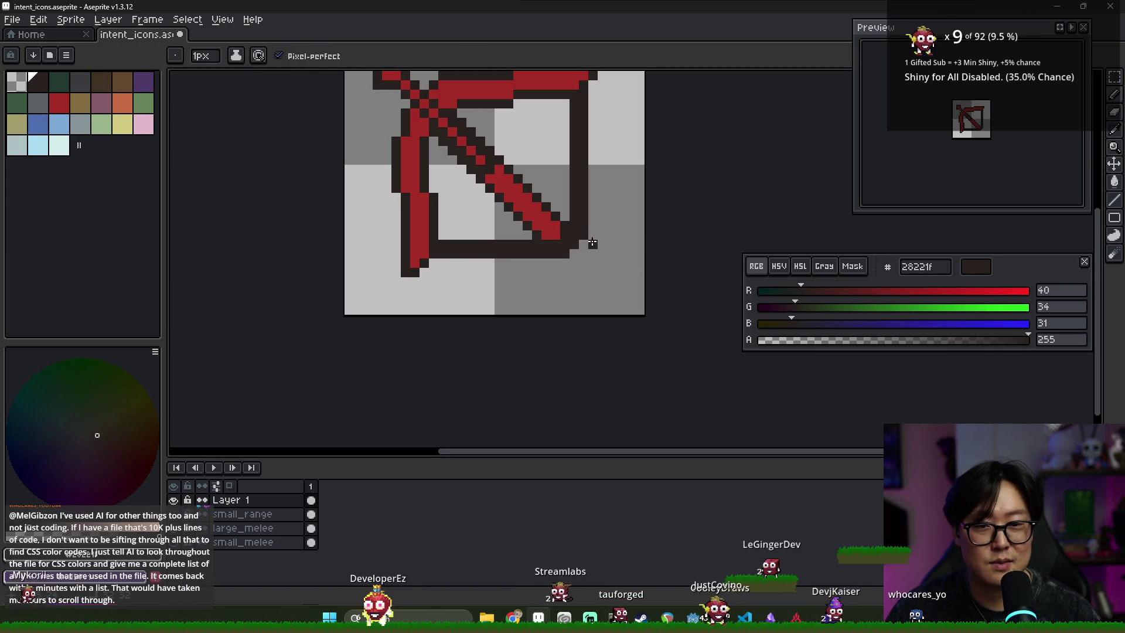
scroll(582, 268, "down", 3)
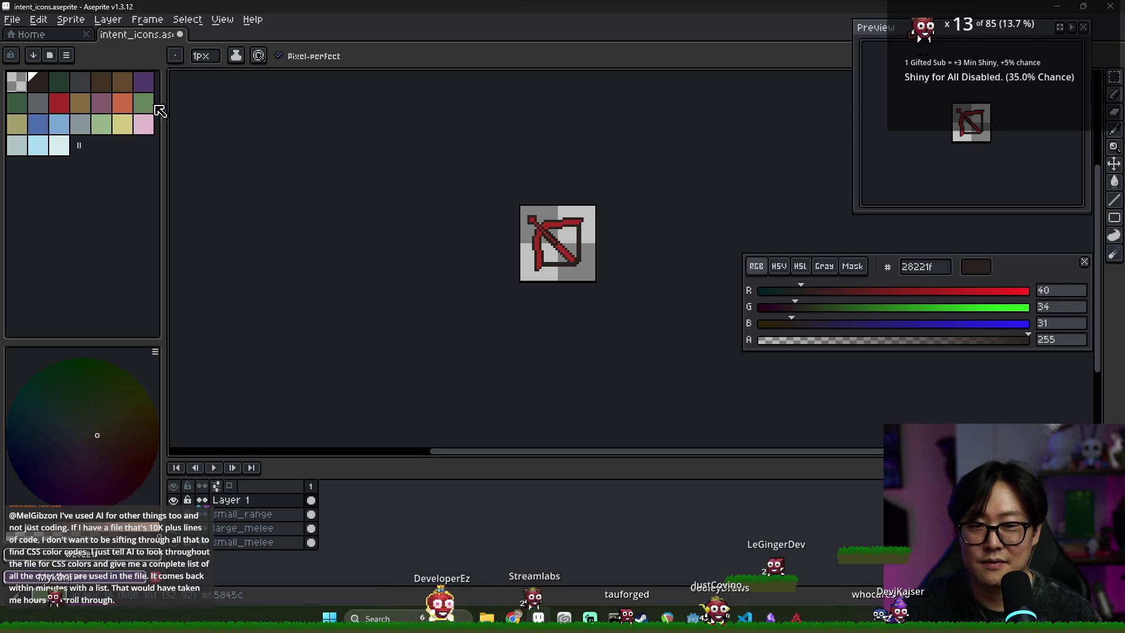
scroll(691, 243, "up", 4)
scroll(685, 246, "up", 2)
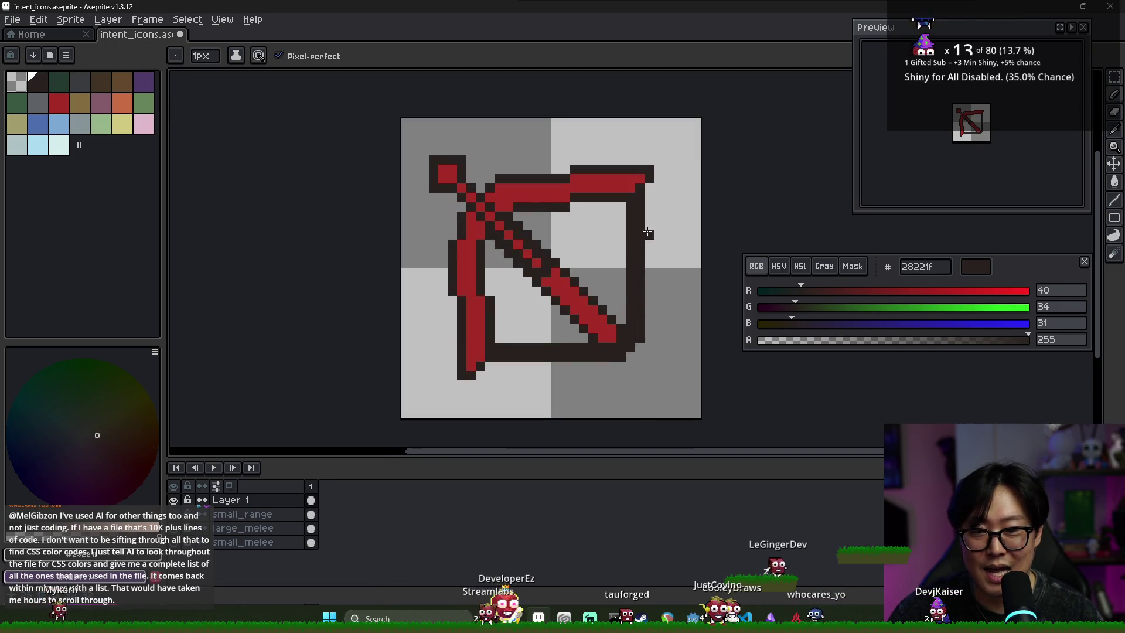
key("e")
left_click_drag(640, 202, 639, 267)
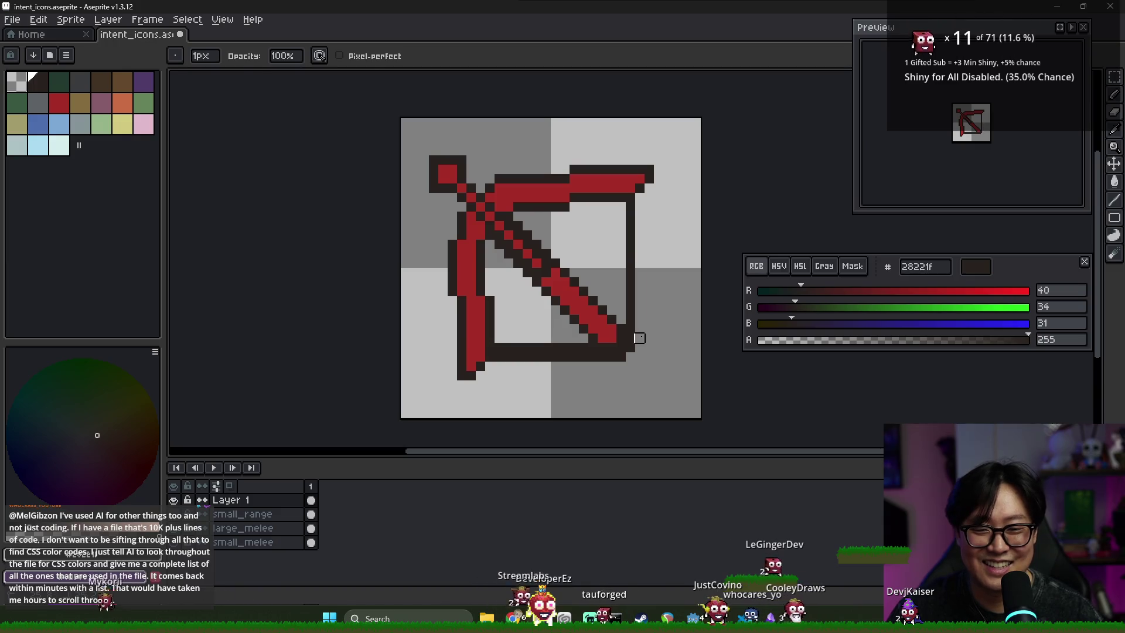
key("b")
left_click_drag(622, 311, 622, 211)
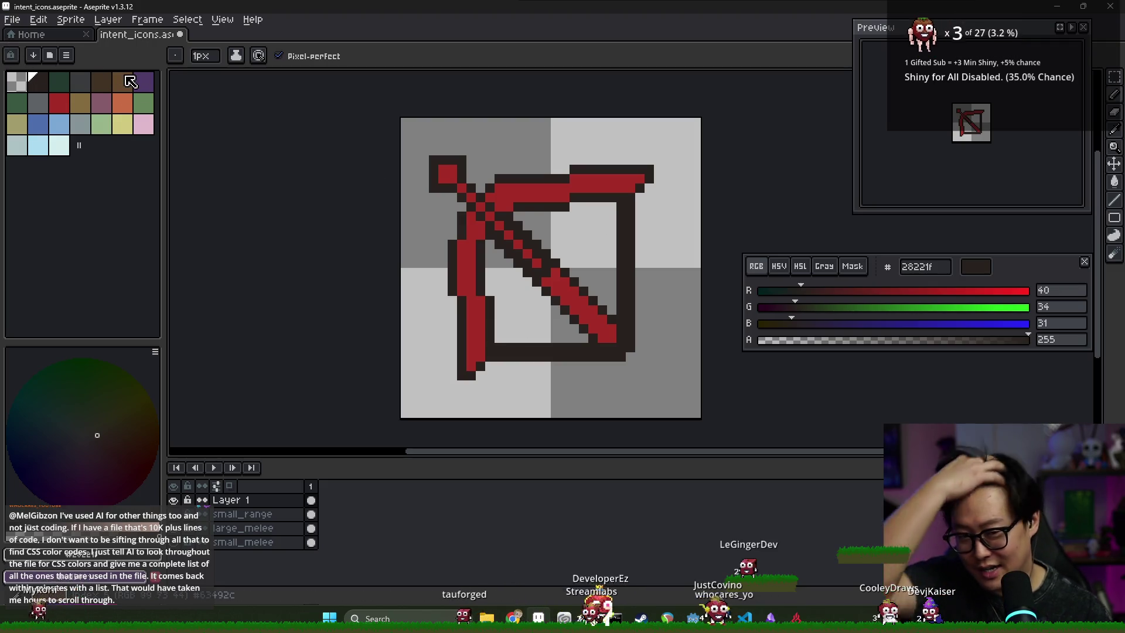
Extend both bow ends with red #a52d27 and cap them with dark #28221f pixels.
left_click(472, 358, "alt")
left_click(455, 363)
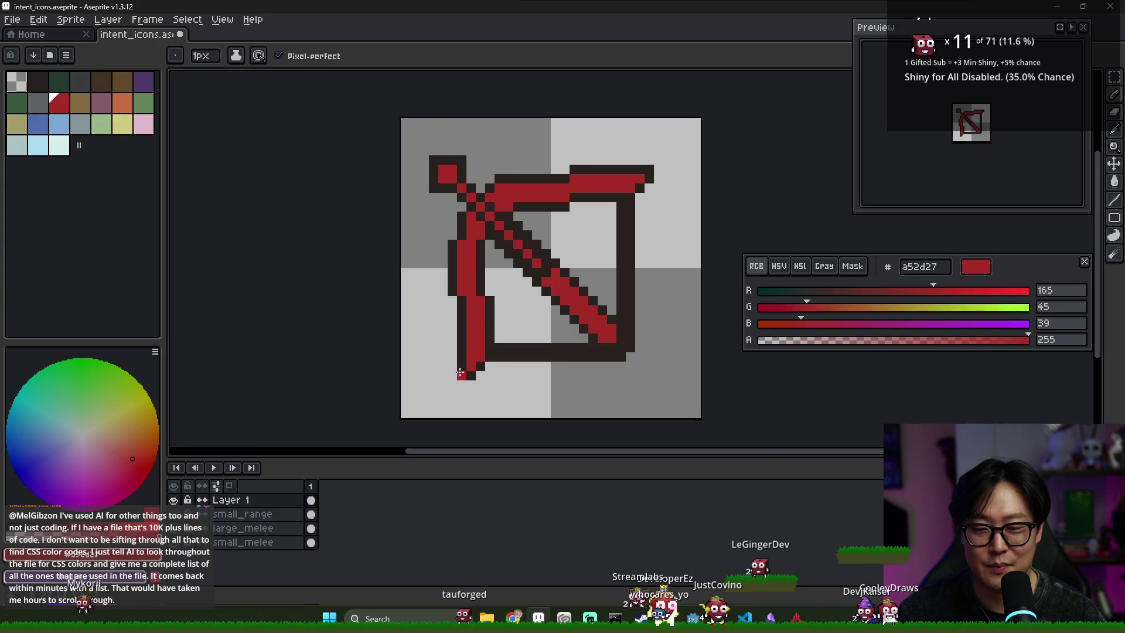
left_click(466, 373, "alt")
left_click_drag(461, 375, 455, 370)
left_click(475, 354, "alt")
left_click(471, 366)
left_click(481, 366, "alt")
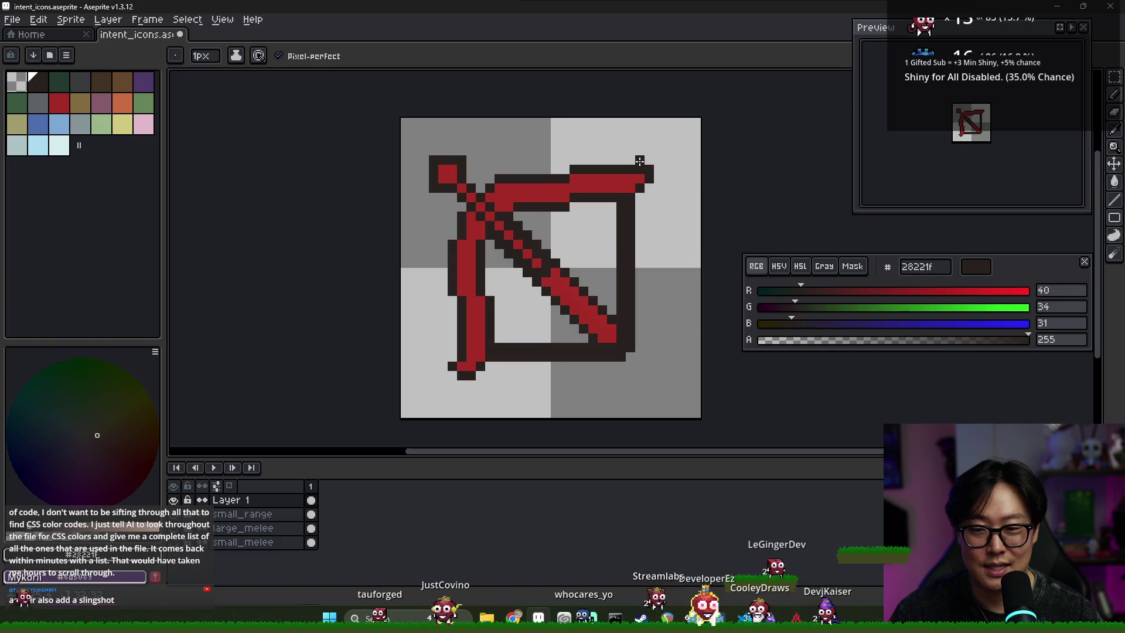
left_click(640, 179, "alt")
left_click(649, 171)
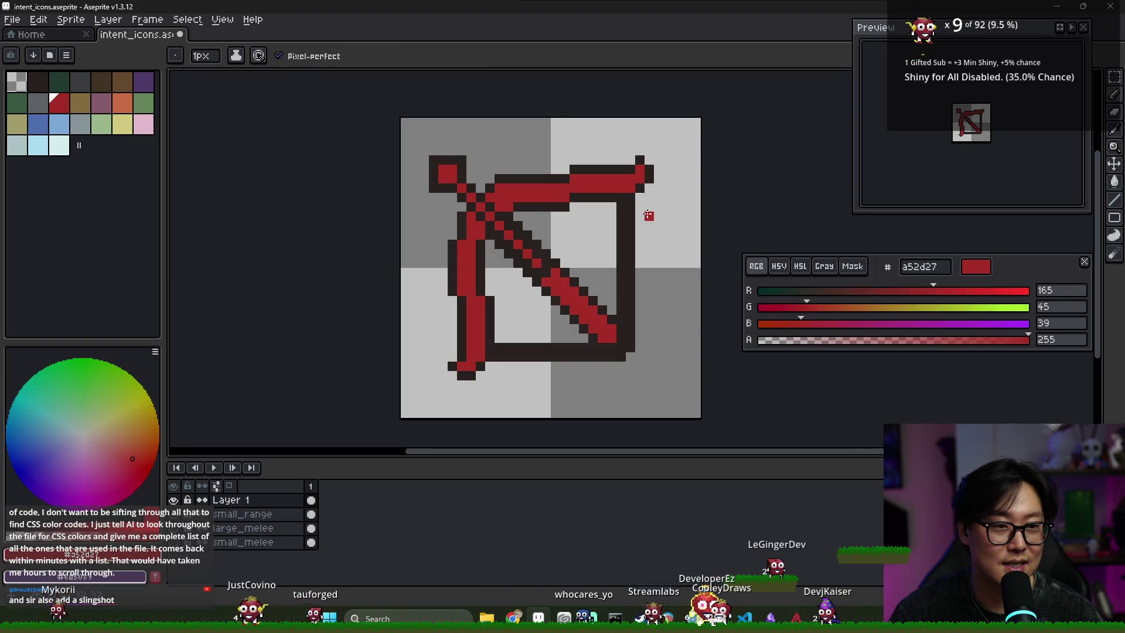
left_click(458, 376, "alt")
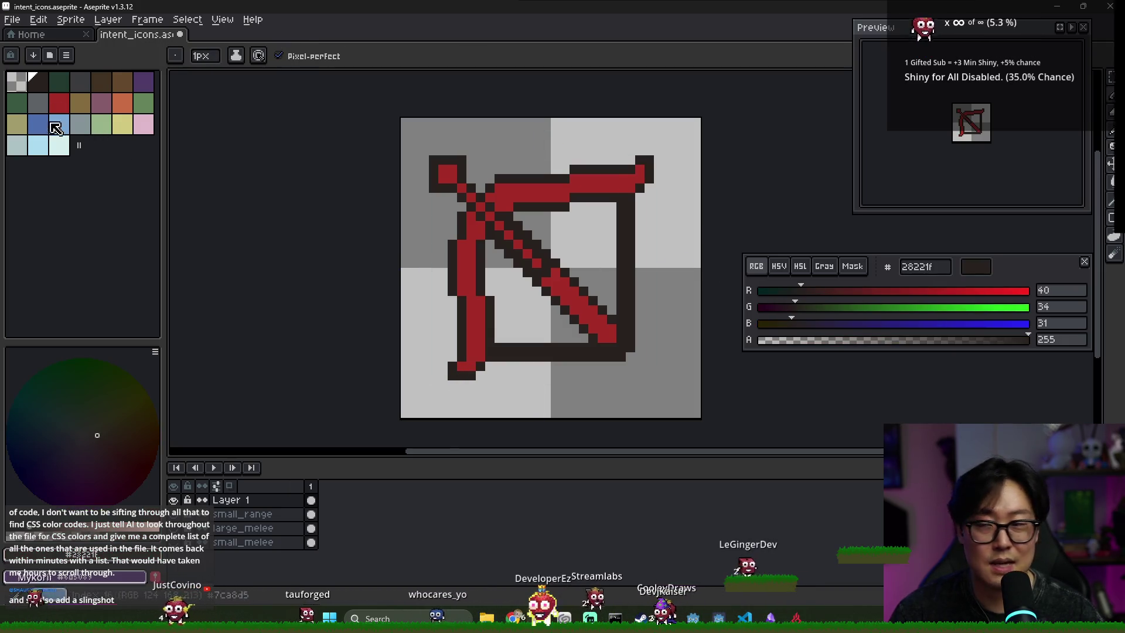
Save the icon and export it as medium_range_phys.png.
key("ctrl+s")
left_click(12, 19)
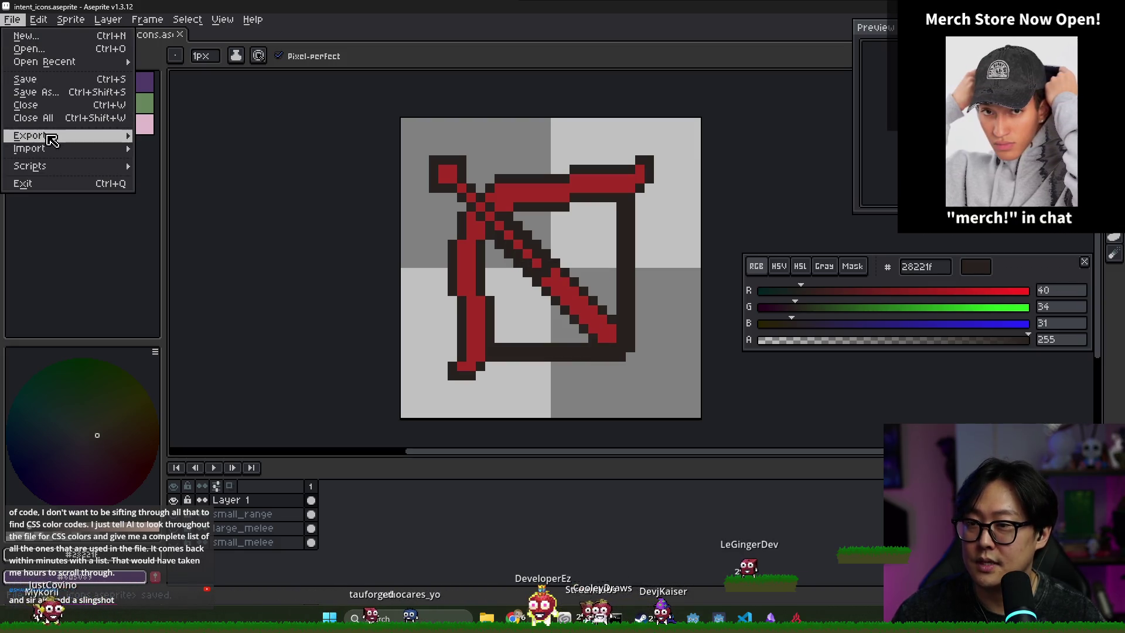
mouse_move(35, 136)
left_click(170, 136)
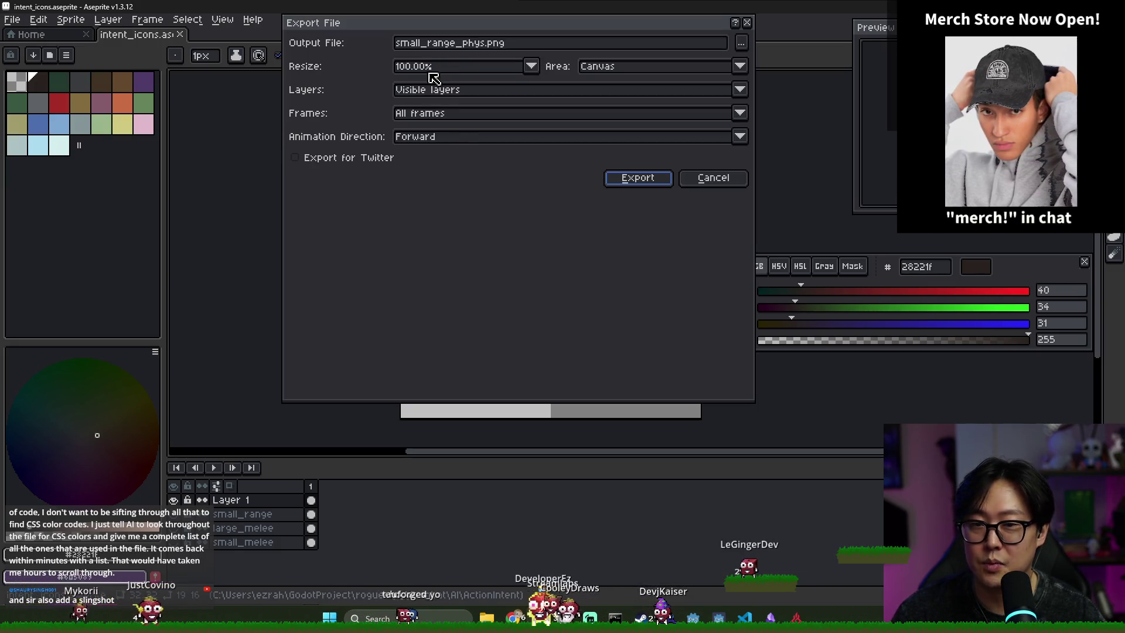
double_click(413, 44)
type("medu")
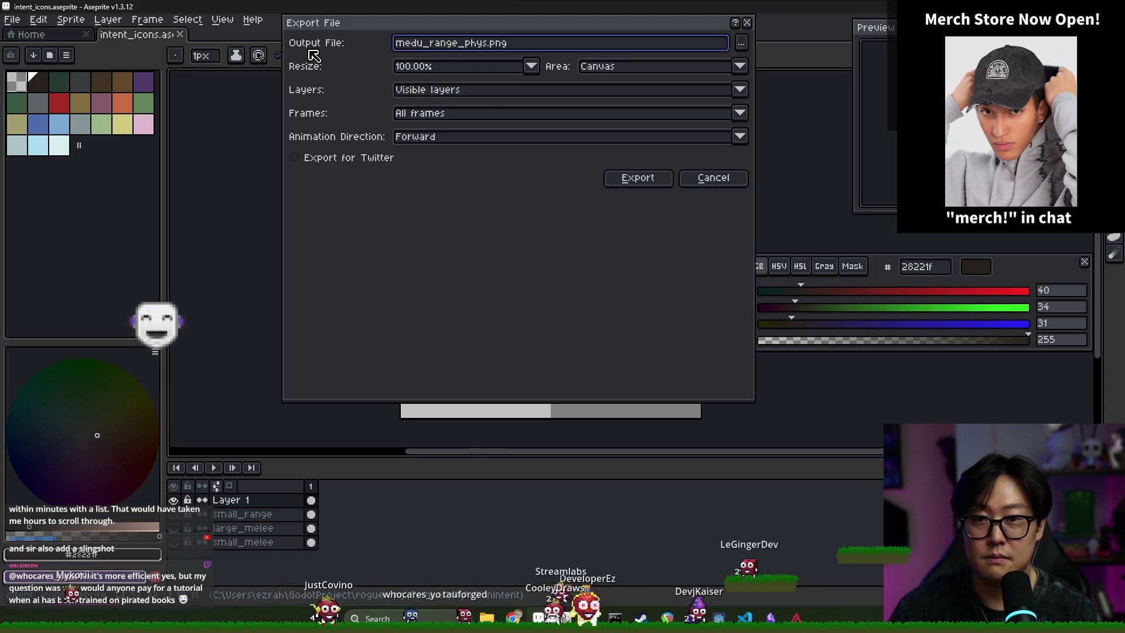
key("BackSpace")
type("ium")
key("Return")
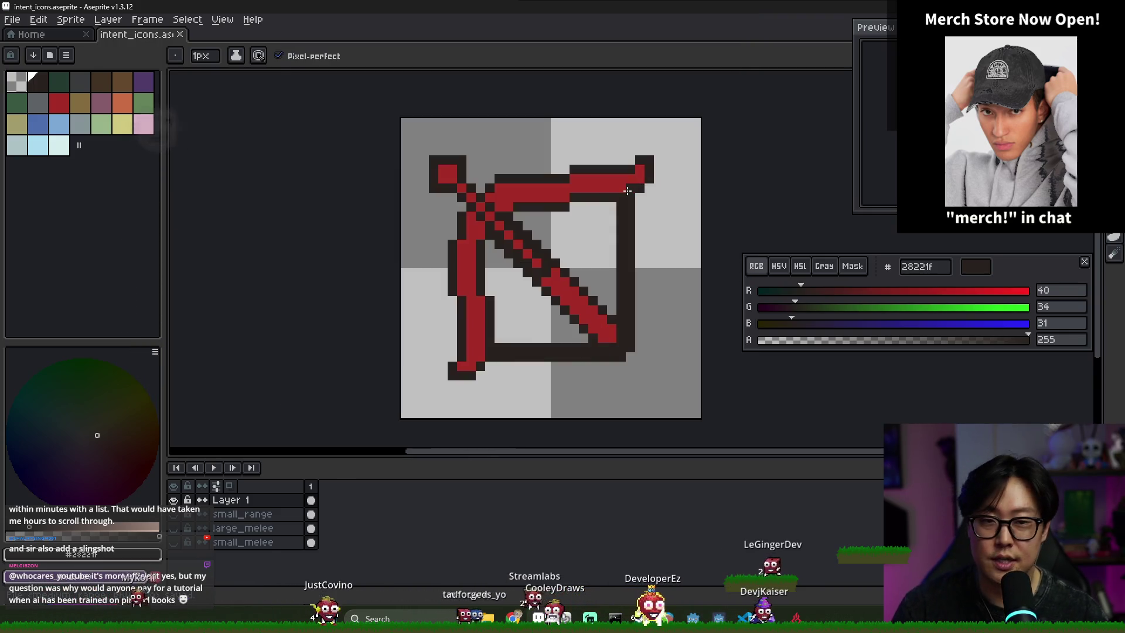
Shift the bow one pixel right and re-export, overwriting medium_range_phys.png.
key("v")
left_click_drag(574, 289, 586, 293)
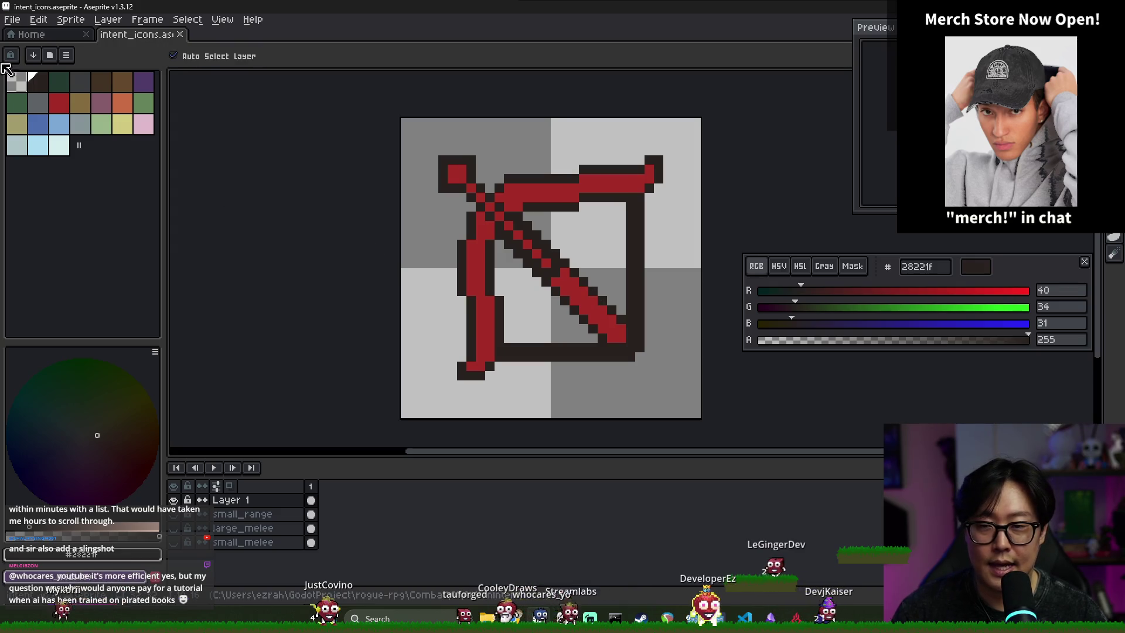
left_click(12, 20)
mouse_move(47, 141)
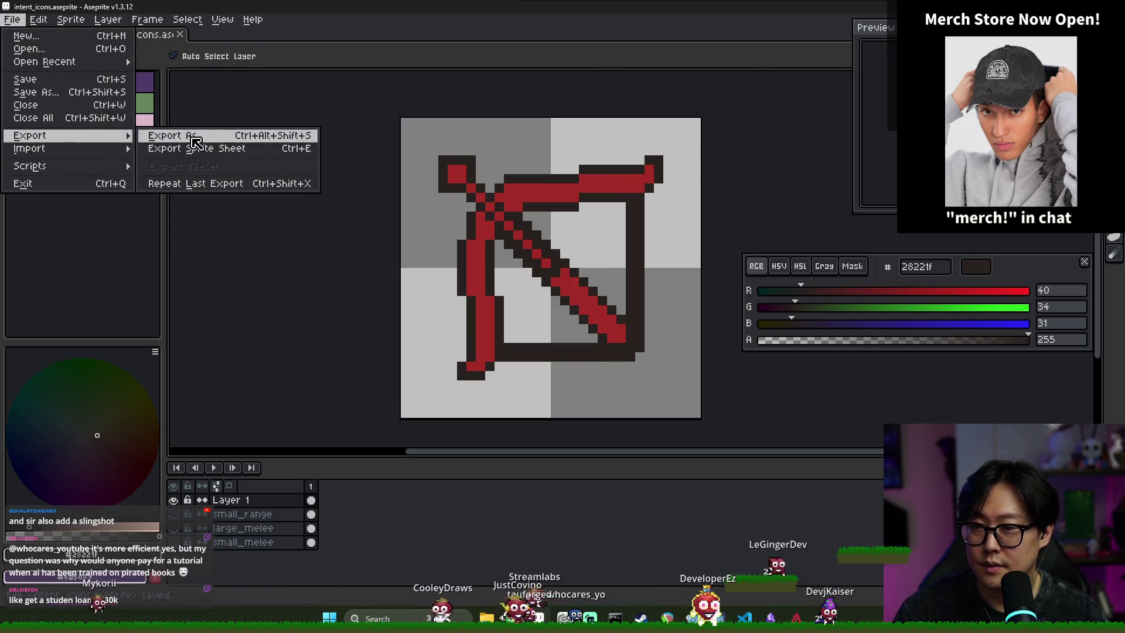
left_click(164, 135)
left_click(644, 184)
left_click(531, 344)
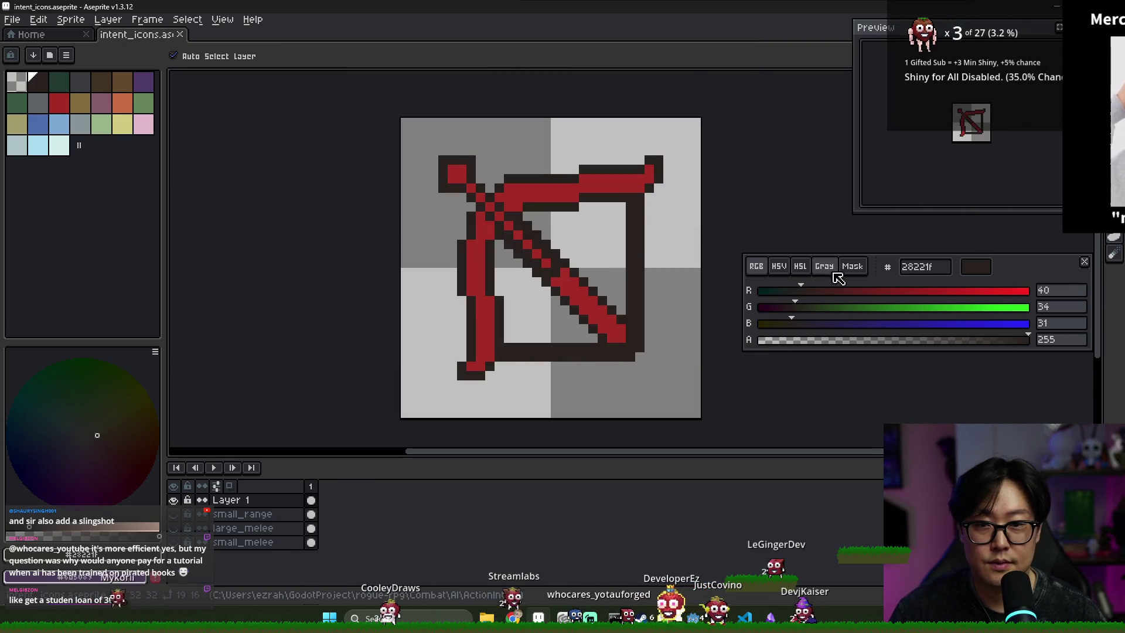
Add a new empty Layer 2 above Layer 1.
right_click(230, 502)
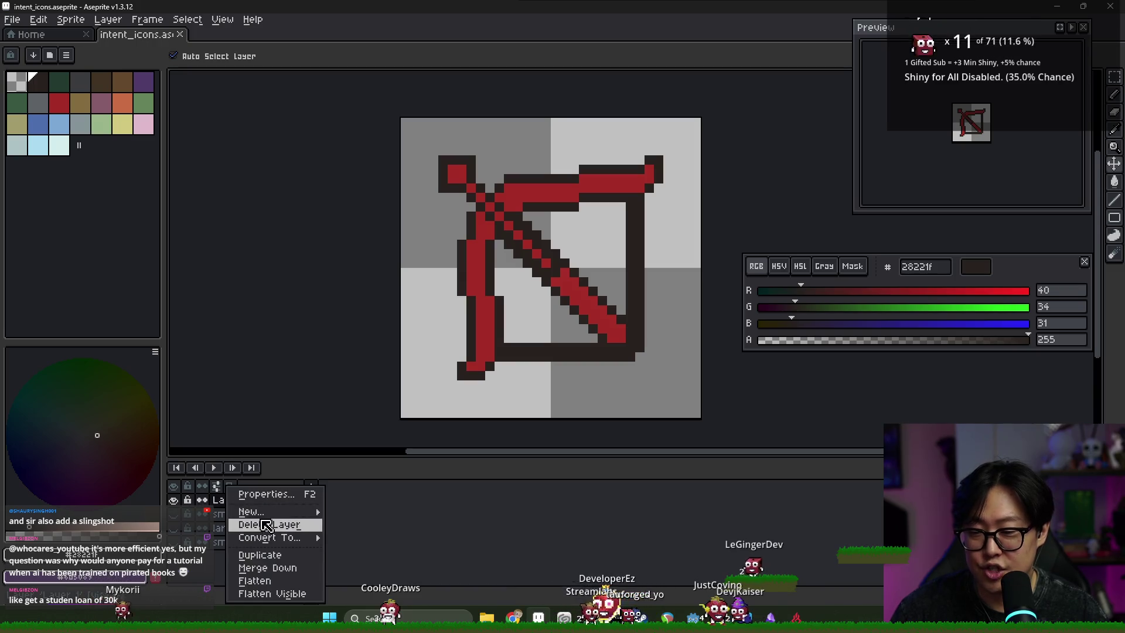
mouse_move(252, 512)
left_click(339, 511)
Rename Layer 1 to med_range, hide it, and select Layer 2.
double_click(258, 513)
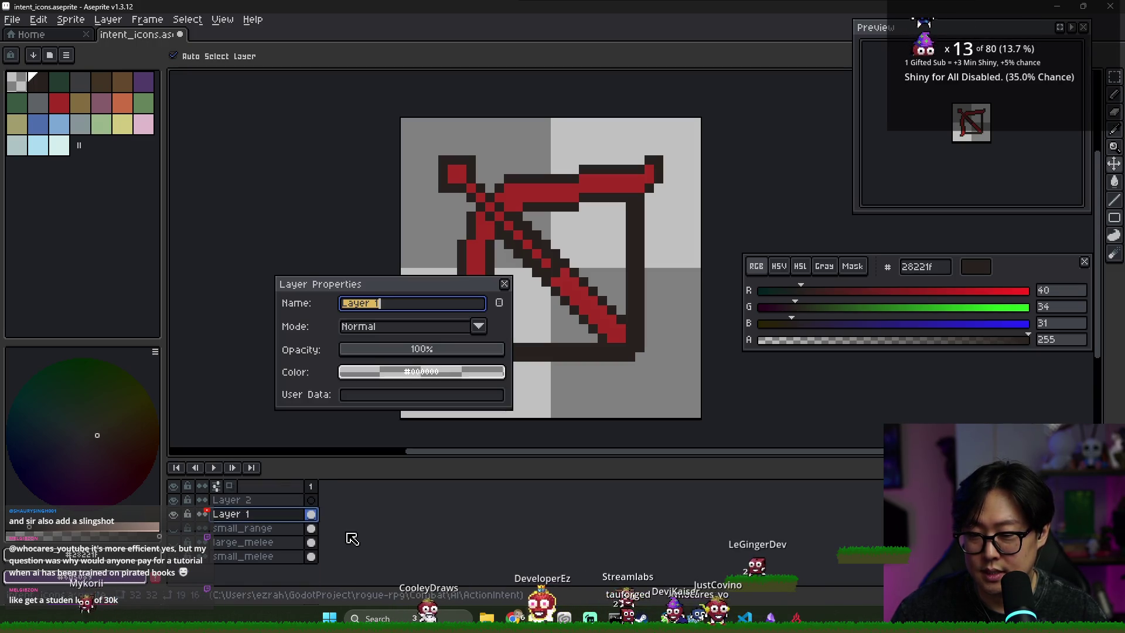
type("ed_rang")
key("Return")
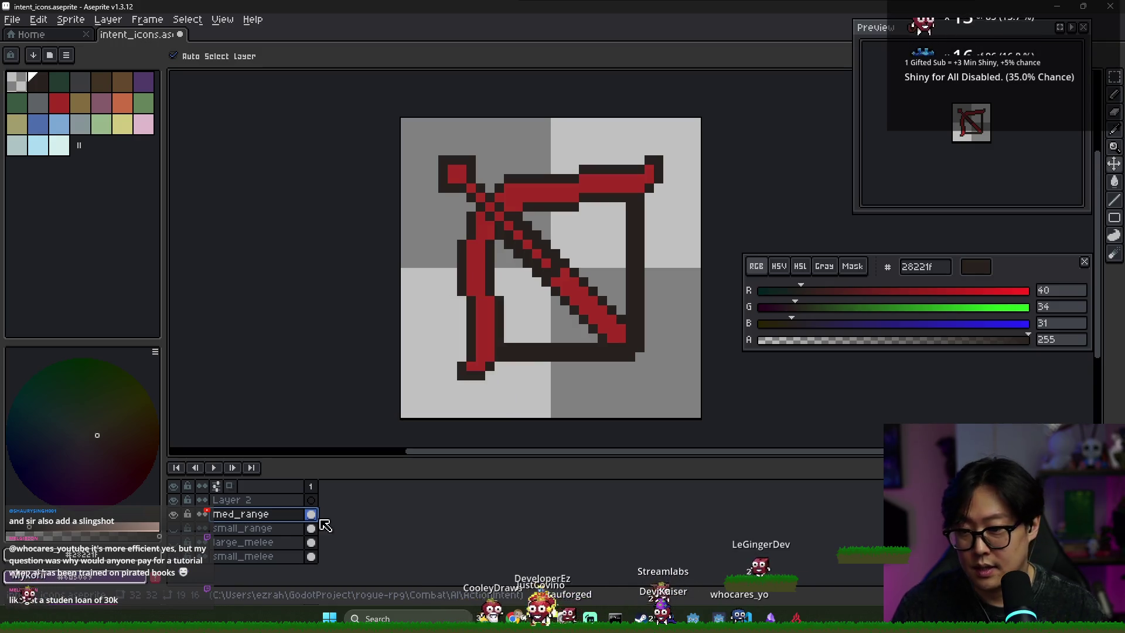
left_click(174, 514)
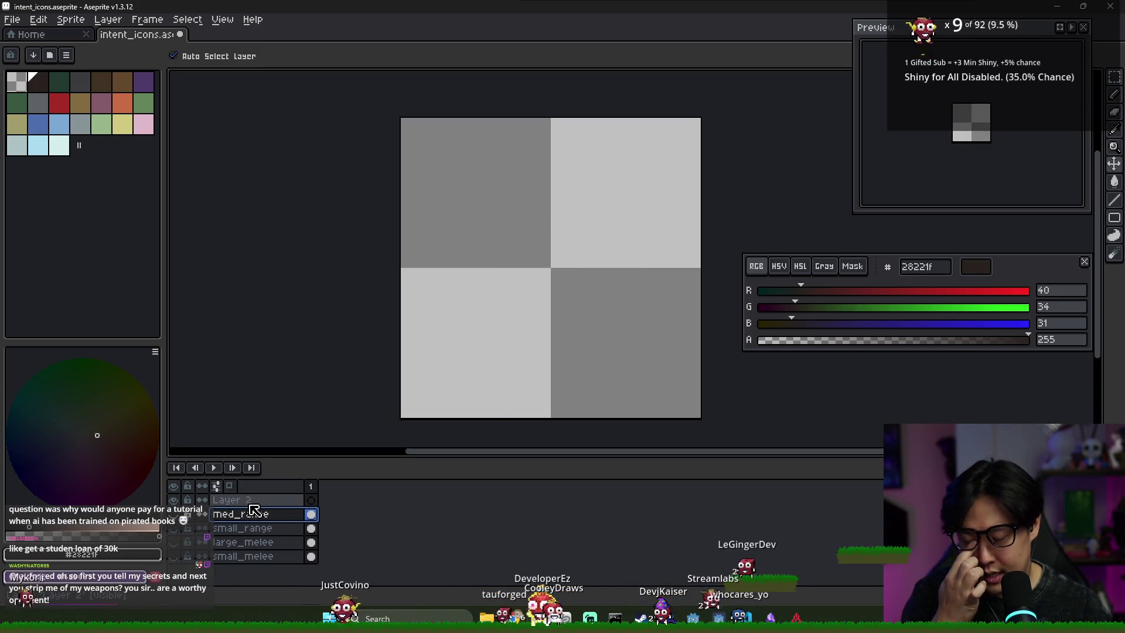
left_click(246, 501)
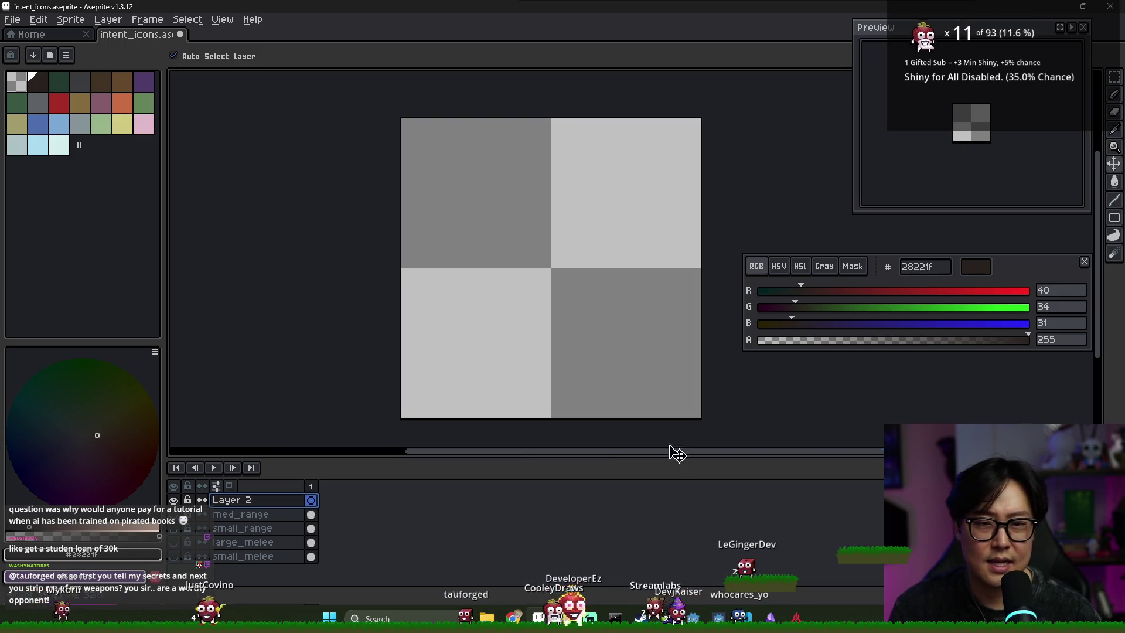
left_click(47, 83)
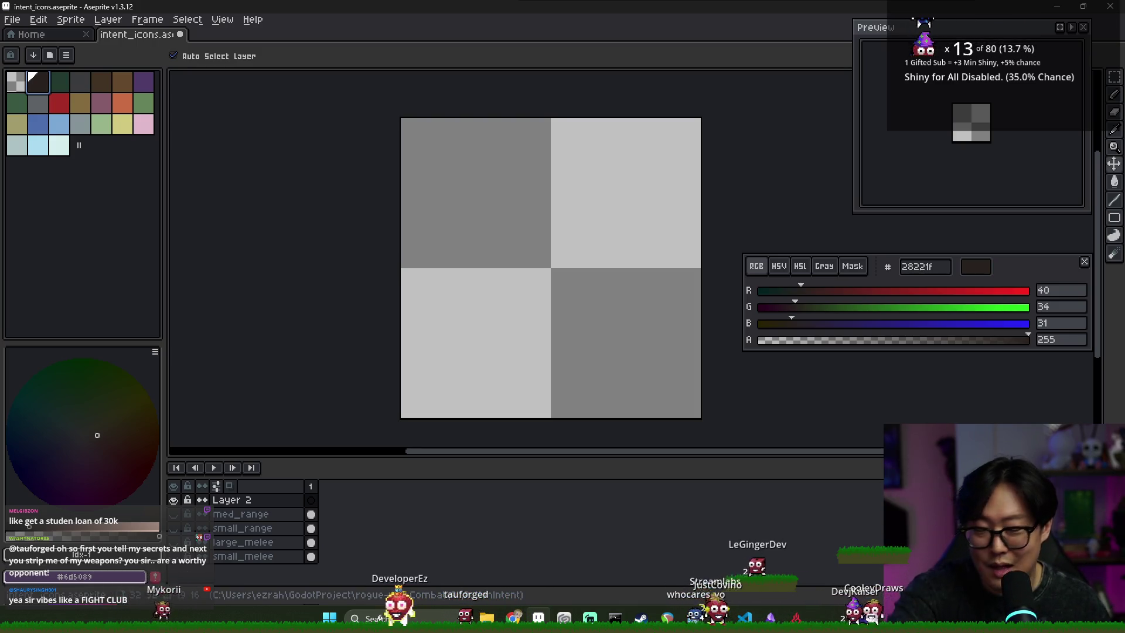
key("alt+Tab")
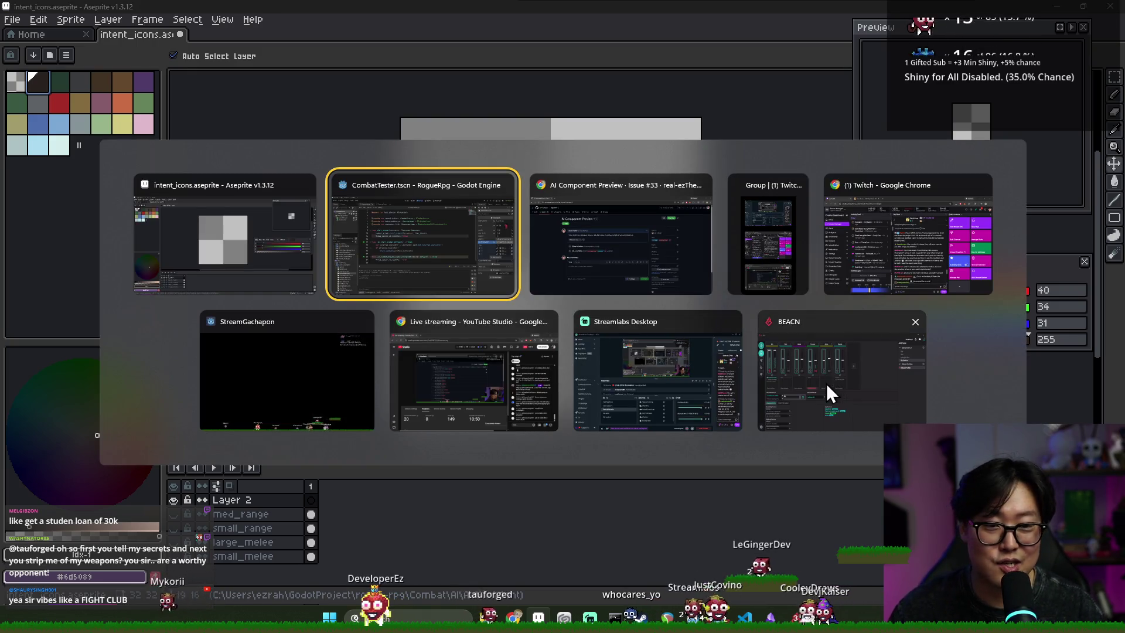
key("Escape")
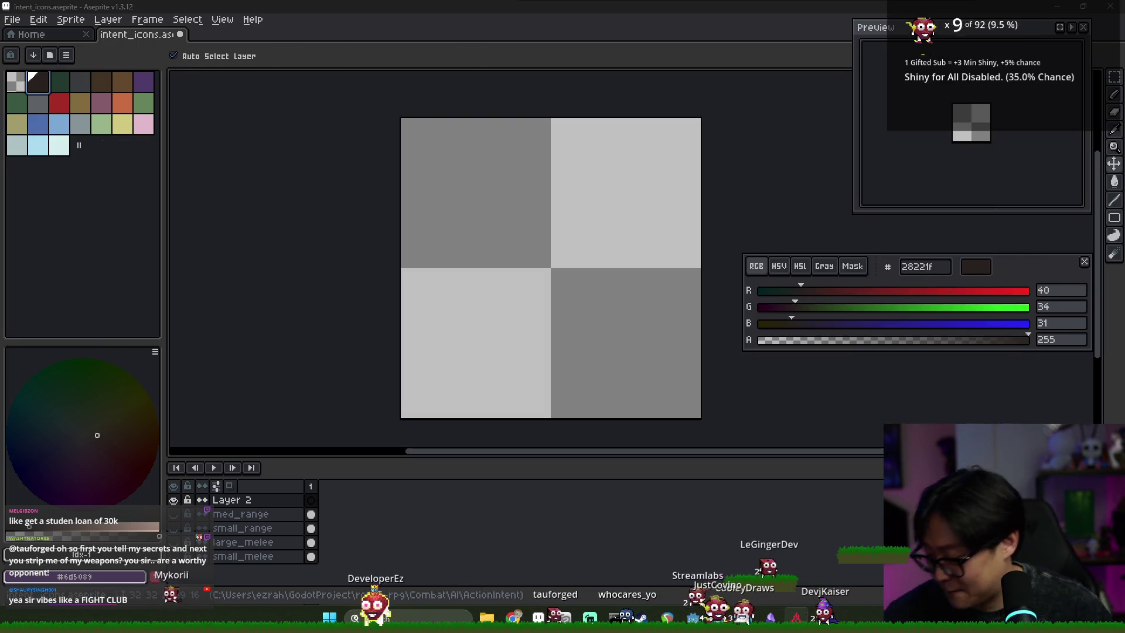
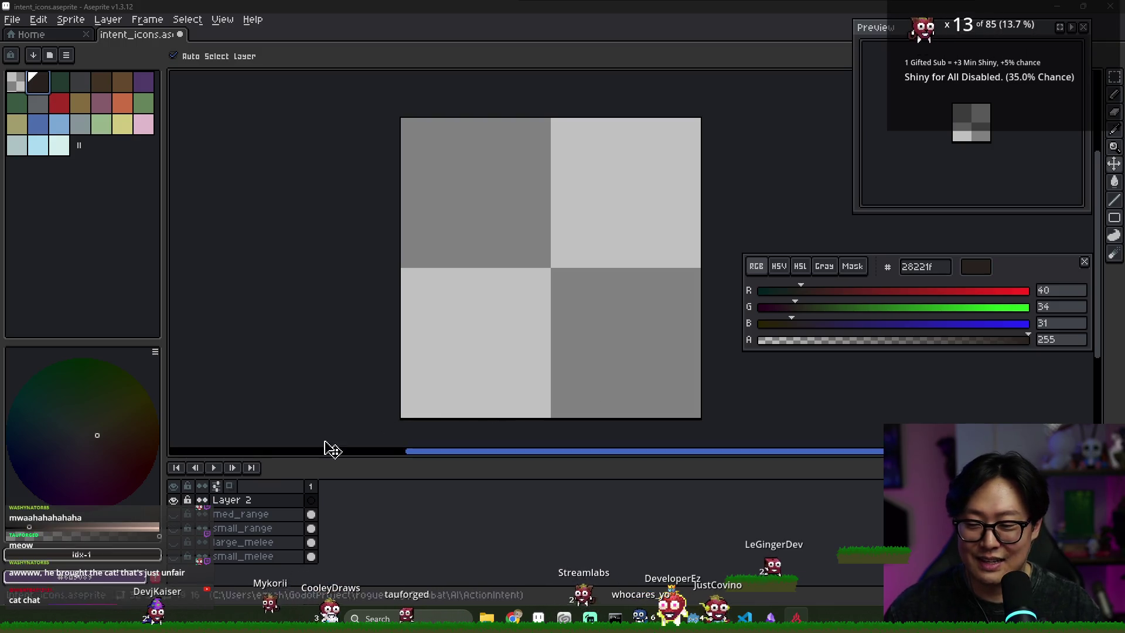
Pencil a dark pixel spiral from the canvas centre and shift it a few pixels right.
key("b")
scroll(515, 237, "up", 1)
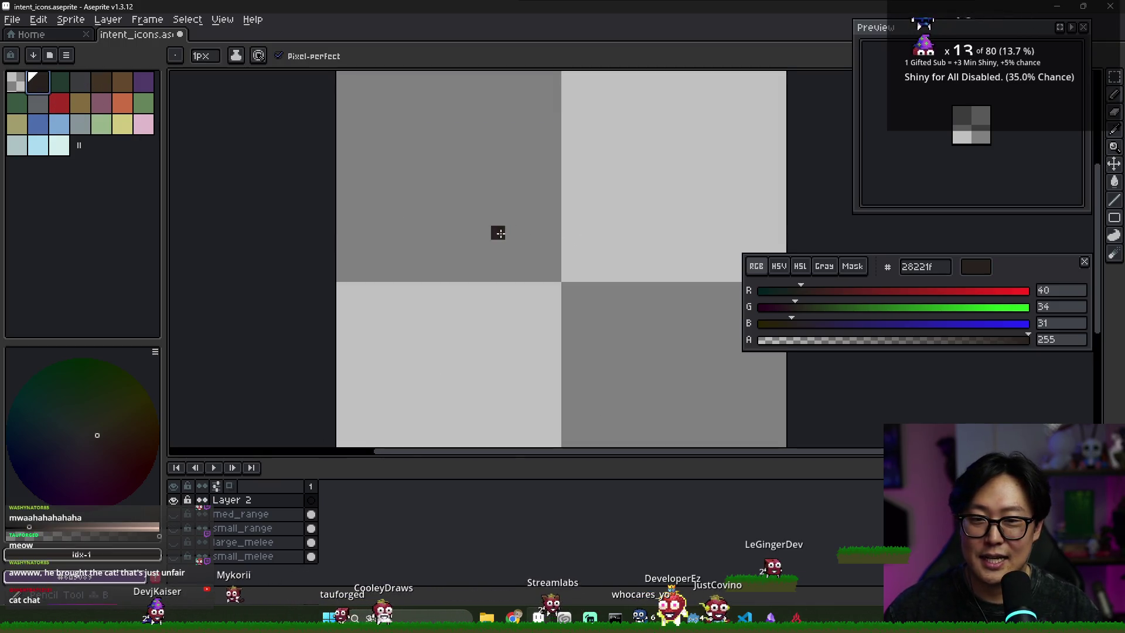
mouse_move(531, 212)
left_mouse_down()
mouse_move(609, 258)
mouse_move(442, 351)
mouse_move(550, 360)
mouse_move(695, 235)
mouse_move(513, 79)
mouse_move(358, 293)
mouse_move(562, 430)
mouse_move(655, 356)
mouse_move(628, 352)
left_mouse_up()
key("v")
mouse_move(585, 314)
left_mouse_down()
mouse_move(610, 314)
mouse_move(574, 331)
left_mouse_up()
Bucket-fill the spiral's interior with light blue 7ca8d5.
scroll(644, 340, "down", 4)
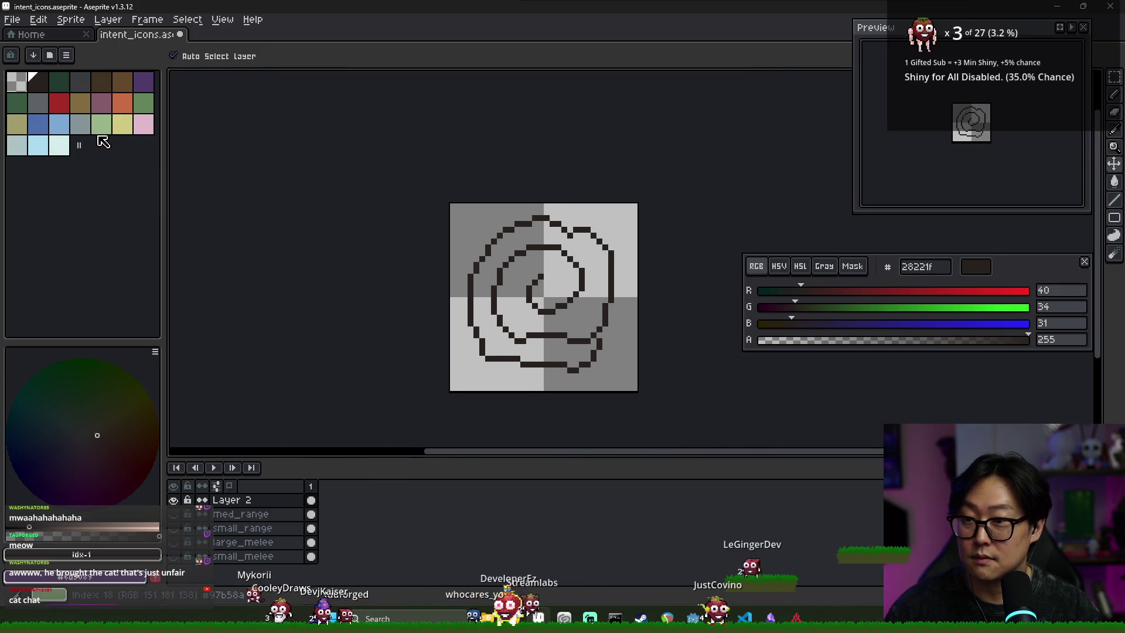
left_click(59, 124)
key("g")
left_click(594, 346)
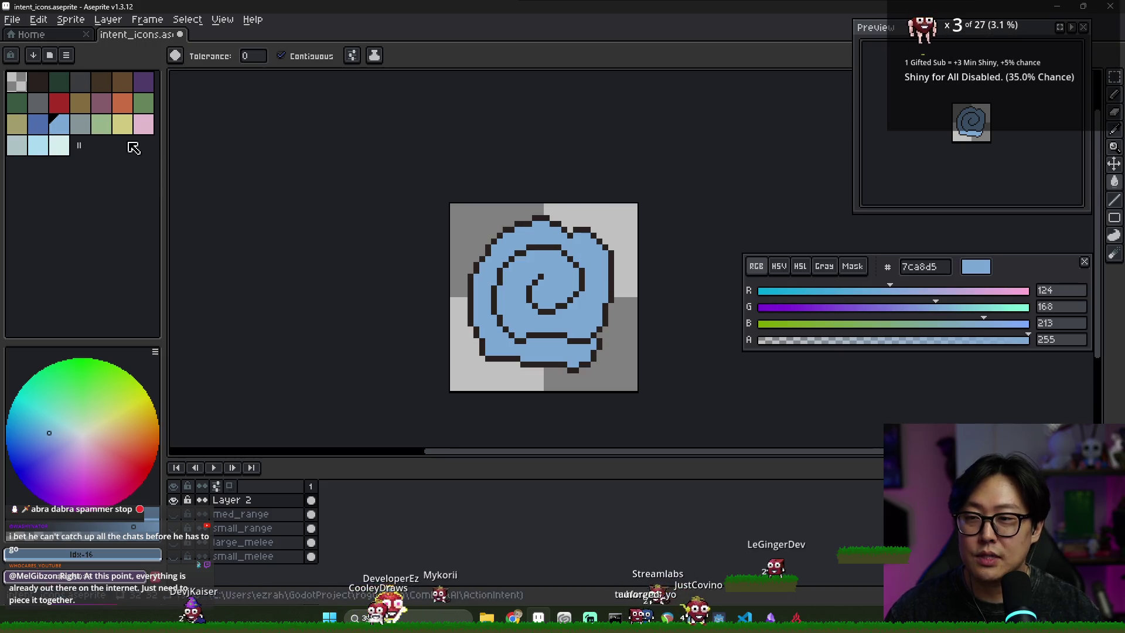
Fill the interior with acdcf1 and recolour all black outline pixels 7ca8d5 with Contiguous off.
left_click(43, 147)
left_click(514, 281)
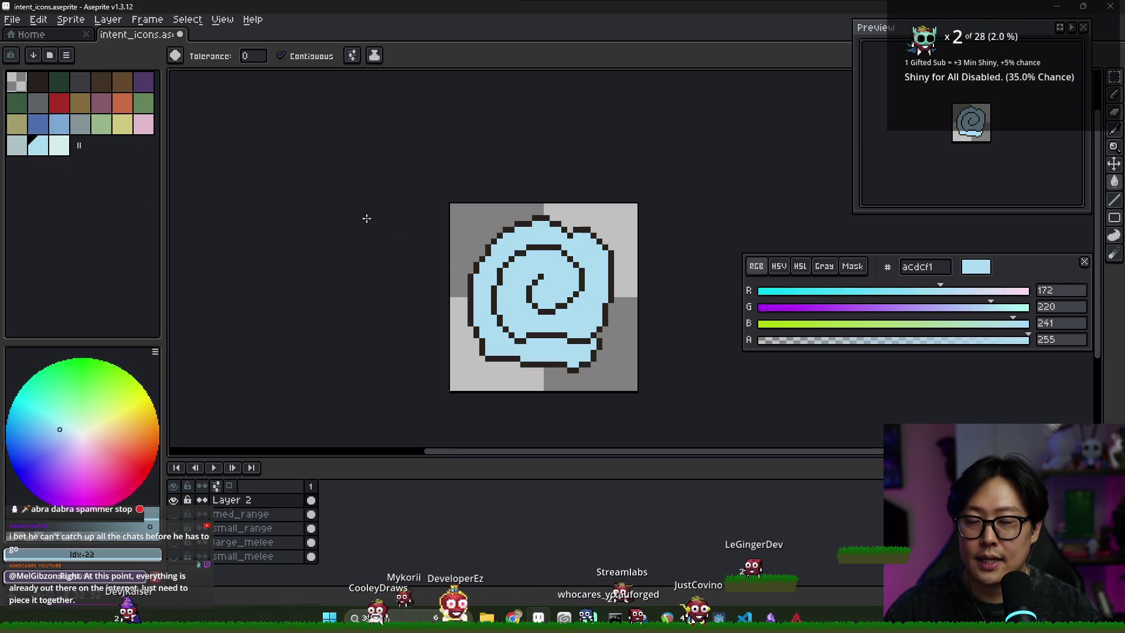
left_click(58, 124)
left_click(281, 56)
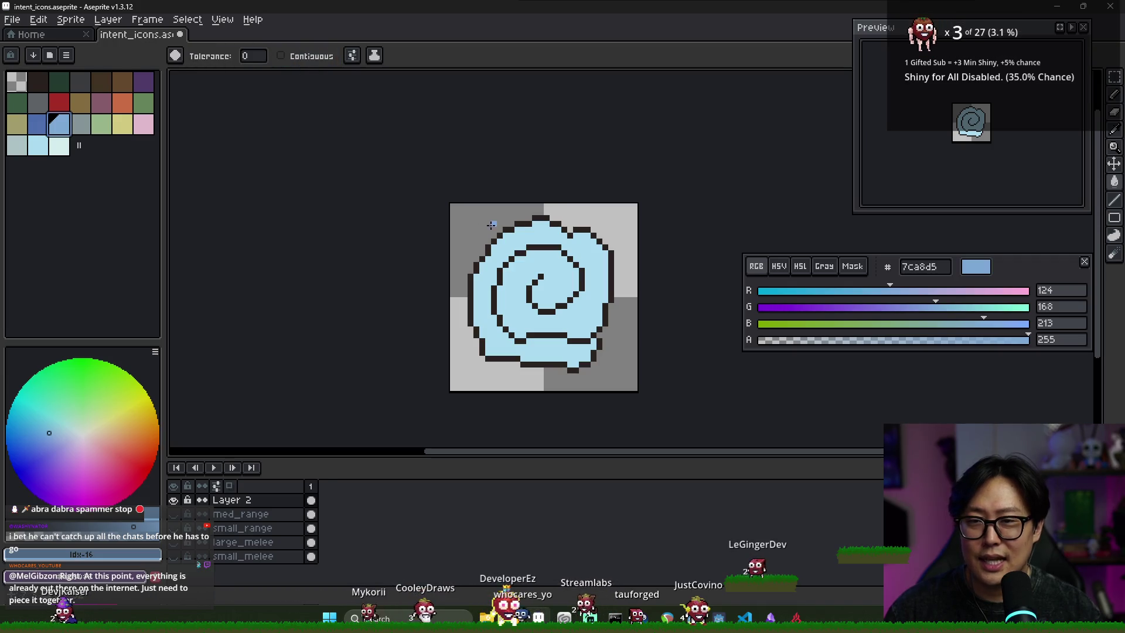
left_click(511, 231)
Pencil extra 7ca8d5 blue pixels along the spiral's centre curl.
scroll(572, 297, "up", 1)
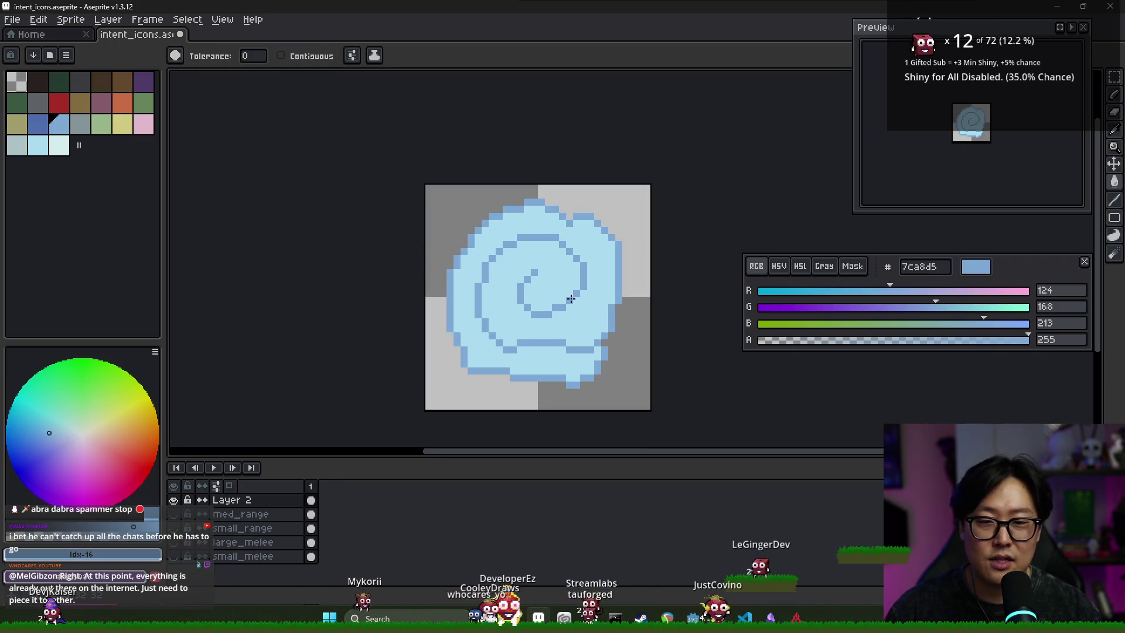
key("b")
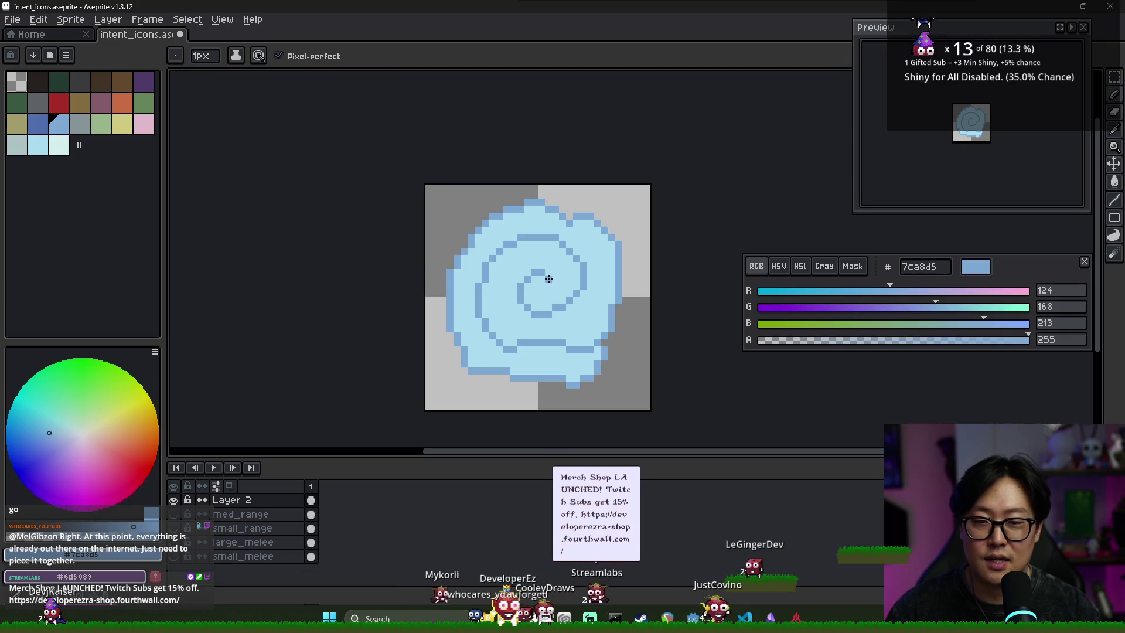
left_click_drag(544, 279, 530, 296)
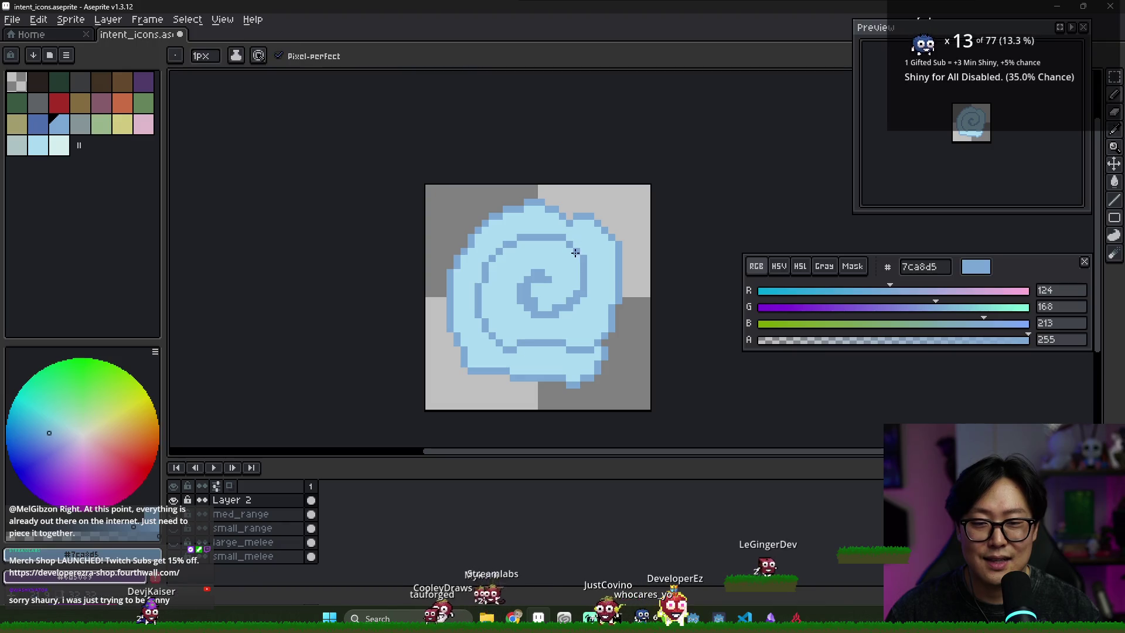
left_click(550, 210, "alt")
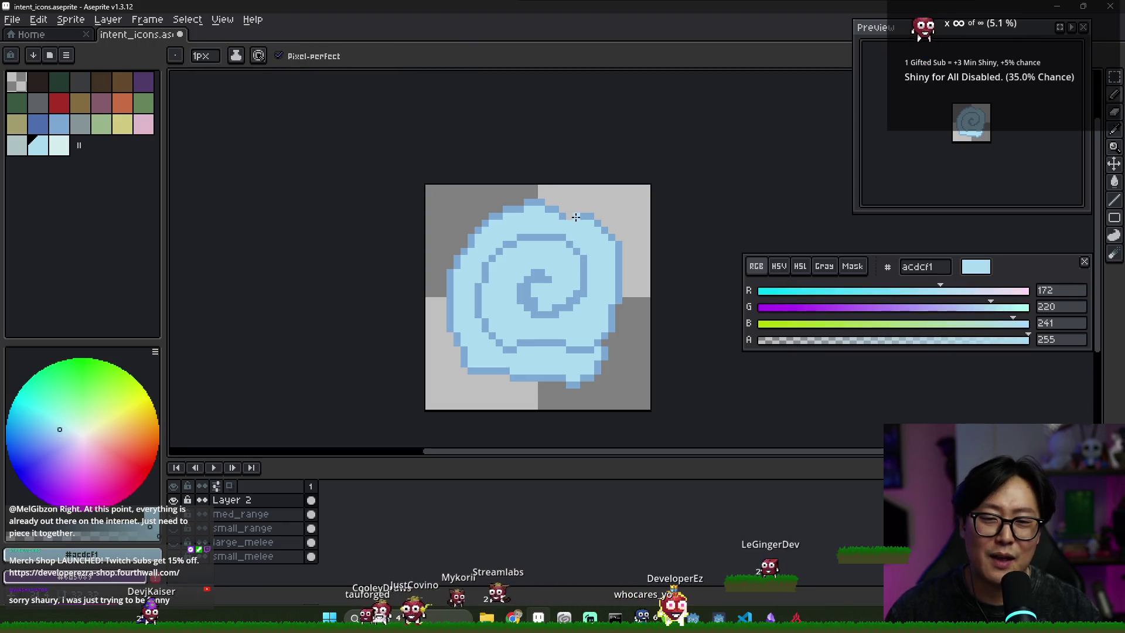
left_click(548, 205, "alt")
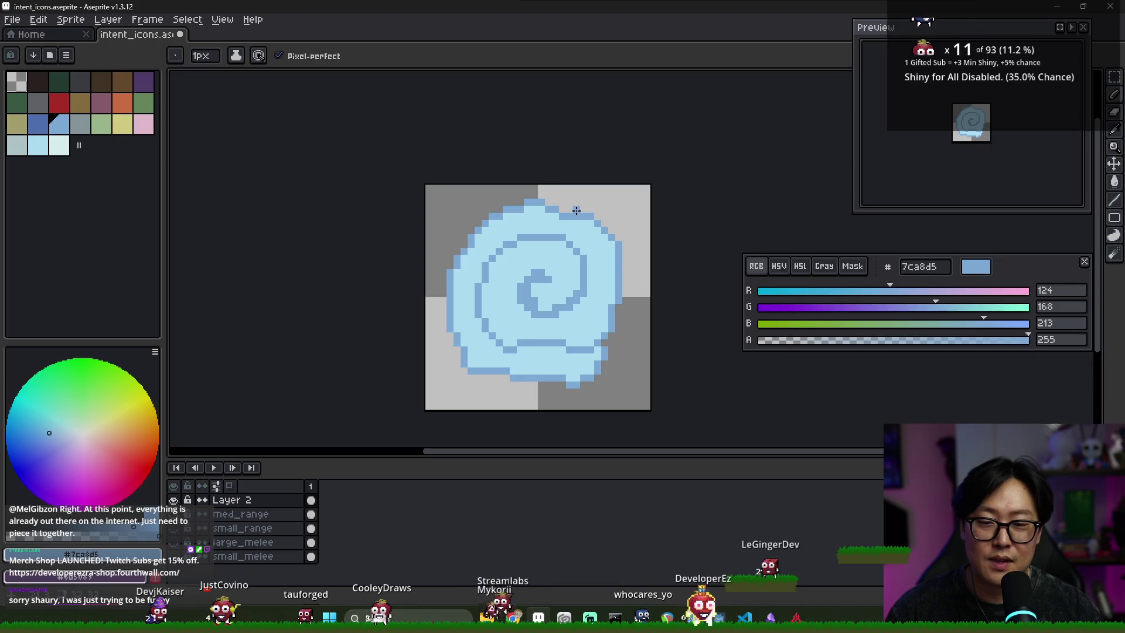
left_click(591, 215, "alt")
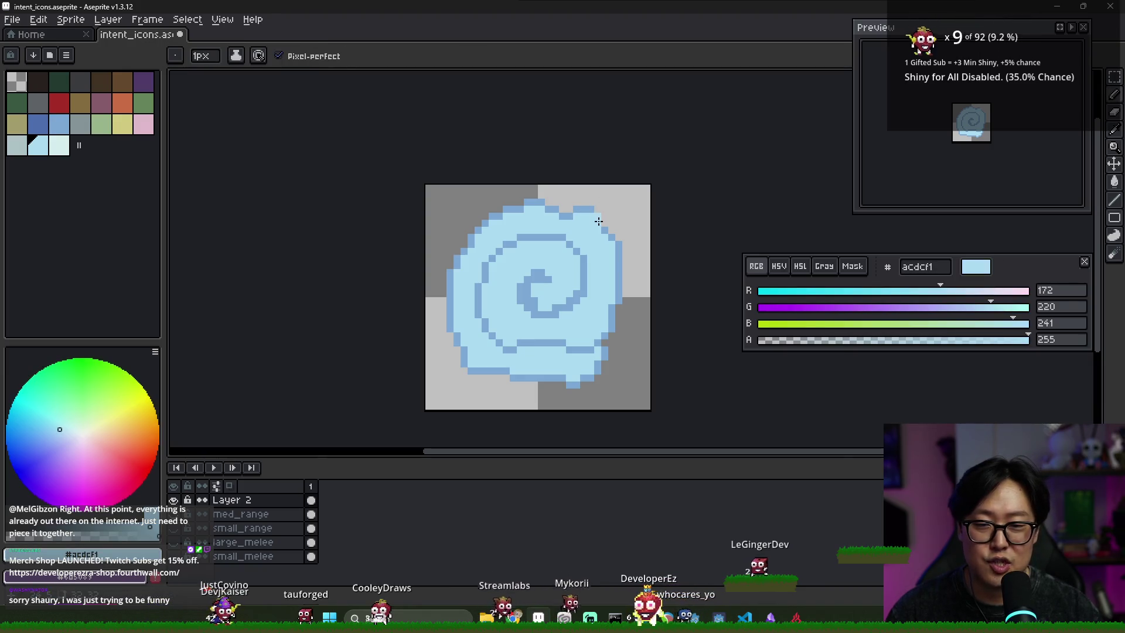
left_click(599, 223, "alt")
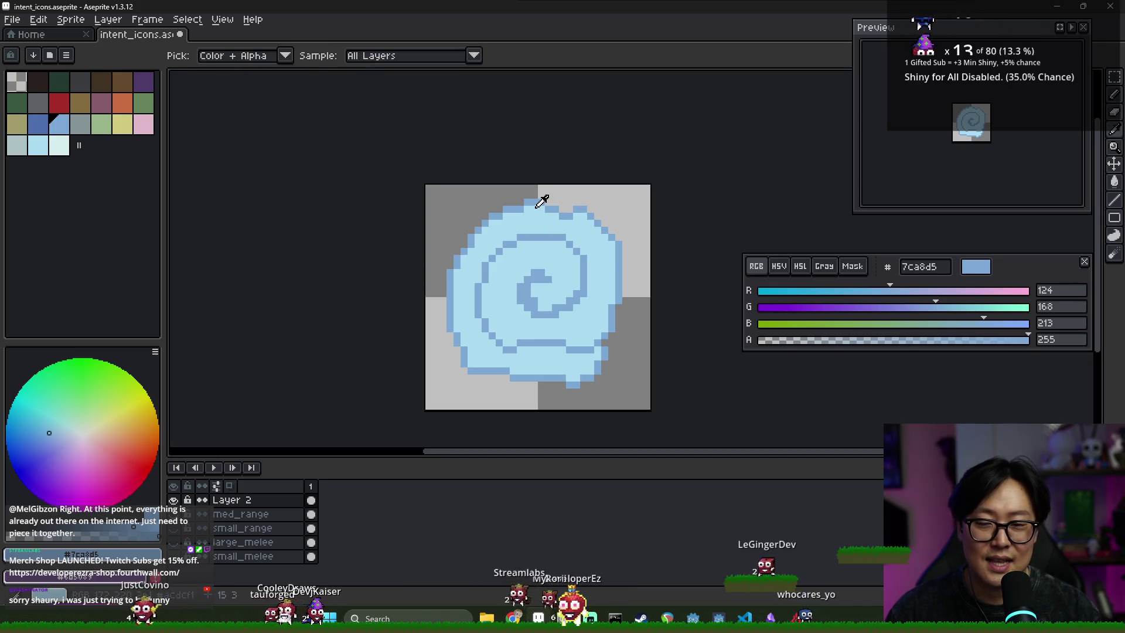
Add a short 7ca8d5 blue segment on the swirl's lower edge.
key("e")
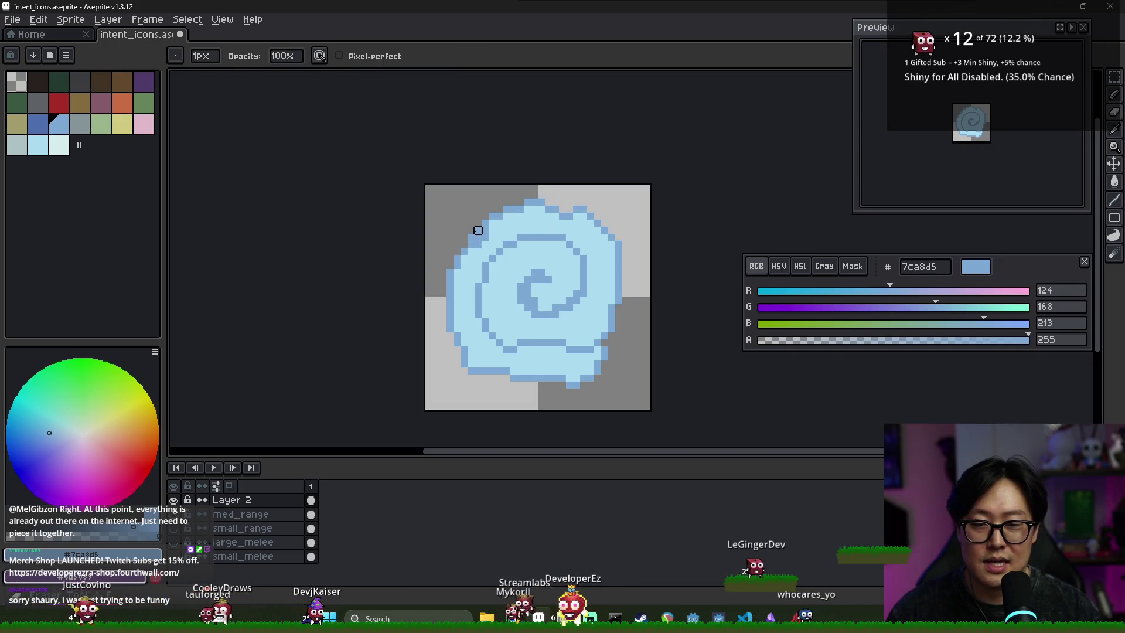
key("b")
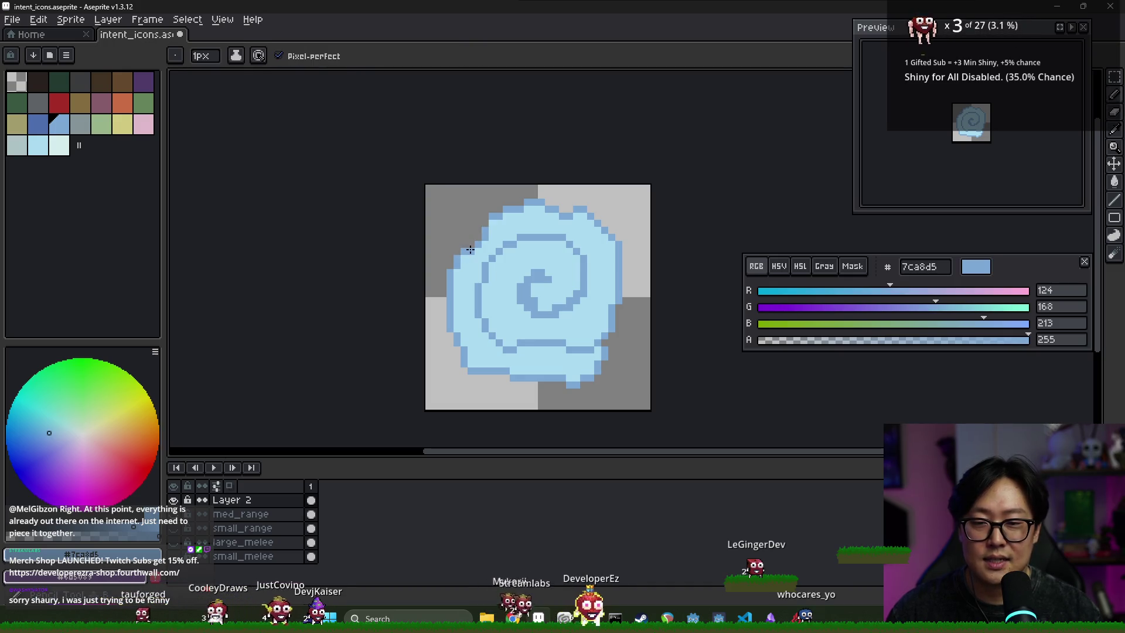
key("e")
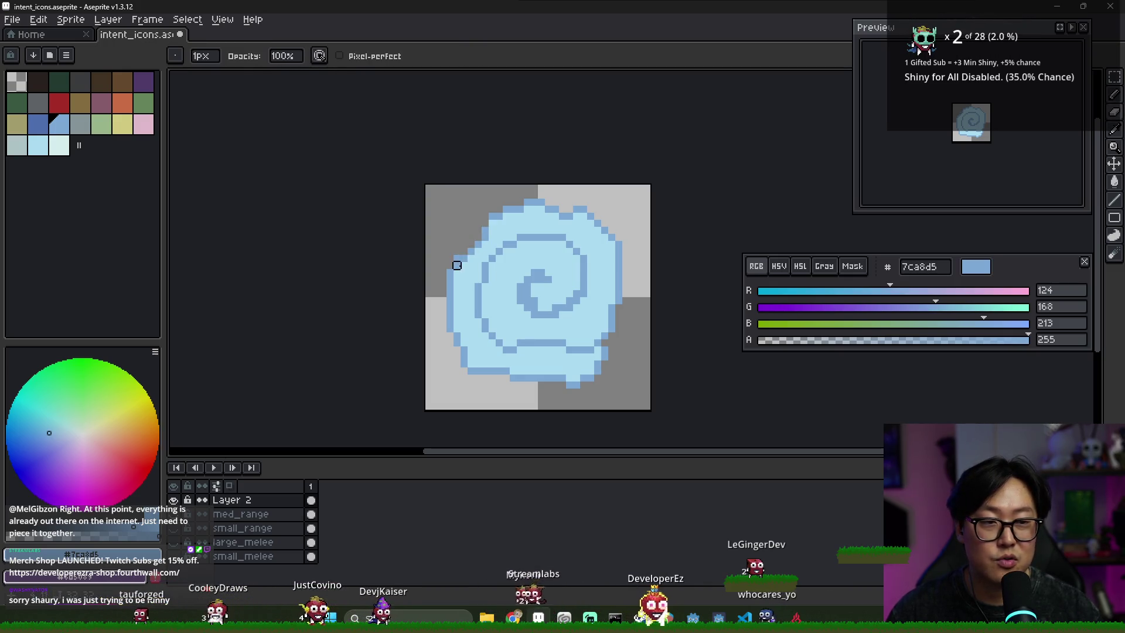
key("i")
key("b")
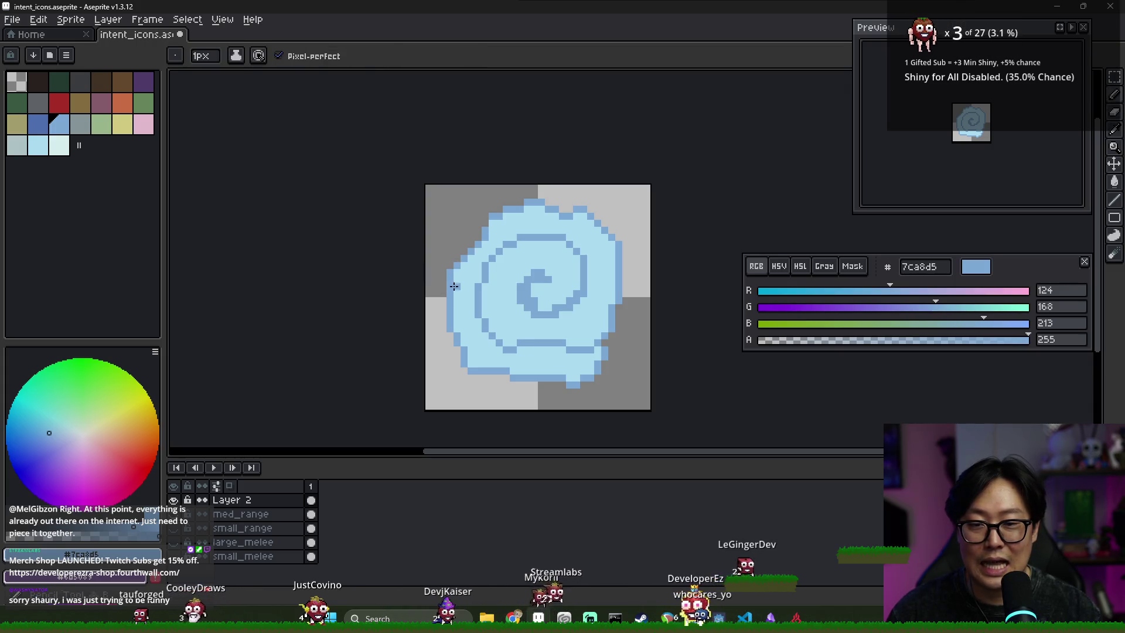
key("i")
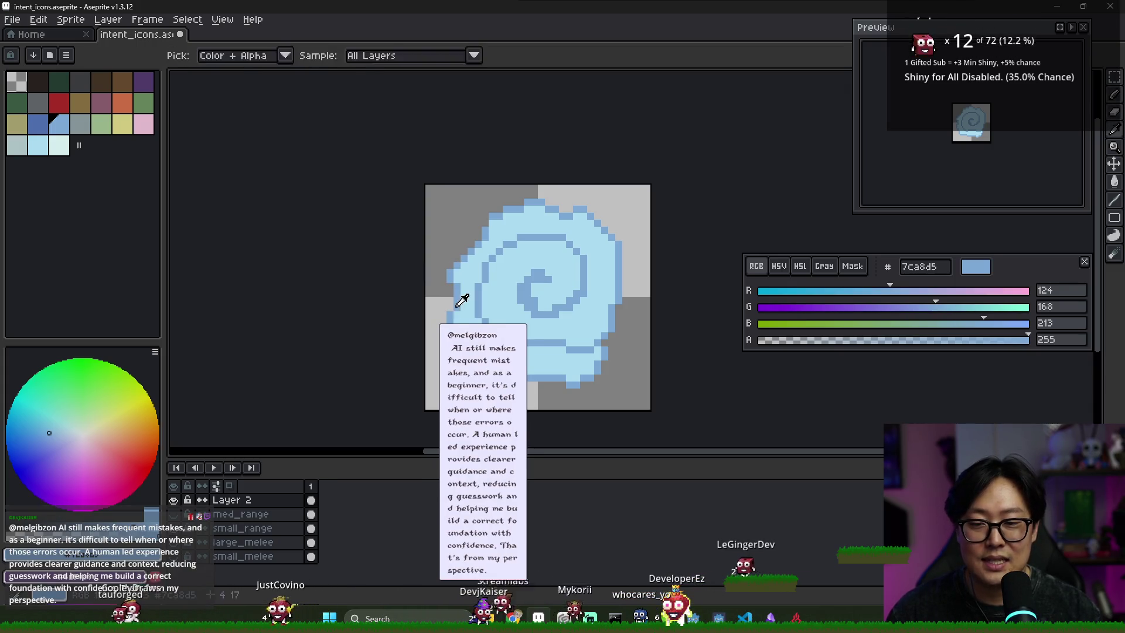
key("b")
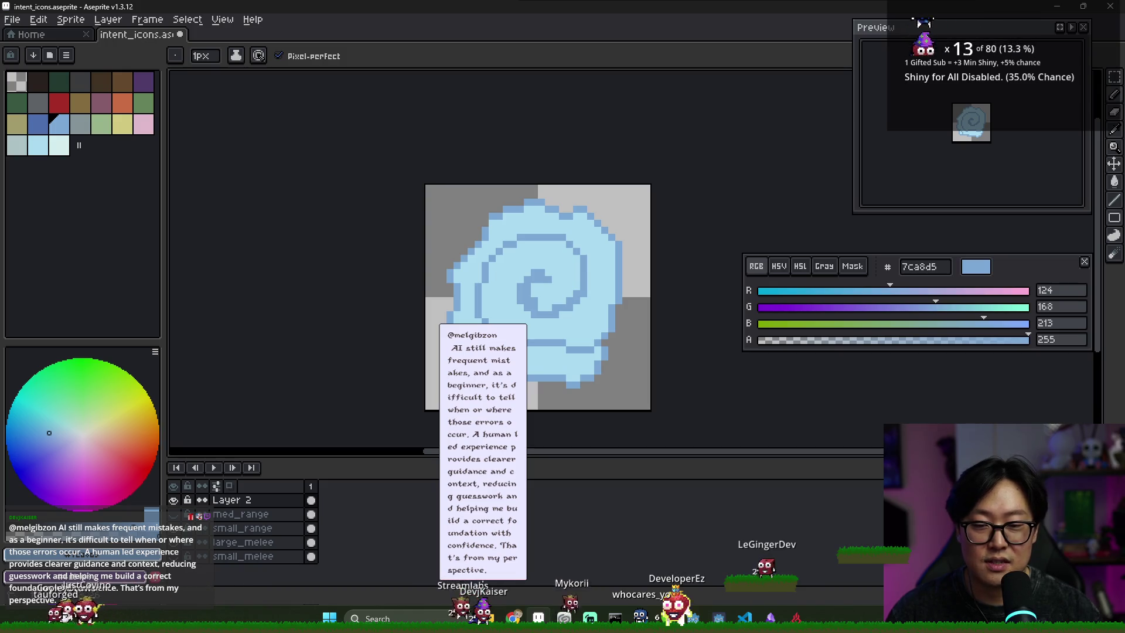
left_click(545, 364)
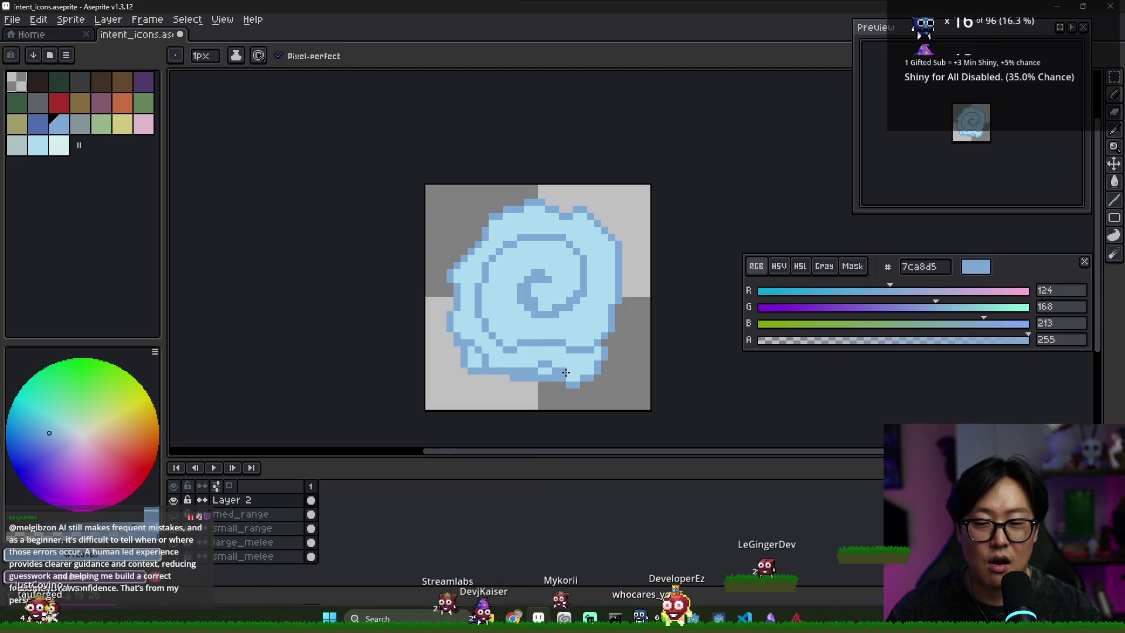
Erase the bump along the swirl's bottom edge.
left_click(606, 345, "alt")
key("e")
left_click_drag(604, 370, 517, 376)
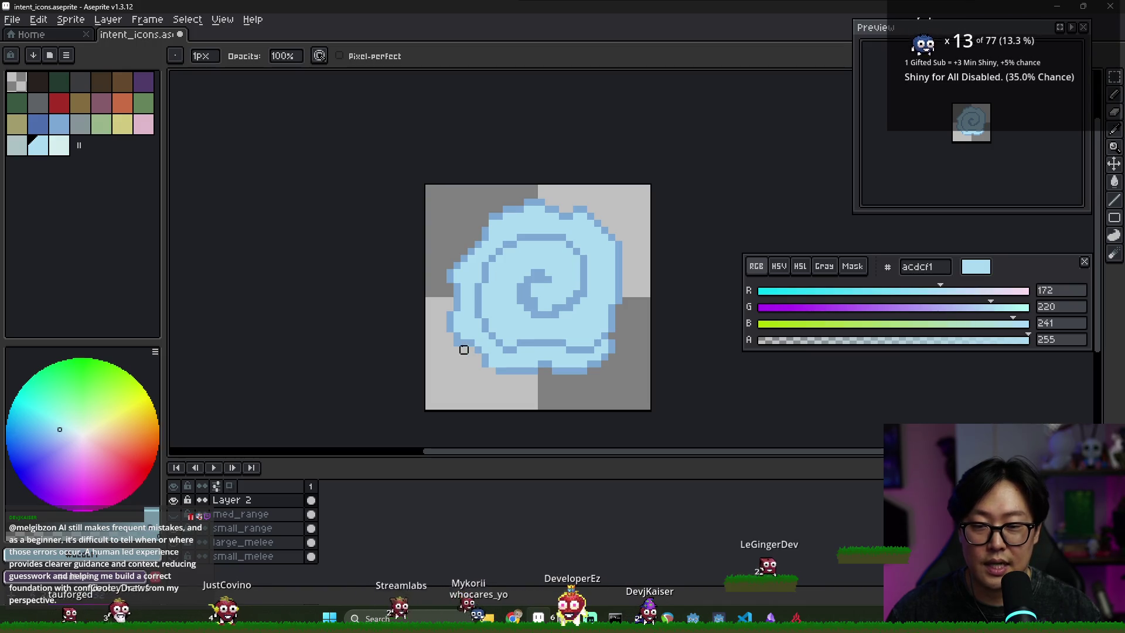
key("b")
Draw blue lines curving around the inner spiral and along the swirl's lower curve.
left_click(477, 323, "alt")
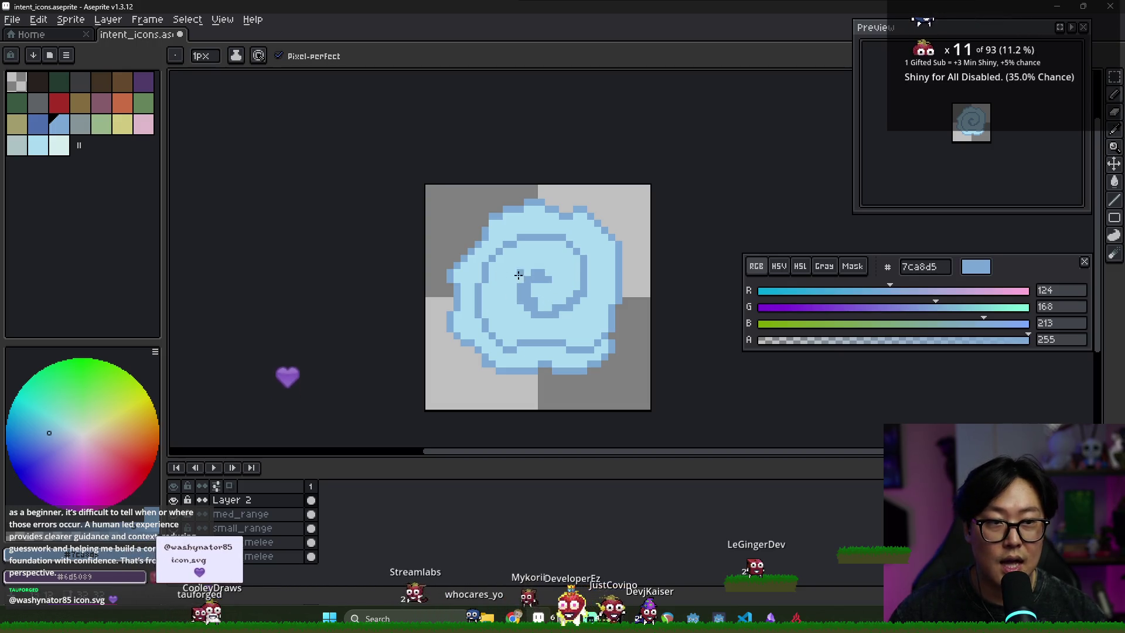
left_click(494, 260, "alt")
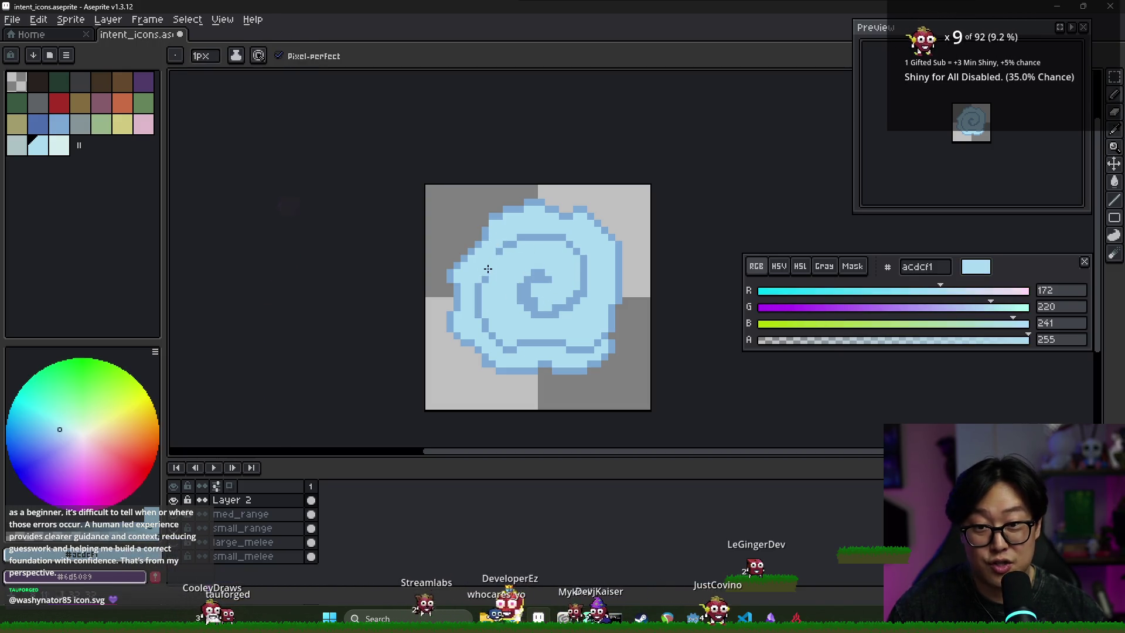
left_click(489, 271, "alt")
mouse_move(521, 247)
left_mouse_down()
mouse_move(580, 261)
mouse_move(563, 301)
left_mouse_up()
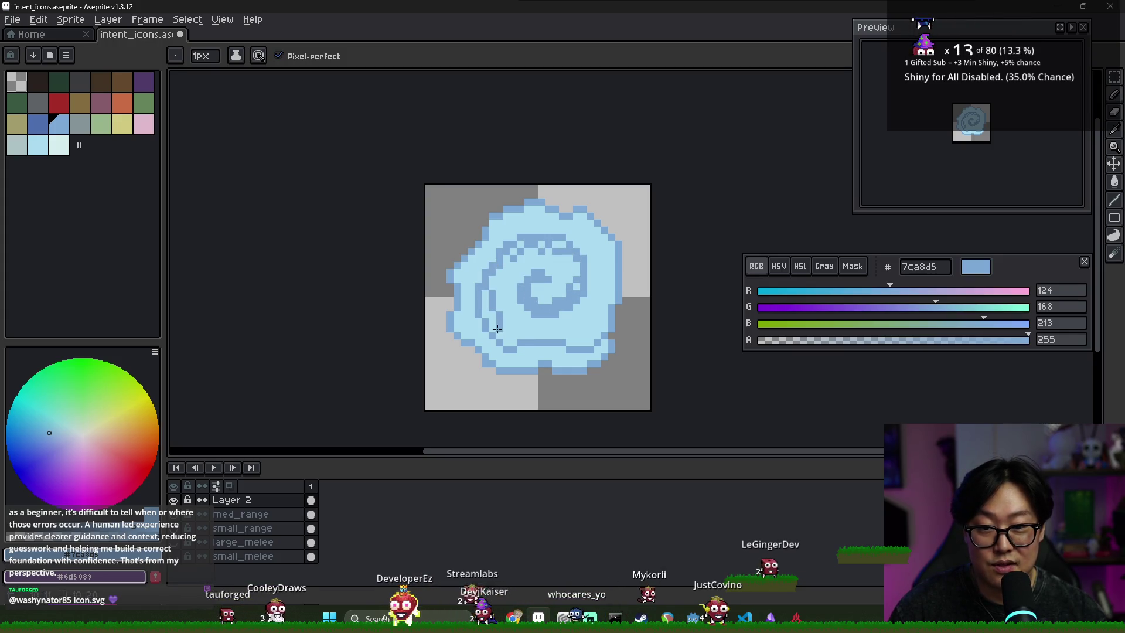
left_click_drag(497, 333, 593, 331)
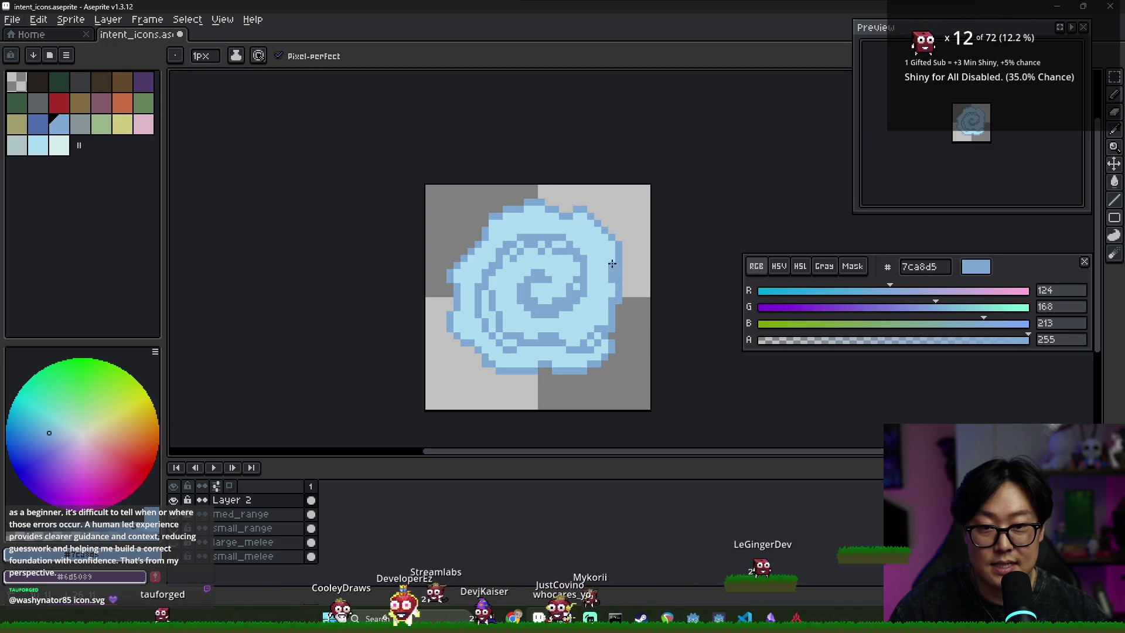
Paint over parts of the inner blue spiral lines with light cyan acdcf1.
key("e")
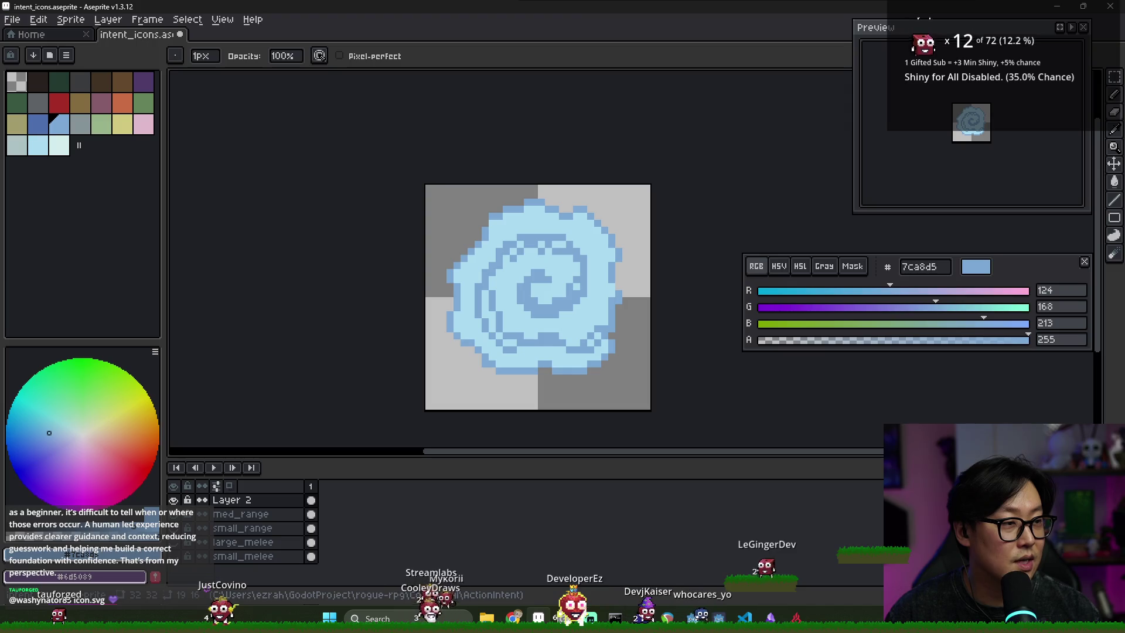
key("i")
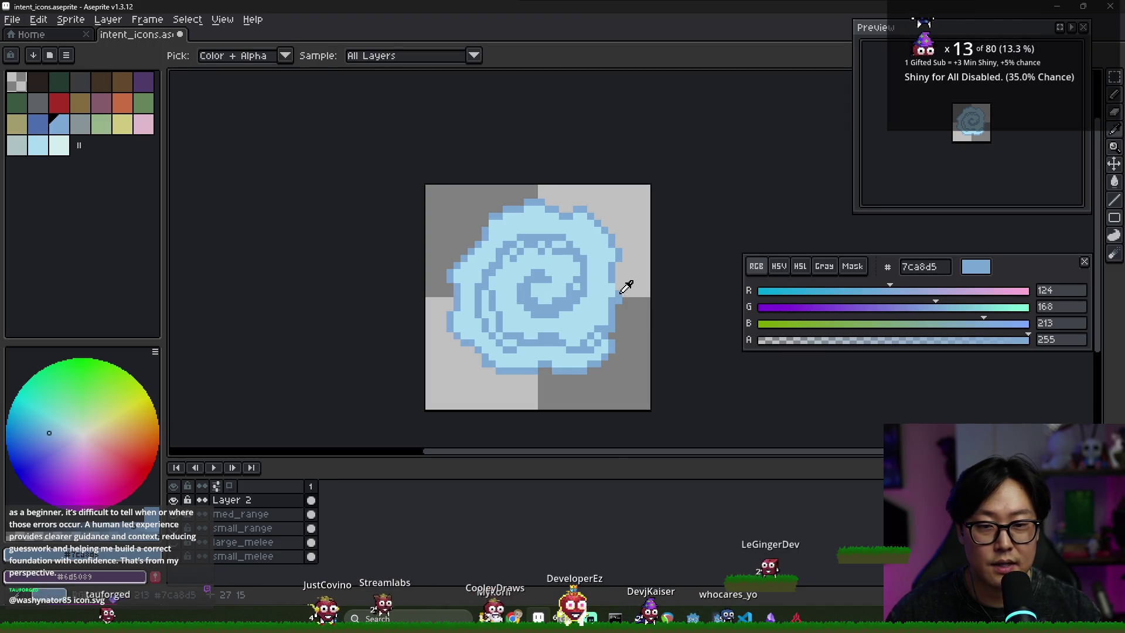
left_click(612, 283, "alt")
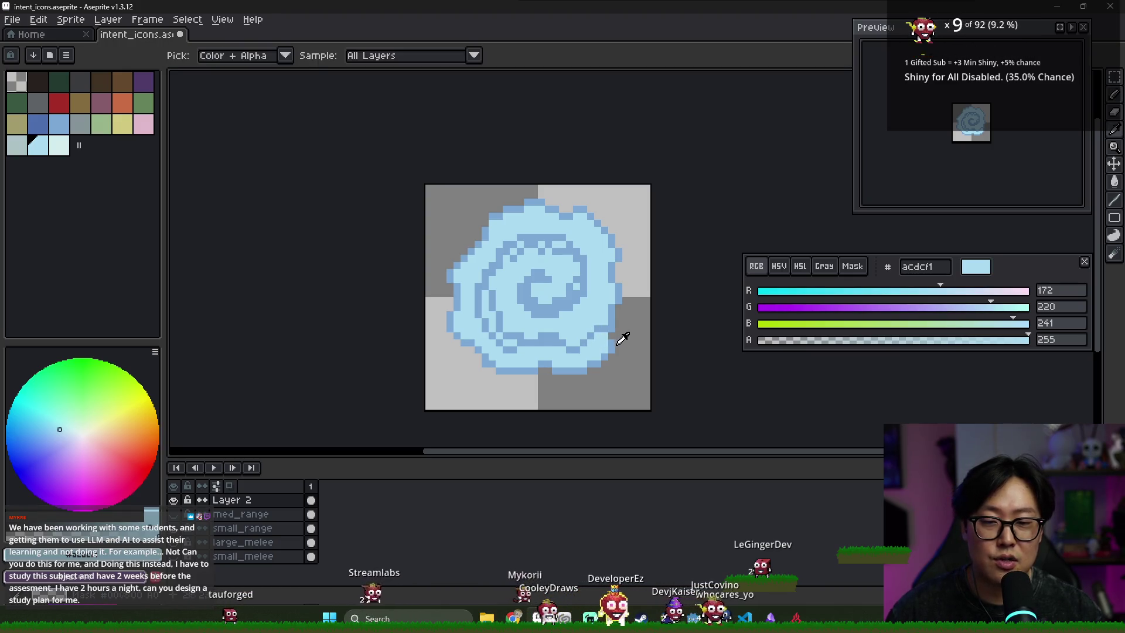
left_click(608, 338, "alt")
left_click(610, 328, "alt")
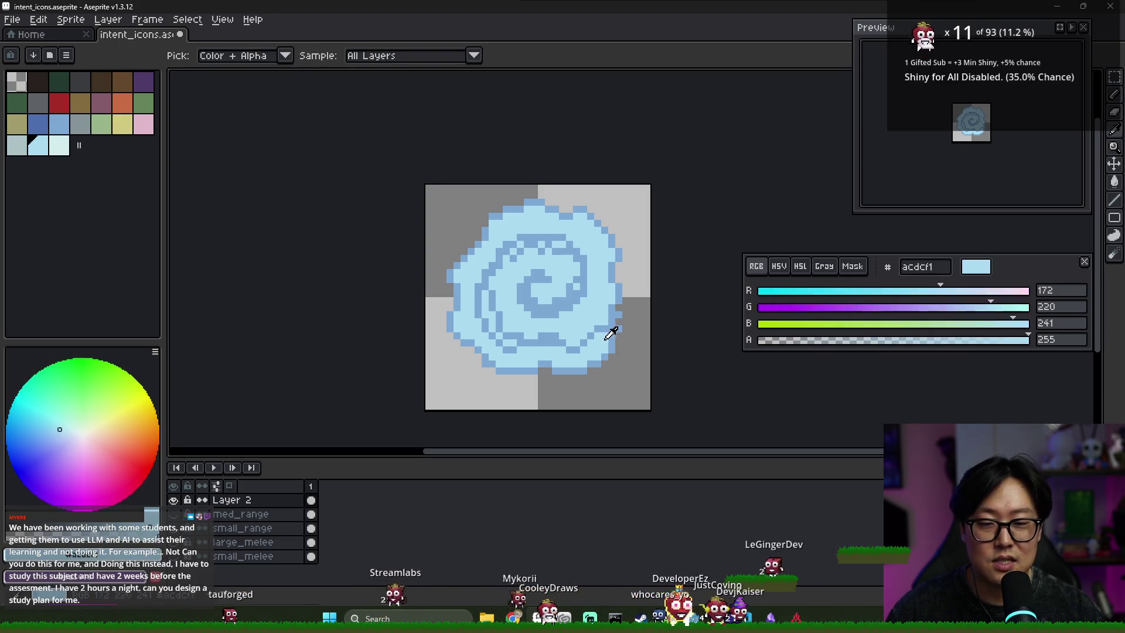
left_click(623, 318, "alt")
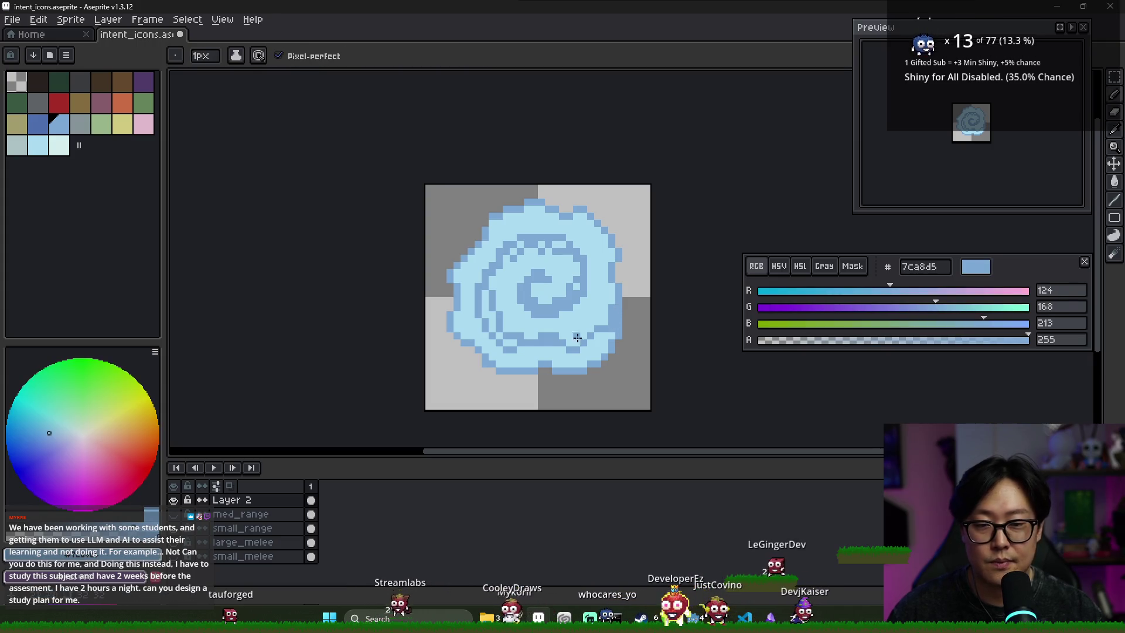
left_click(575, 319, "alt")
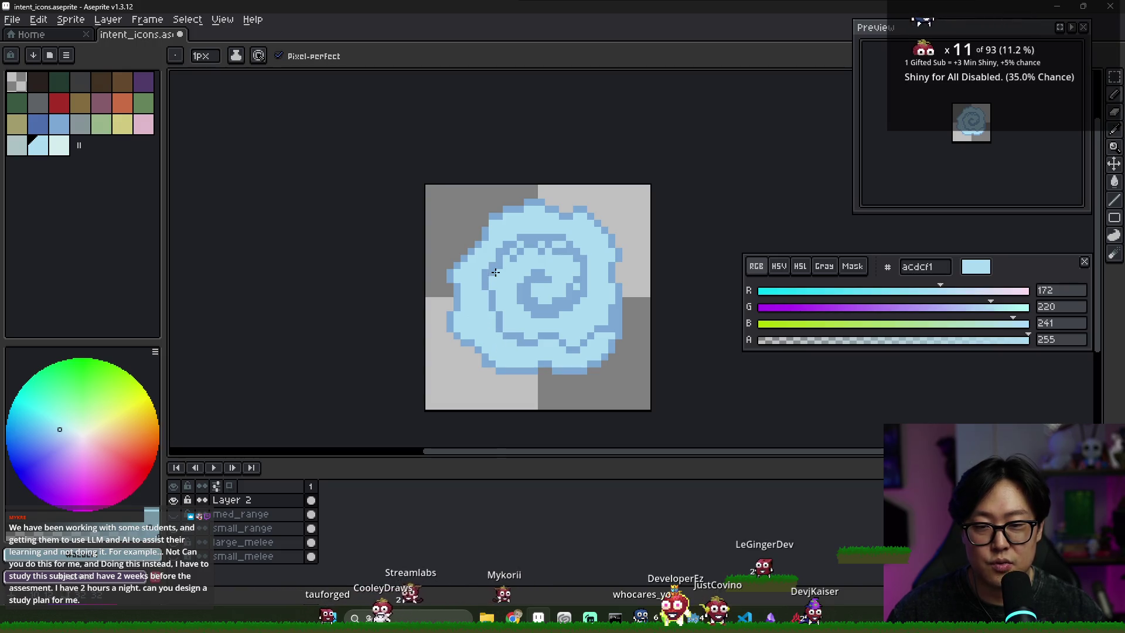
left_click(511, 244, "alt")
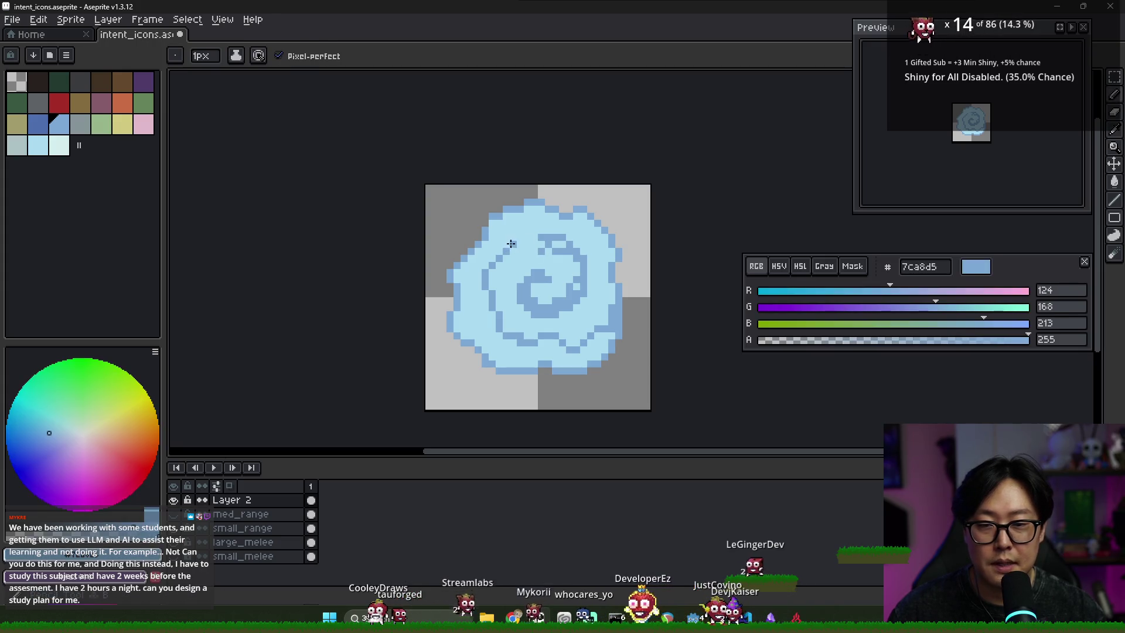
Eyedrop the light blue acdcf1 fill from the swirl.
left_click(588, 254, "alt")
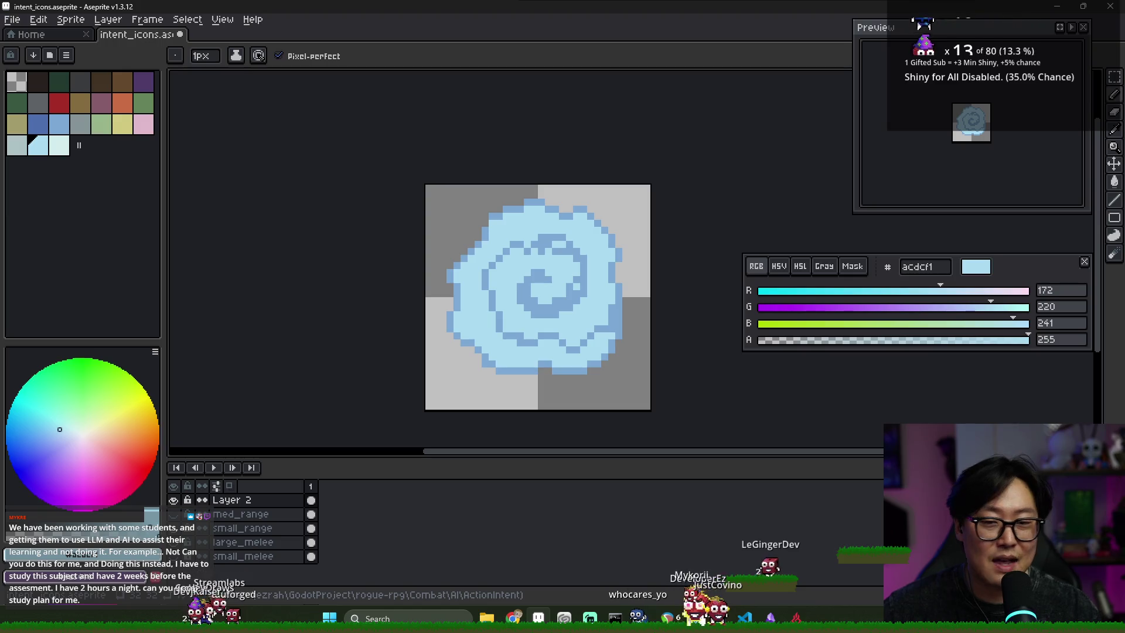
Paint light blue acdcf1 over the stray dark pixels at the spiral's centre.
key("alt")
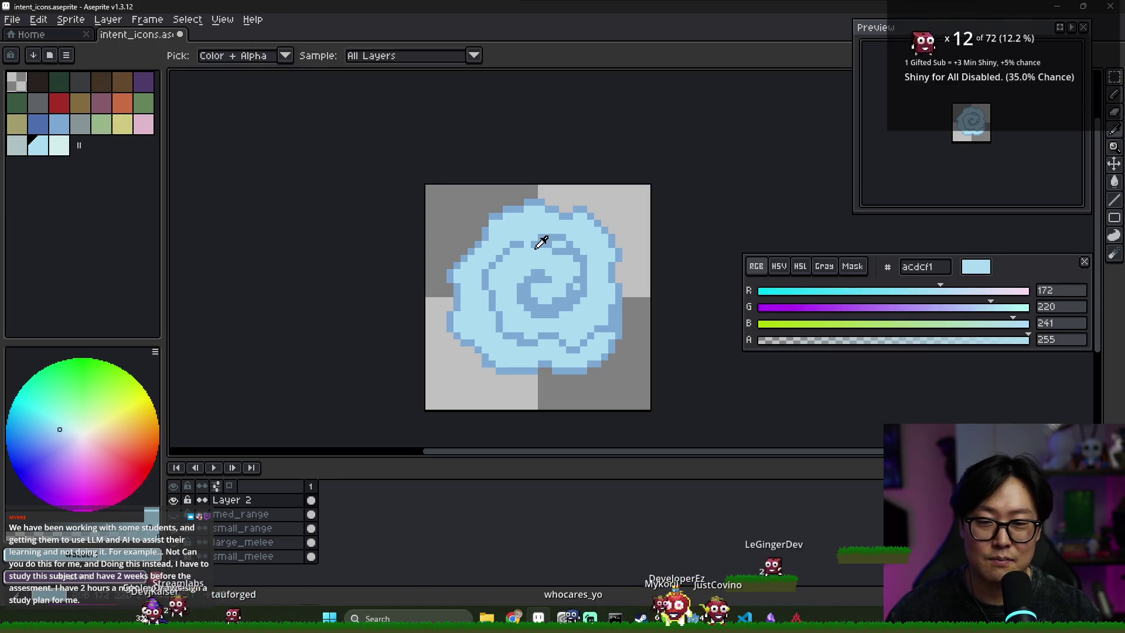
left_click(529, 251, "alt")
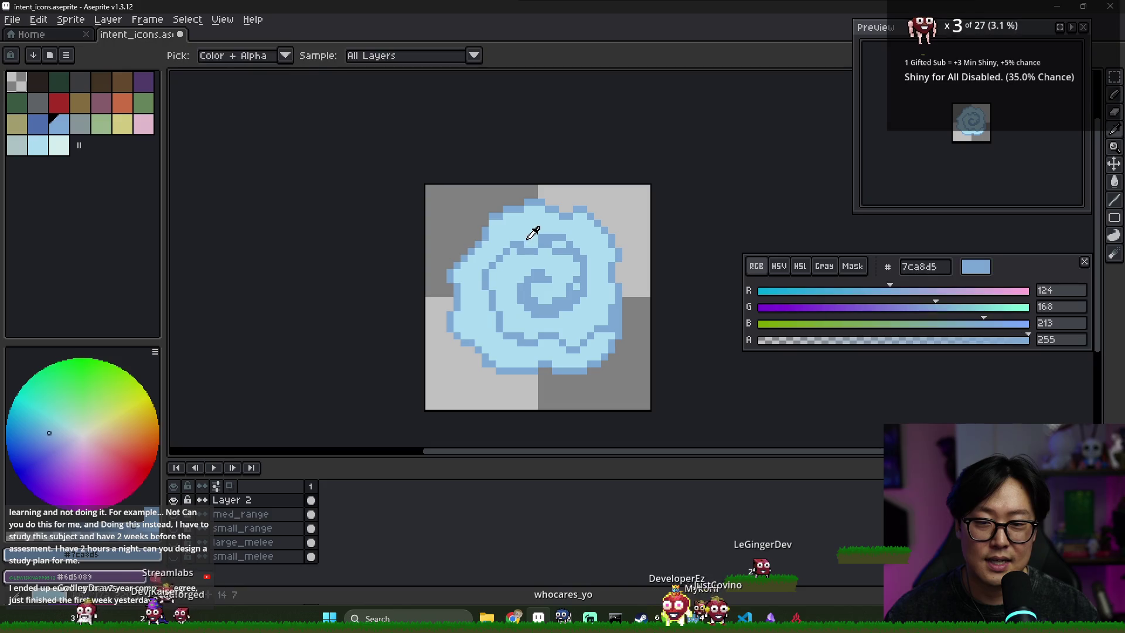
left_click(551, 240, "alt")
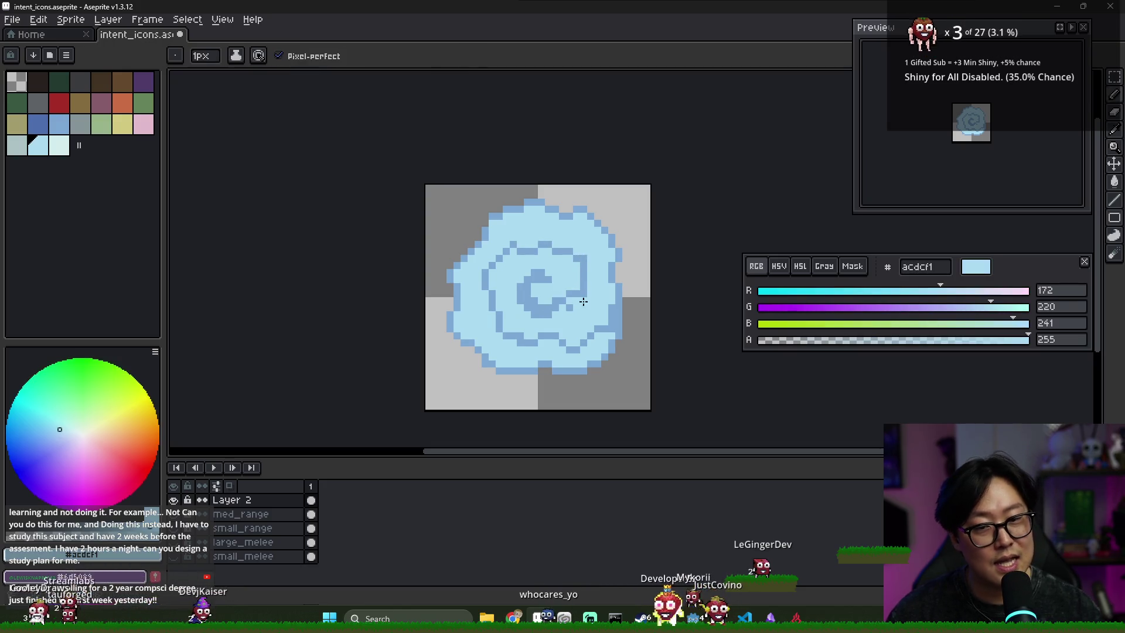
mouse_move(549, 312)
left_mouse_down()
mouse_move(523, 295)
mouse_move(535, 306)
left_mouse_up()
left_click(561, 302, "alt")
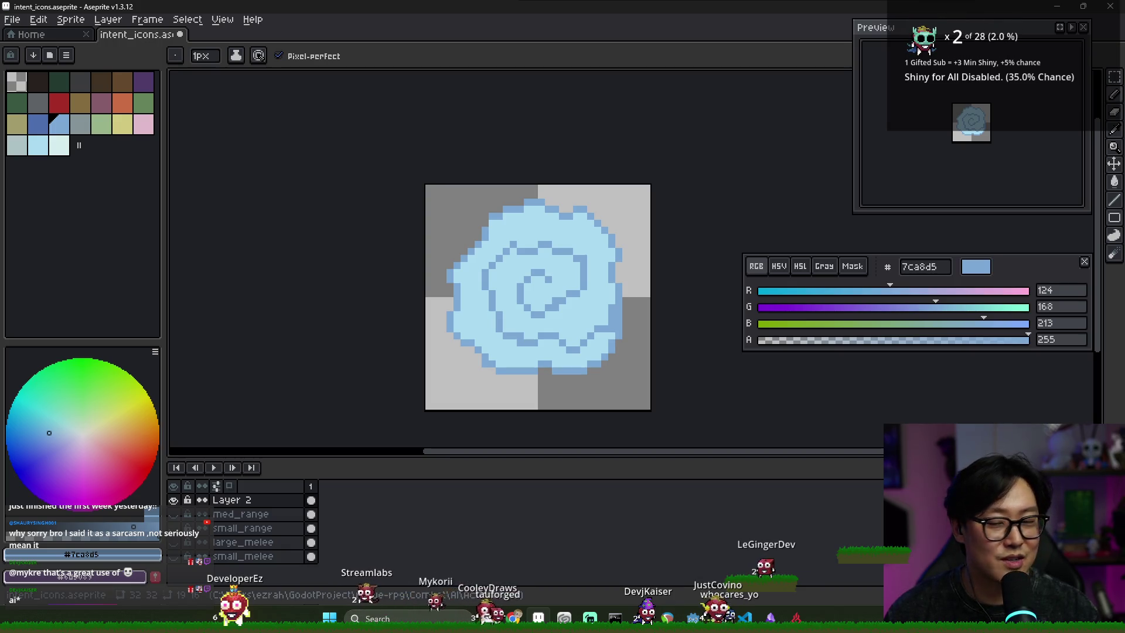
Draw pale d4eded highlights along the swirl's bottom and upper-right edges.
key("v")
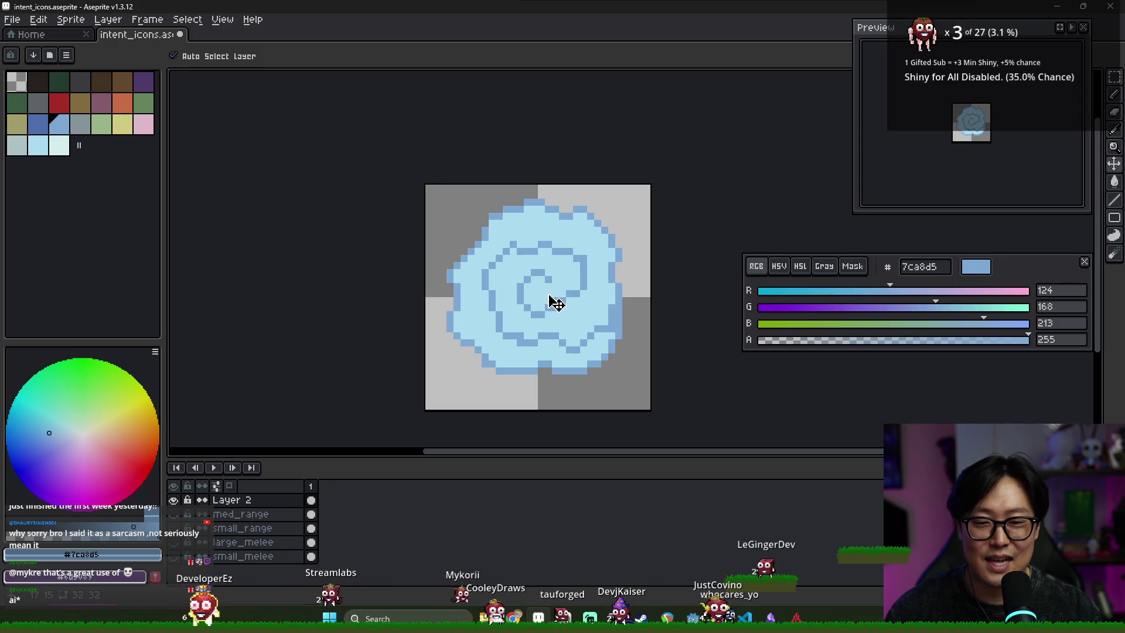
left_click(59, 145)
key("b")
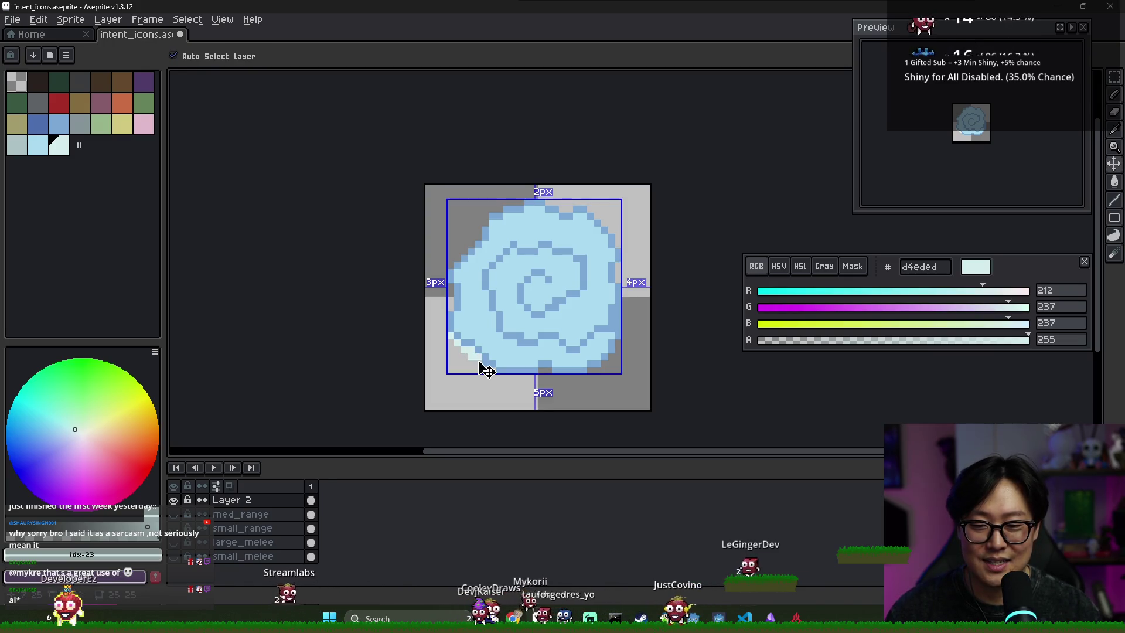
key("ctrl+z")
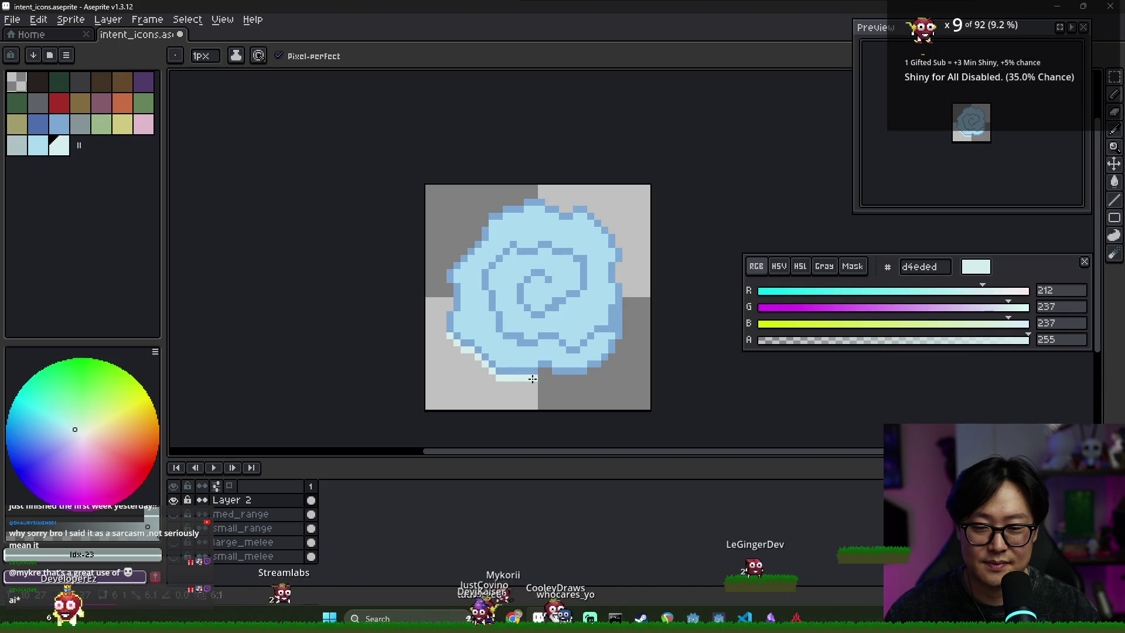
mouse_move(552, 377)
left_mouse_down()
mouse_move(586, 377)
mouse_move(615, 354)
left_mouse_up()
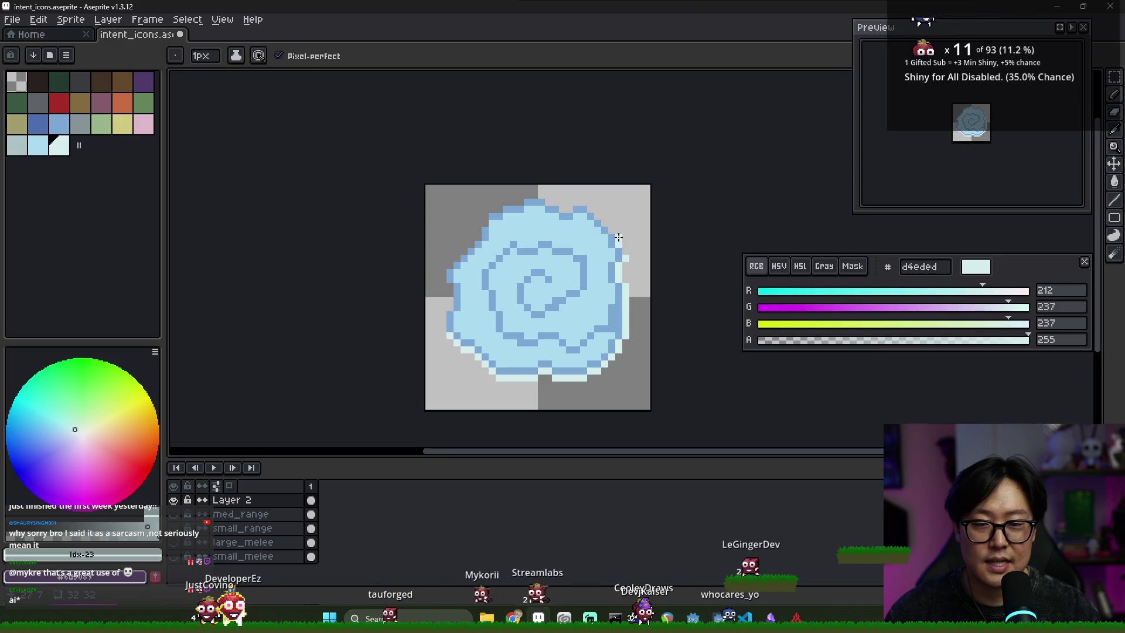
left_click_drag(618, 237, 589, 209)
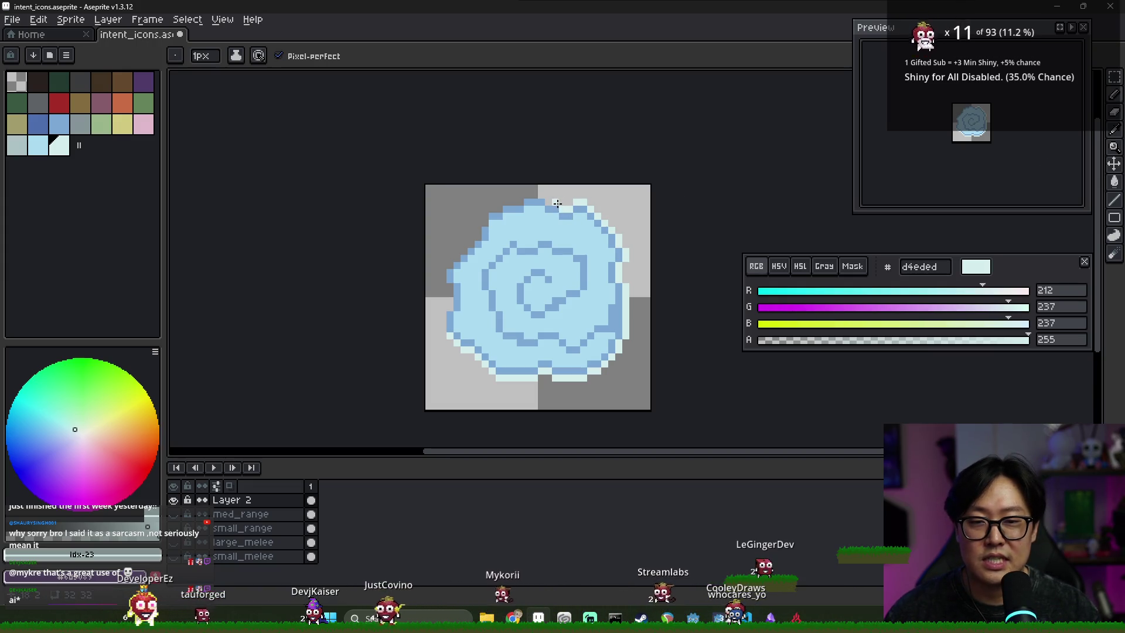
Add pale d4eded highlight pixels along the swirl's top-left and left outline.
left_click_drag(529, 195, 497, 210)
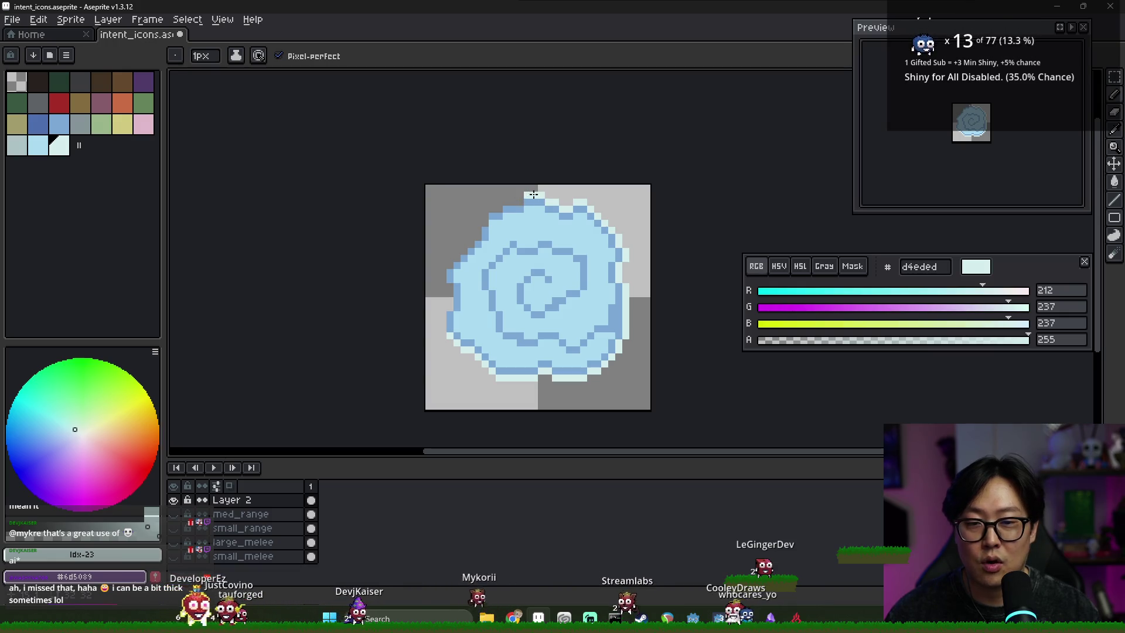
left_click(498, 216, "alt")
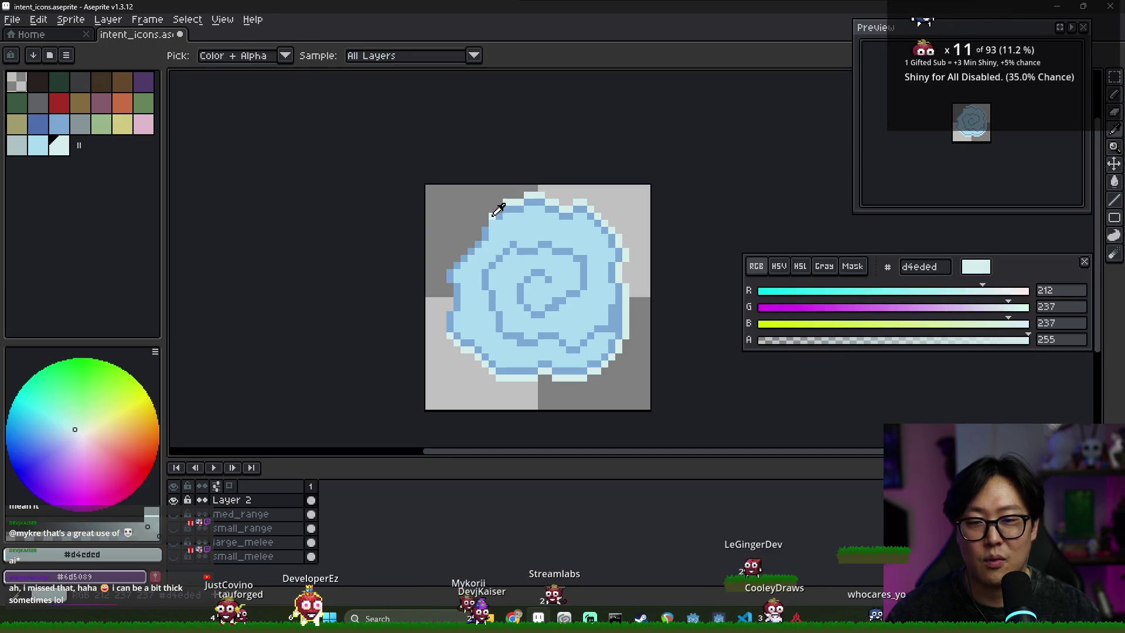
left_click(494, 218, "alt")
left_click(499, 217, "alt")
left_click(490, 222, "alt")
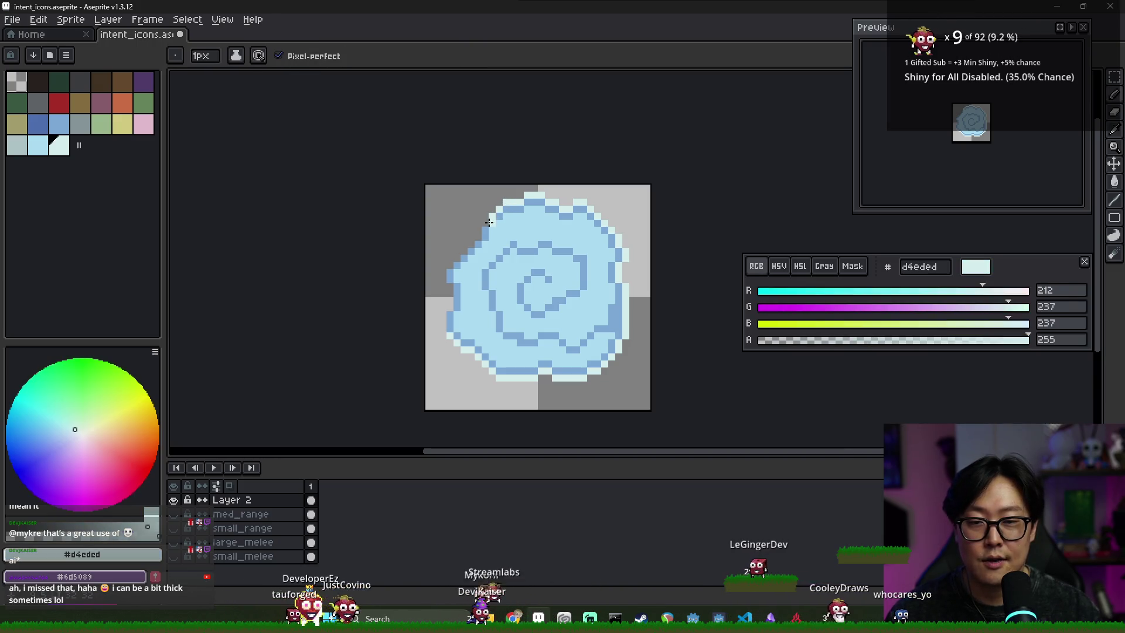
left_click(496, 214, "alt")
left_click(497, 215, "alt")
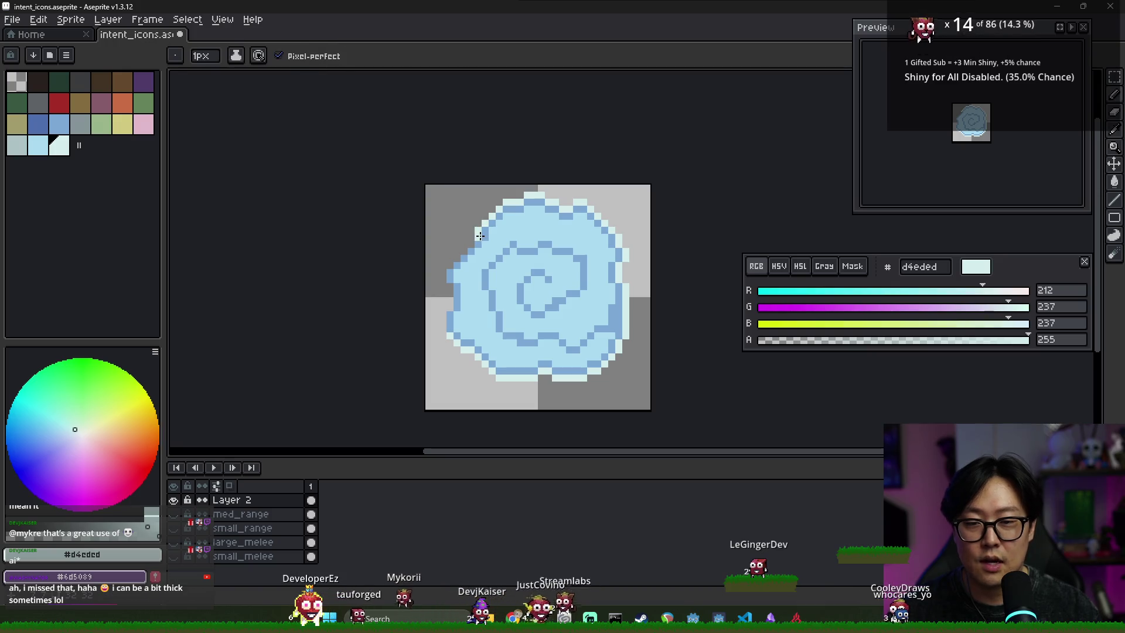
left_click_drag(471, 243, 449, 266)
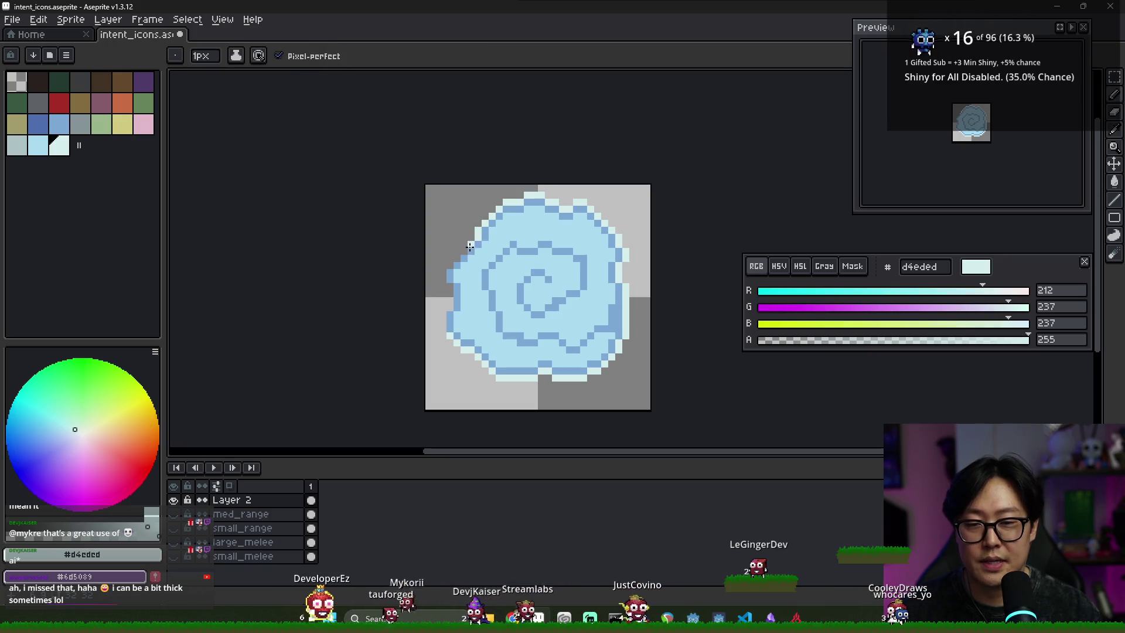
left_click(444, 273)
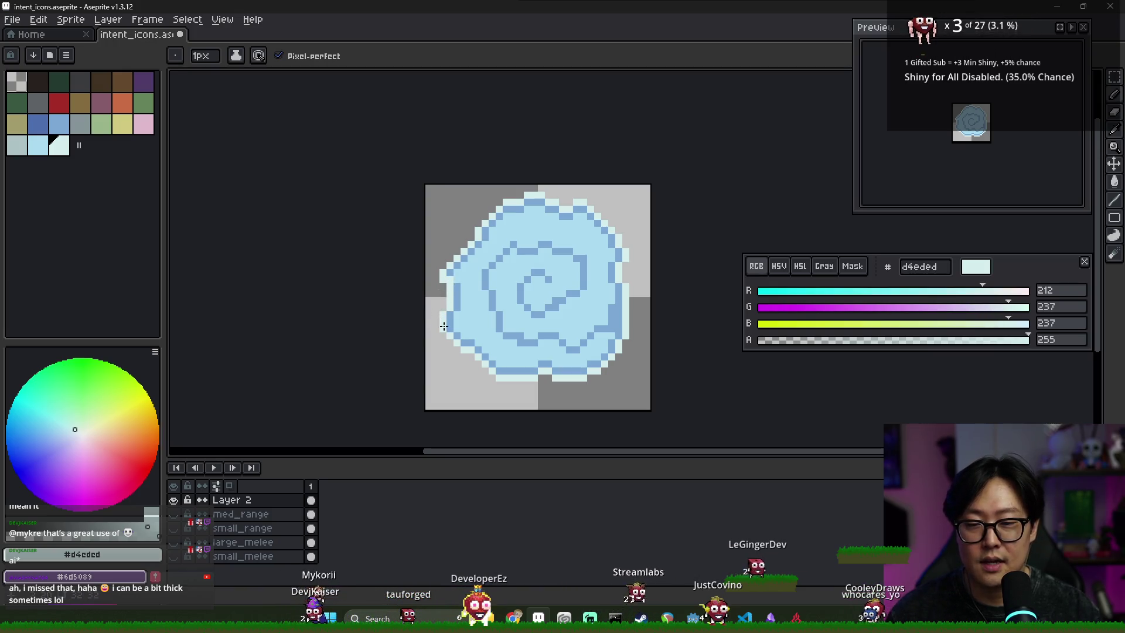
Draw a short pale d4eded highlight line inside the swirl.
left_click(462, 297, "alt")
left_click(455, 273, "alt")
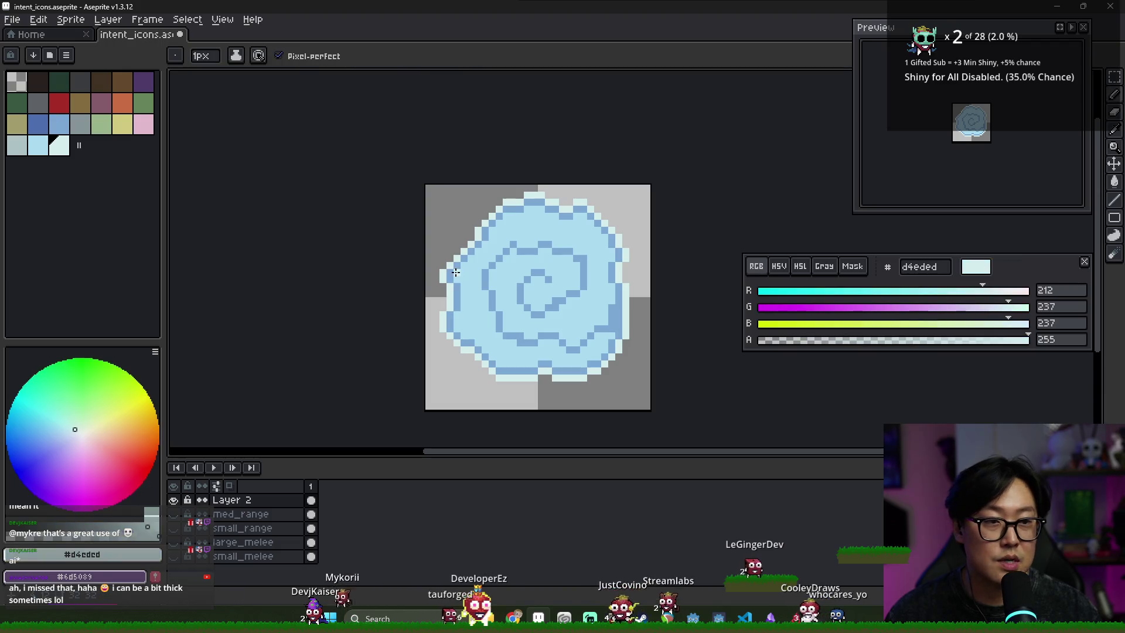
left_click_drag(477, 271, 477, 288)
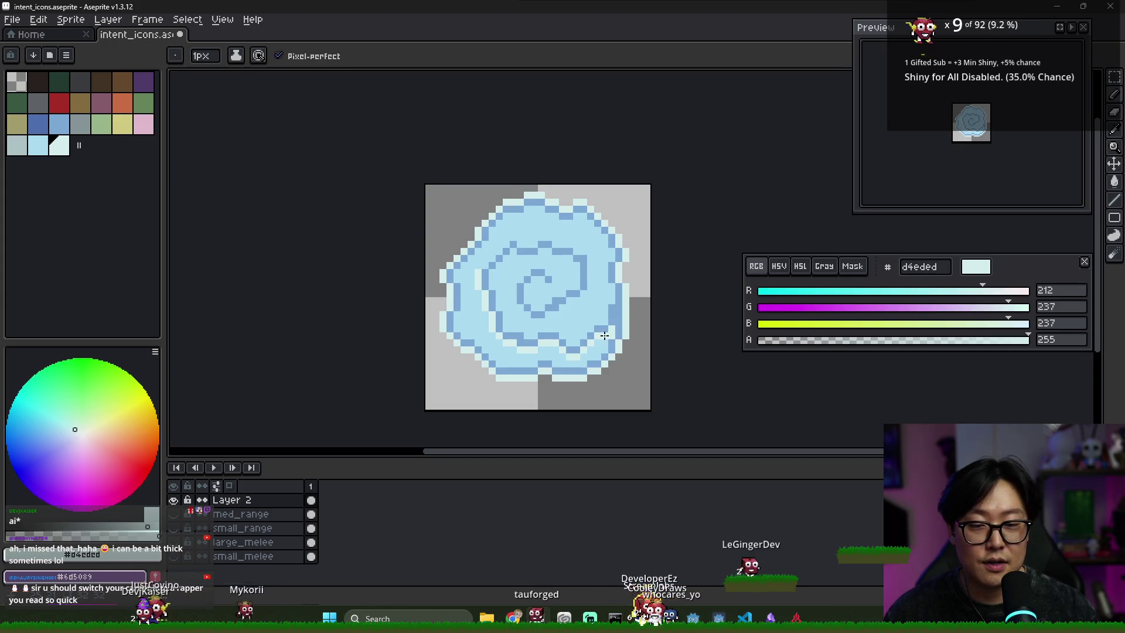
Line the spiral's inner curves with pale d4eded highlight pixels.
left_click(610, 334, "alt")
left_click(508, 309, "alt")
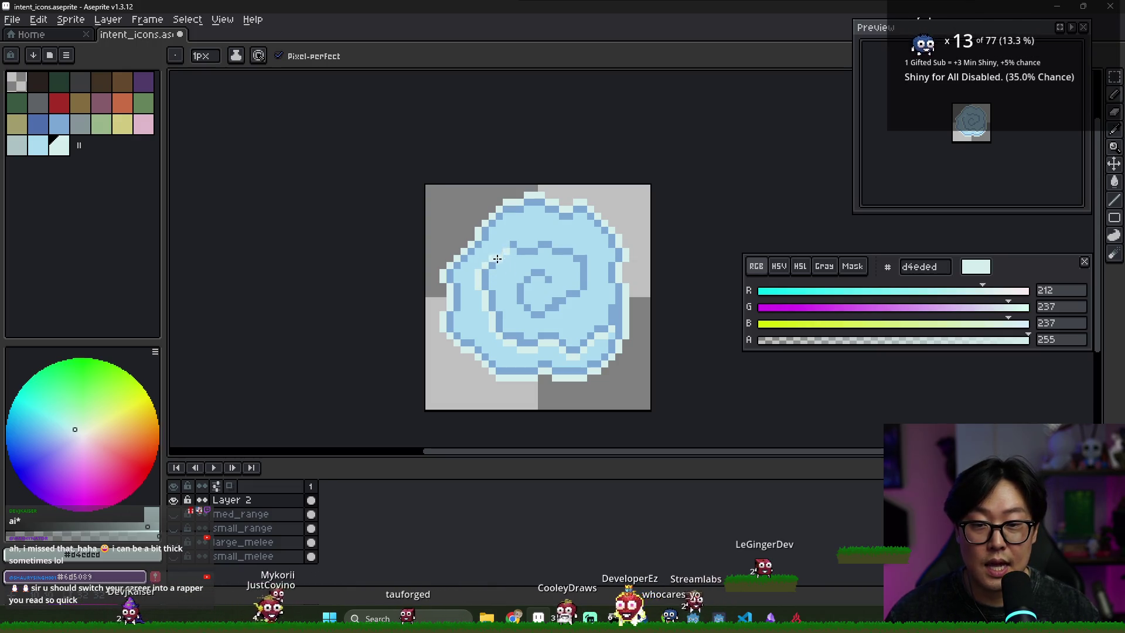
left_click(499, 264, "alt")
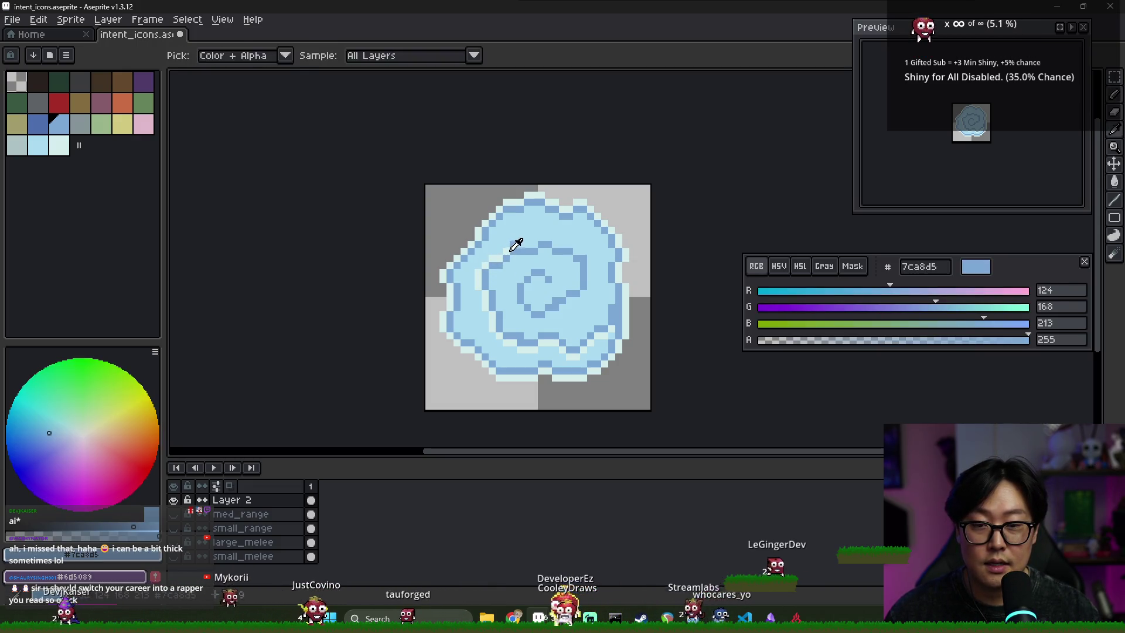
left_click(520, 244, "alt")
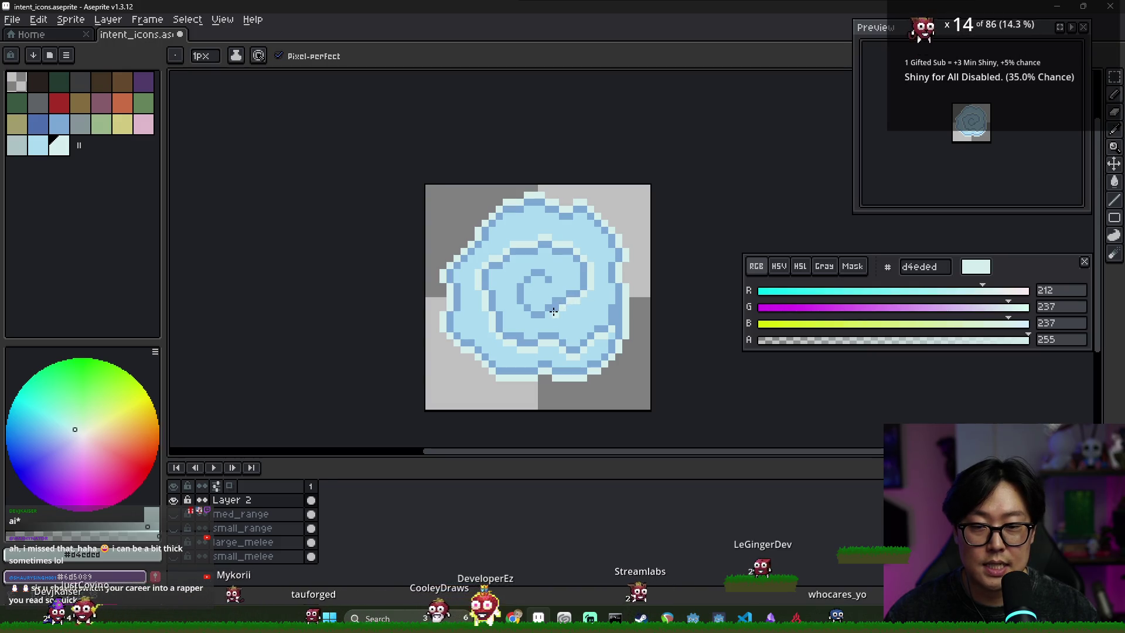
left_click(557, 301, "alt")
left_click(551, 308, "alt")
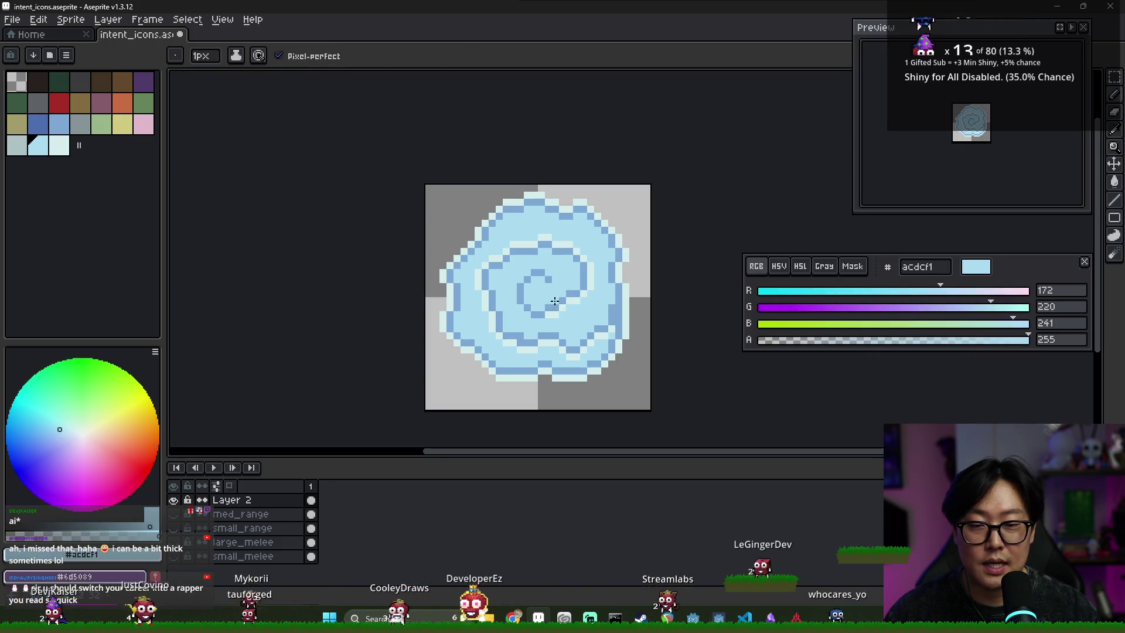
left_click(557, 302, "alt")
left_click(551, 308, "alt")
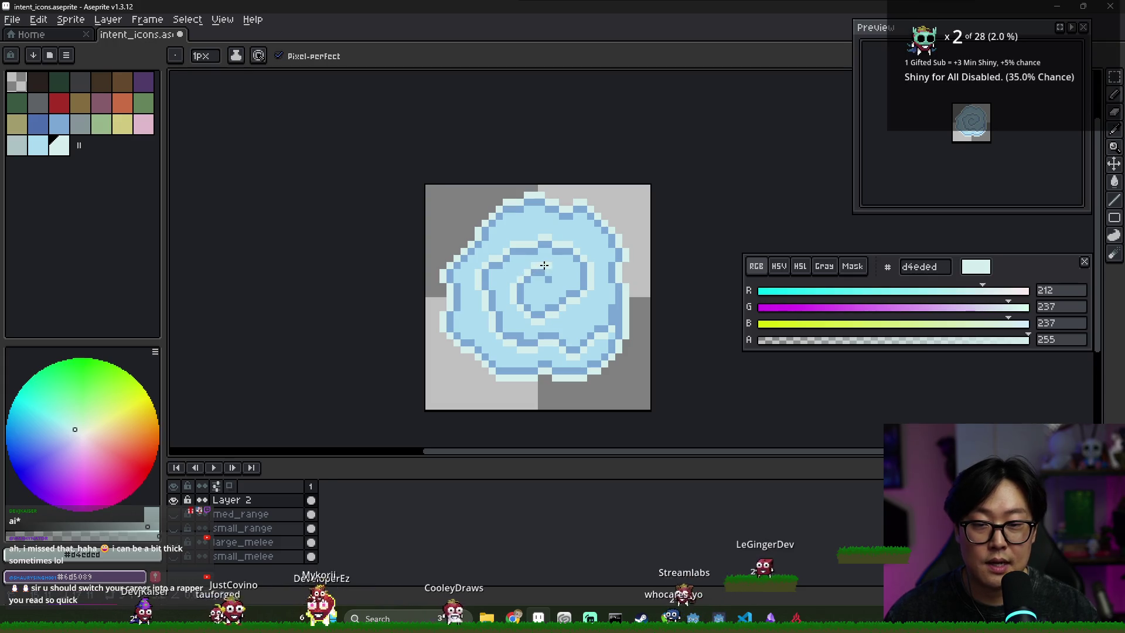
Reshape the centre curl with acdcf1 and d4eded pixels, then zoom out.
left_click(538, 274, "alt")
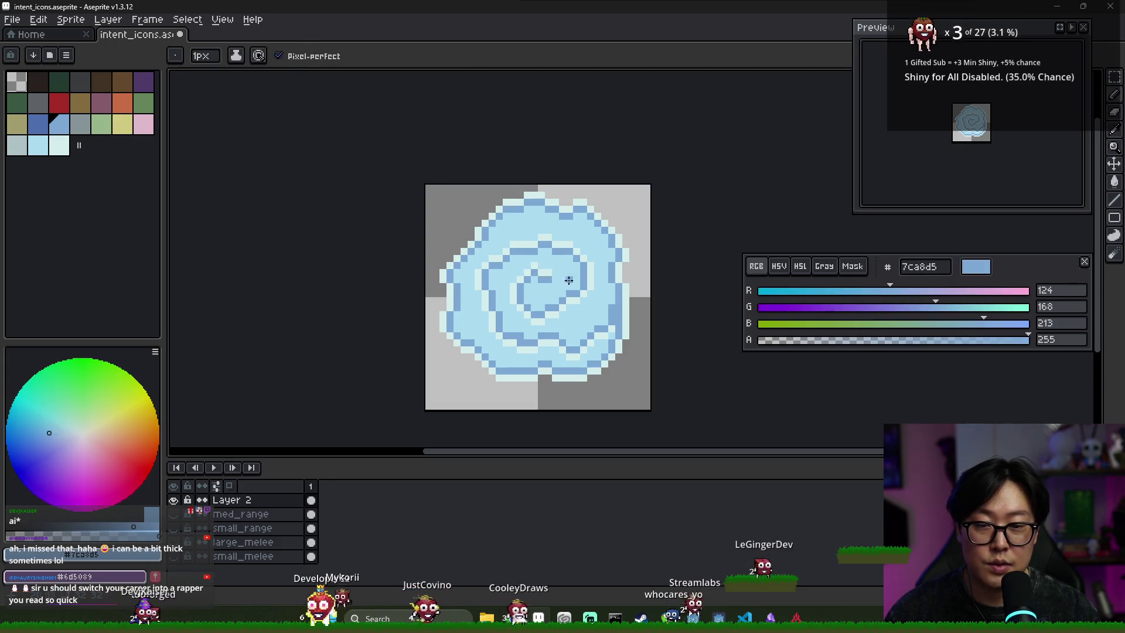
left_click(534, 261, "alt")
left_click(540, 260, "alt")
left_click(543, 281, "alt")
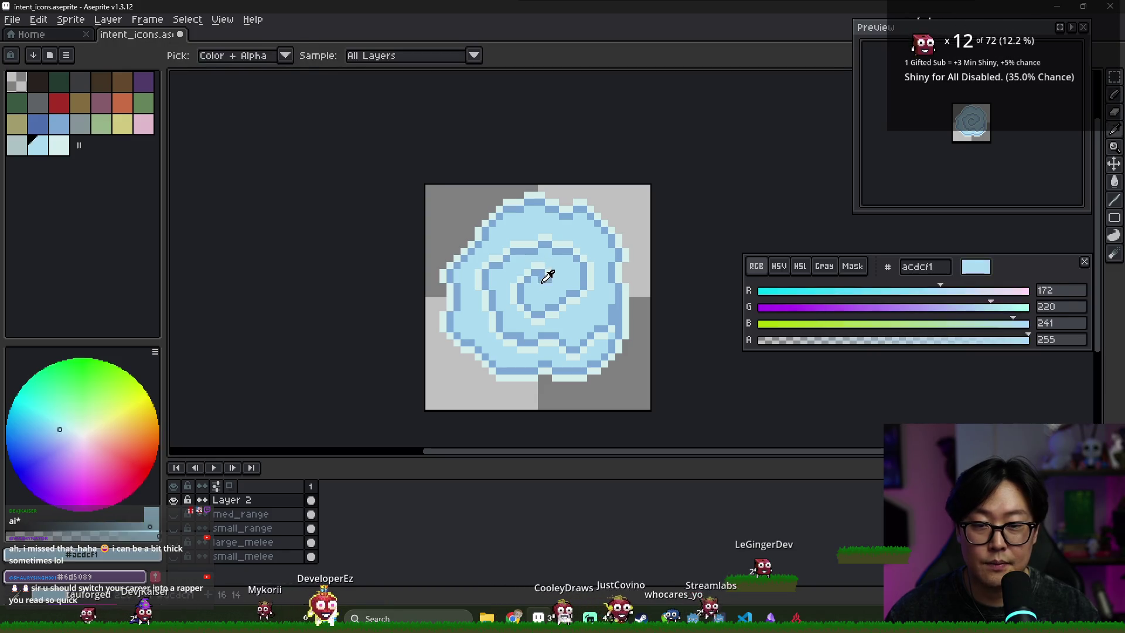
left_click(544, 279, "alt")
left_click(544, 278, "alt")
left_click(543, 279, "alt")
left_click(544, 278, "alt")
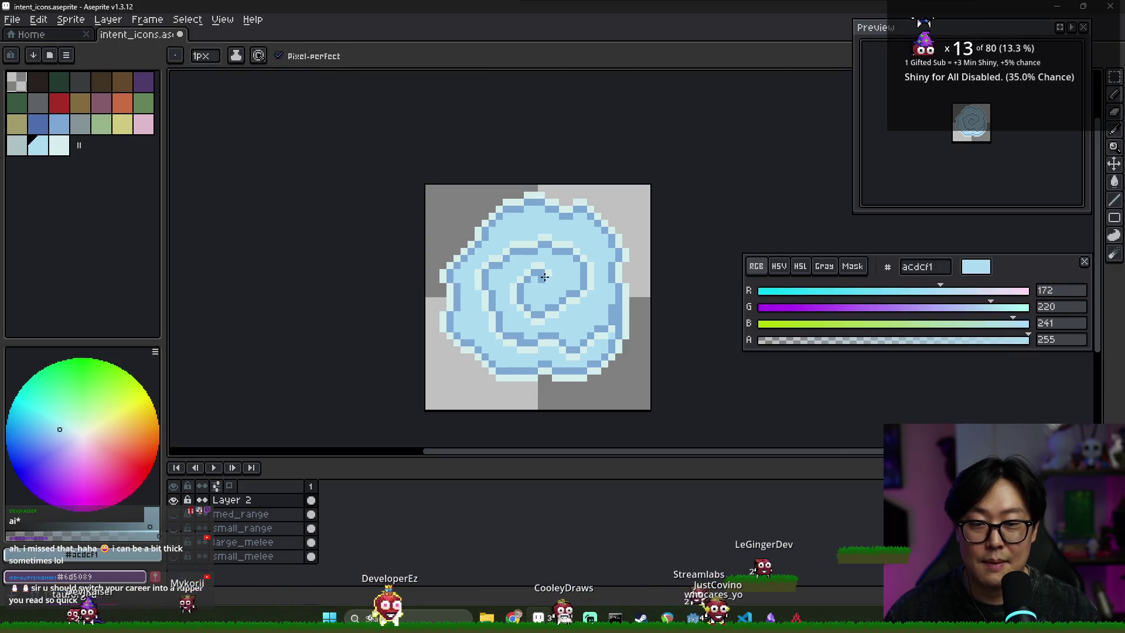
left_click(551, 283, "alt")
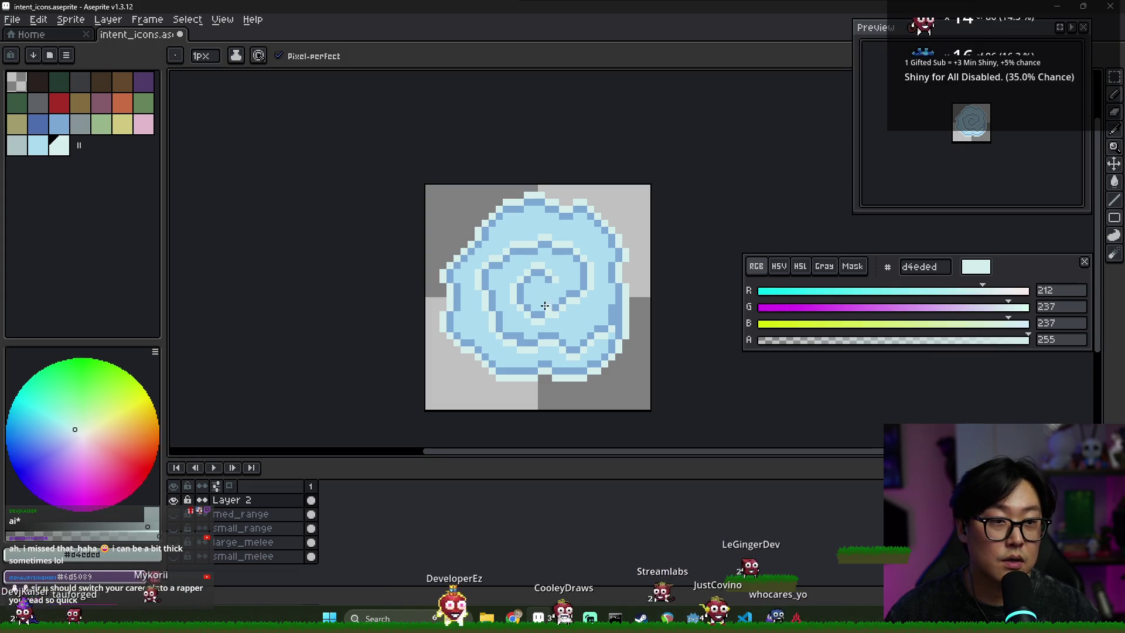
scroll(644, 288, "down", 3)
key("v")
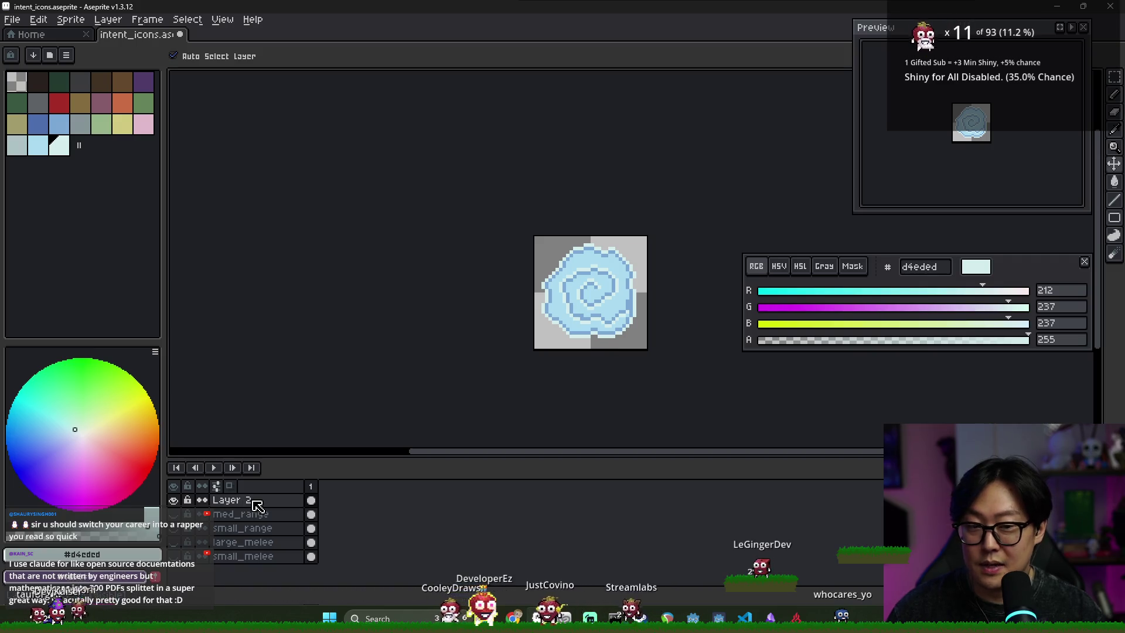
Export the swirl icon as a PNG named segy_buff.
left_click(11, 20)
mouse_move(88, 135)
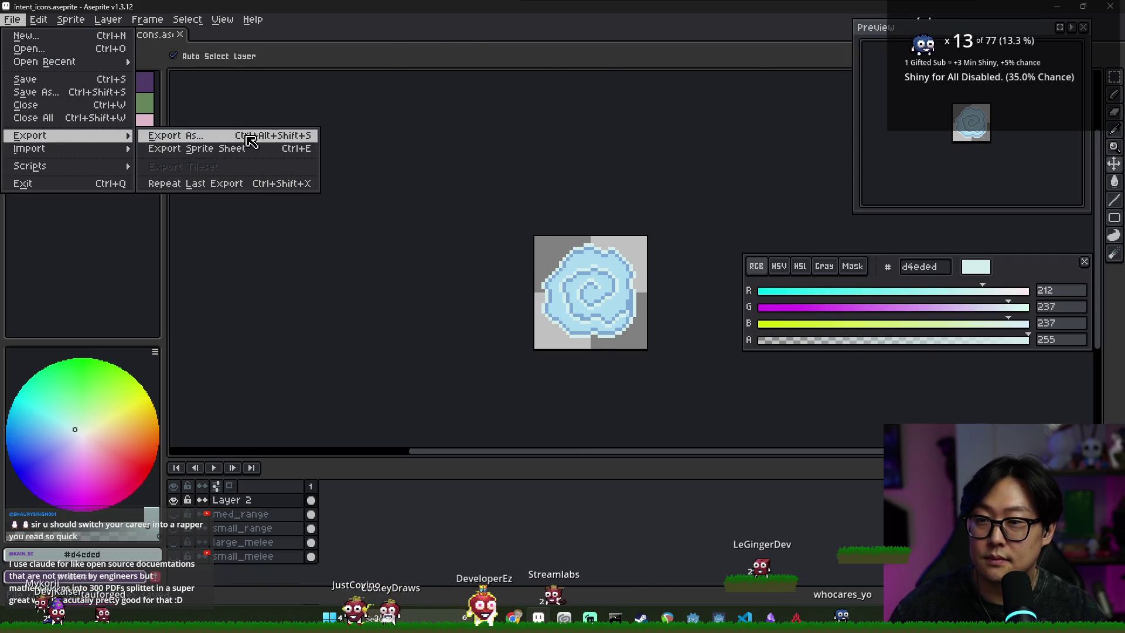
left_click(250, 141)
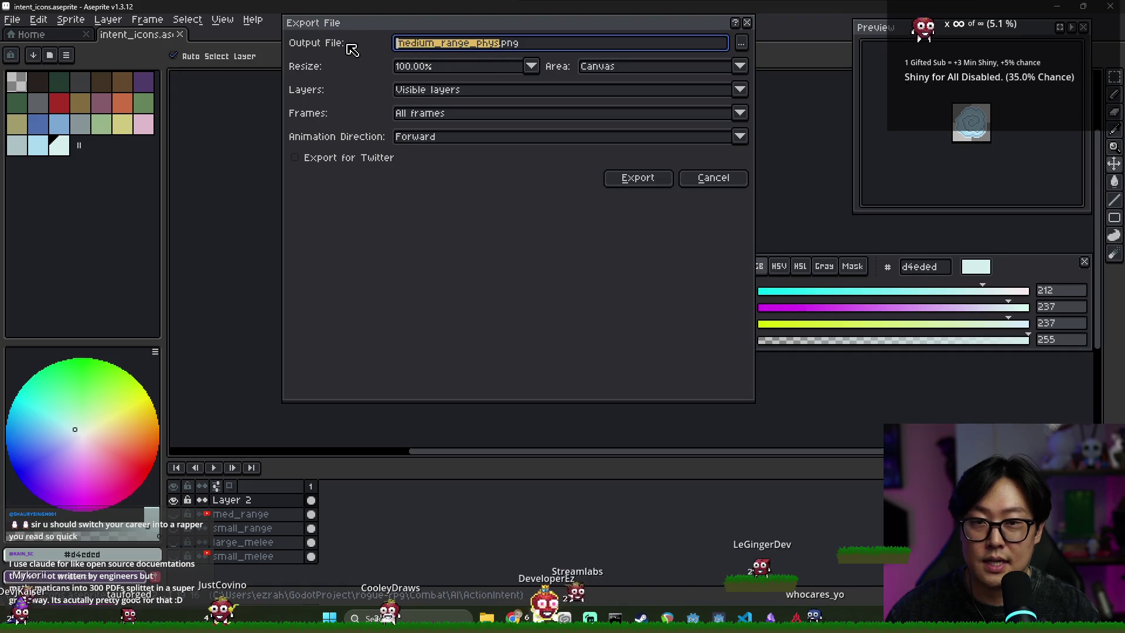
type("s")
type("egy_buff")
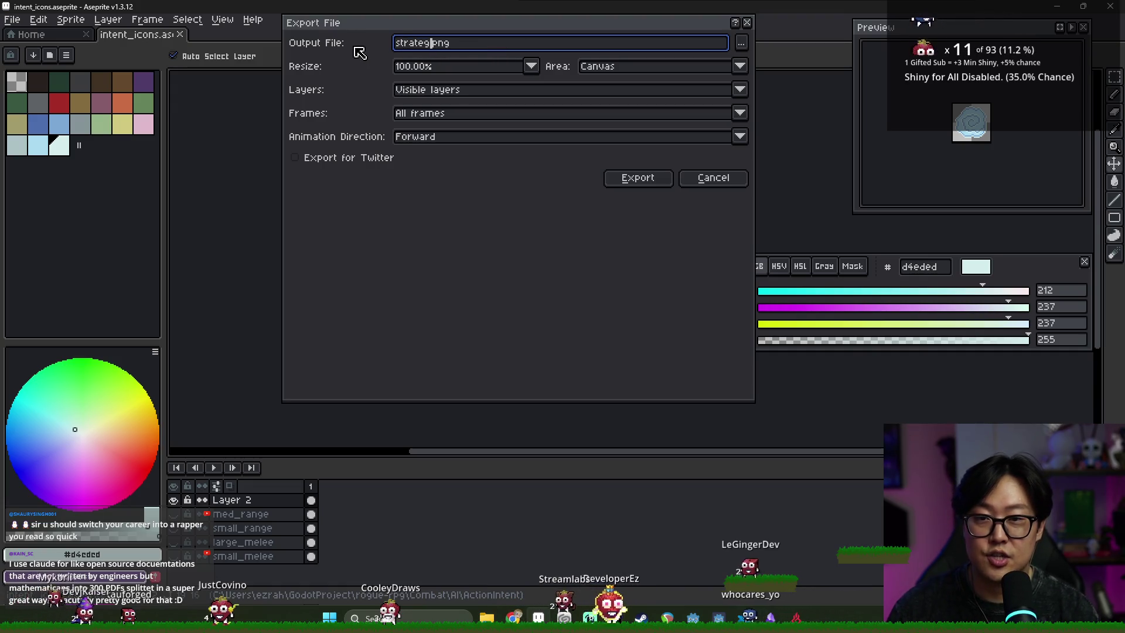
left_click(655, 178)
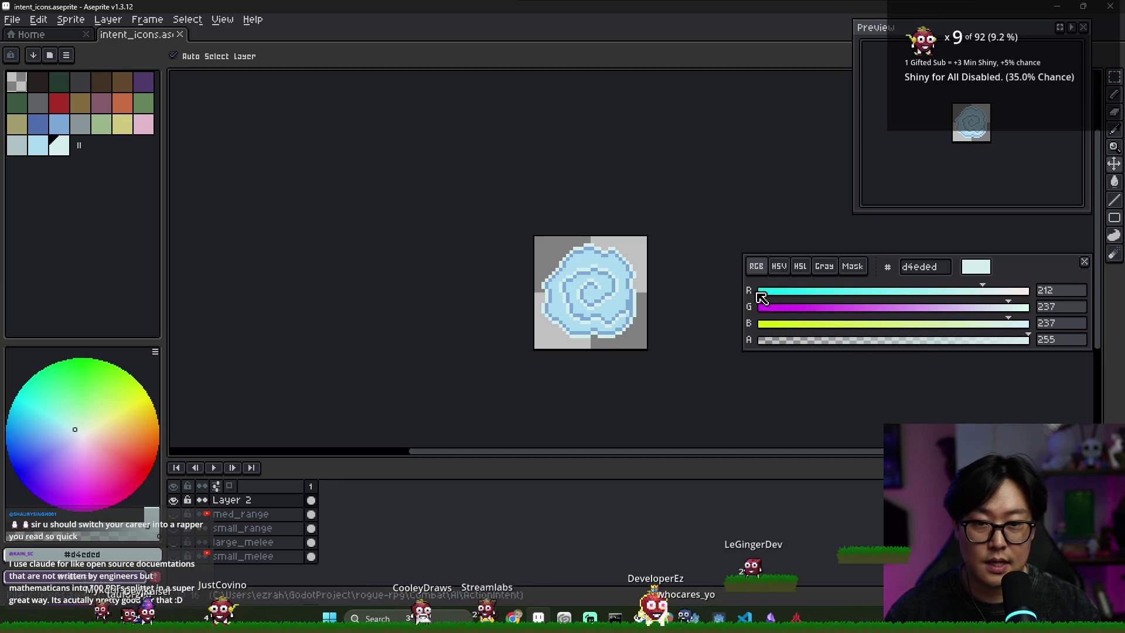
right_click(235, 497)
Create a new empty Layer 3 above the swirl's Layer 2.
mouse_move(258, 507)
left_click(352, 507)
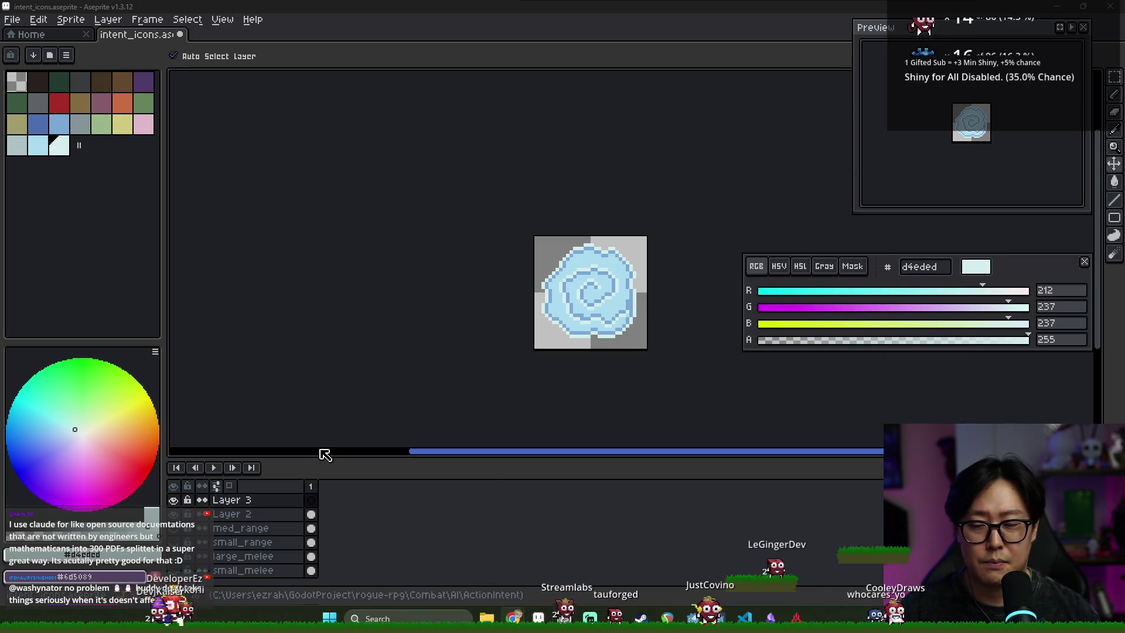
Rename the swirl layer to 'strategize', then select Layer 3.
double_click(241, 513)
type("streatg")
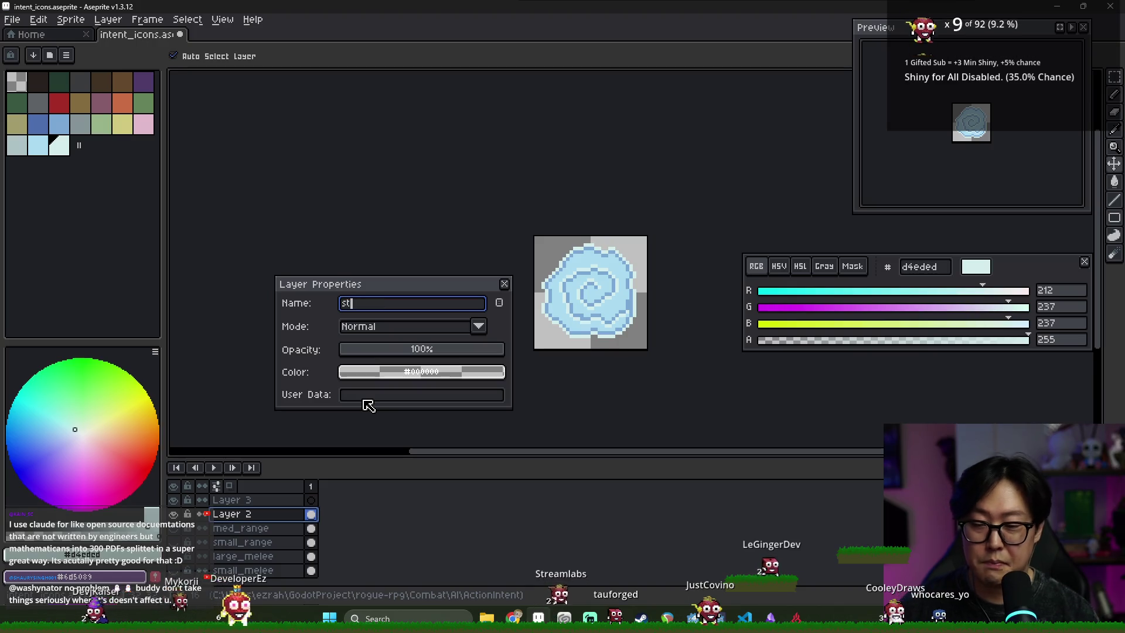
key("BackSpace")
key("BackSpace")
key("BackSpace")
type("tegize")
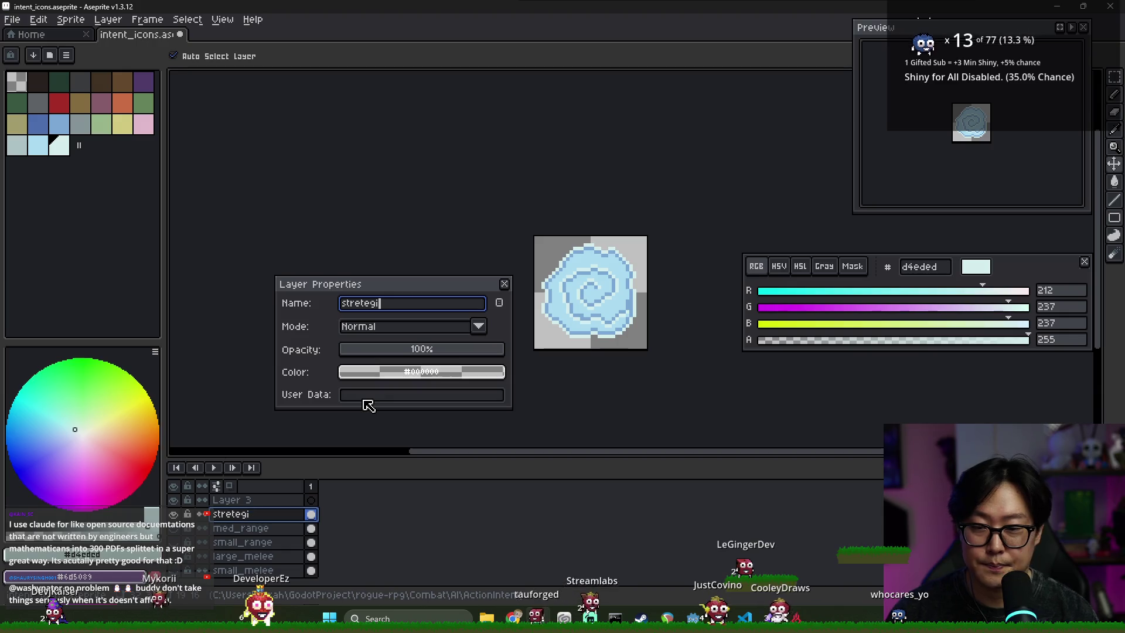
key("BackSpace")
key("BackSpace")
key("BackSpace")
key("BackSpace")
key("BackSpace")
type("ategize")
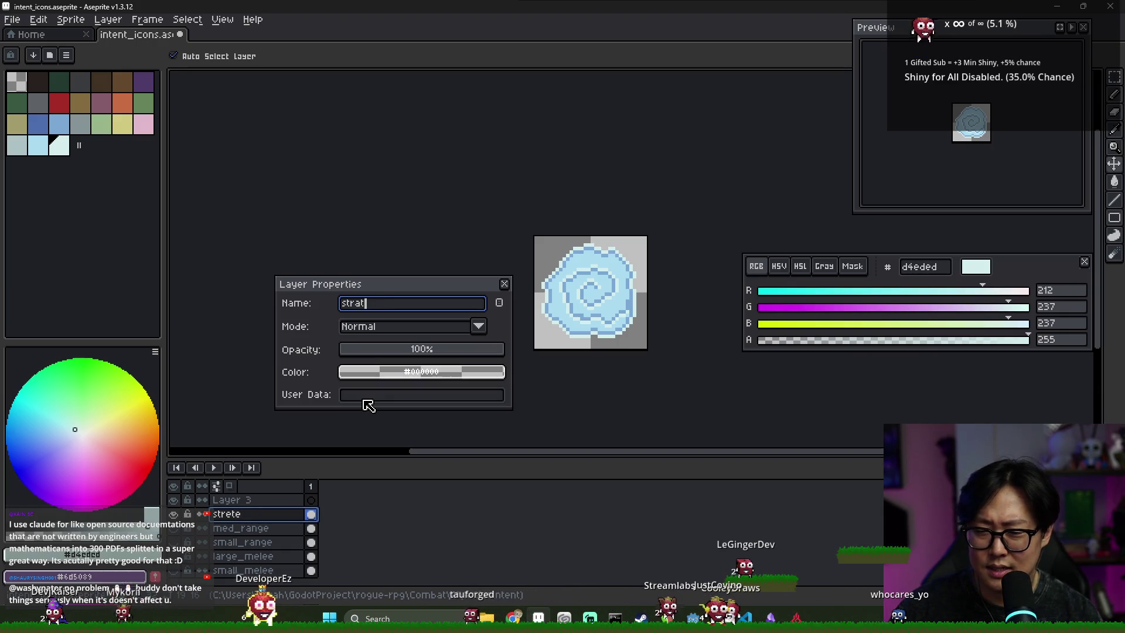
key("Return")
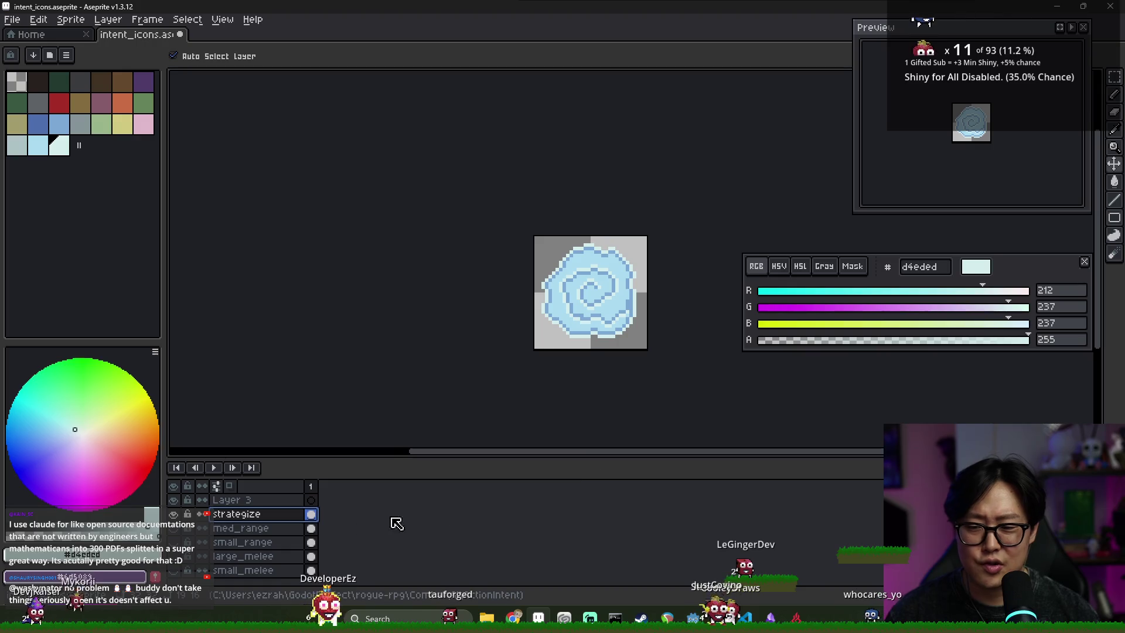
left_click(237, 499)
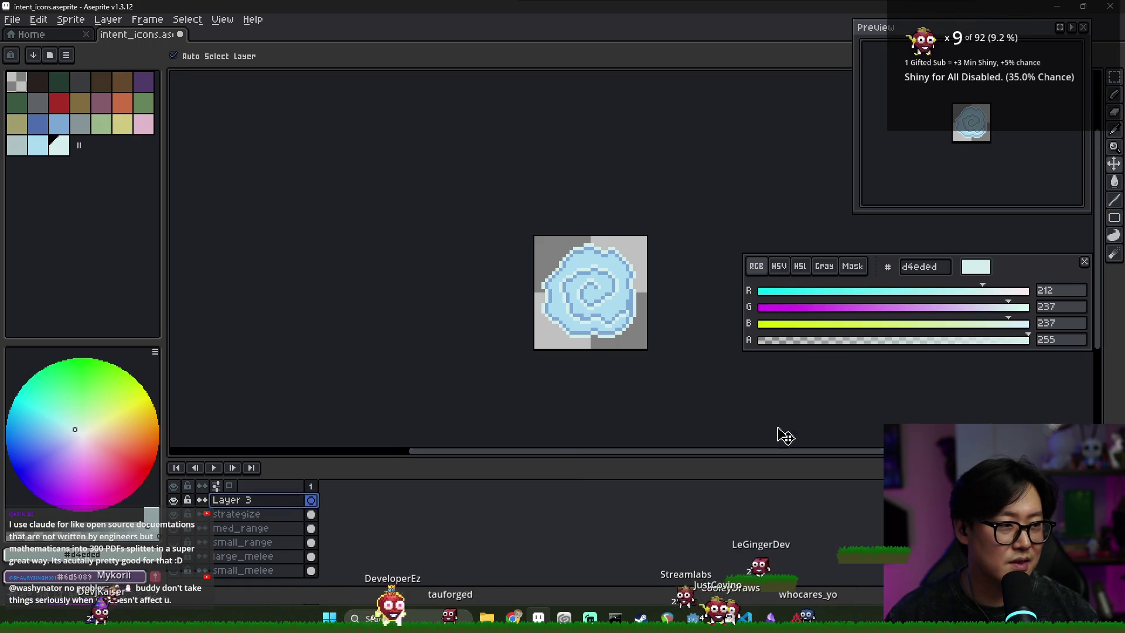
Hide the strategize swirl artwork, leaving empty Layer 3 over a blank checkerboard.
key("Delete")
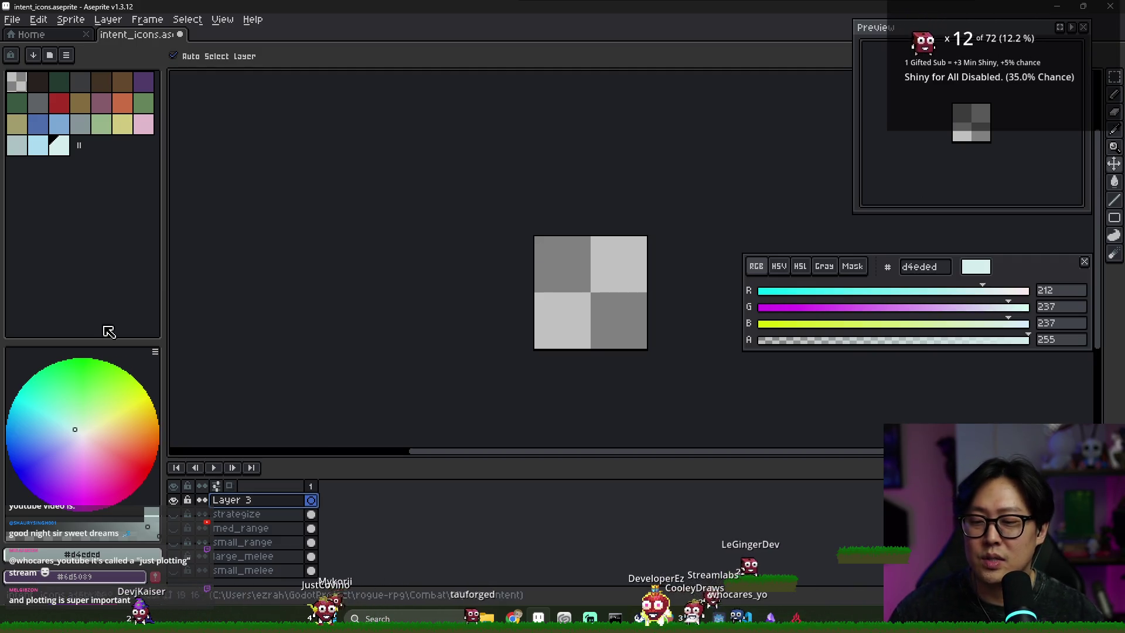
left_click(38, 82)
key("b")
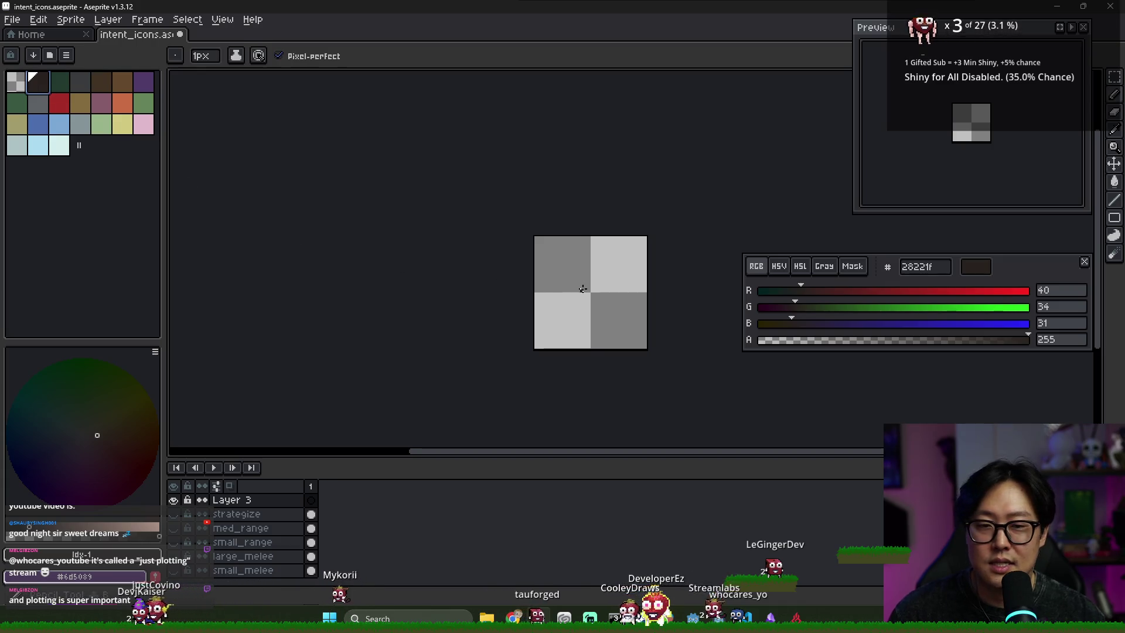
scroll(573, 286, "up", 1)
mouse_move(538, 279)
left_mouse_down()
mouse_move(577, 260)
mouse_move(567, 323)
left_mouse_up()
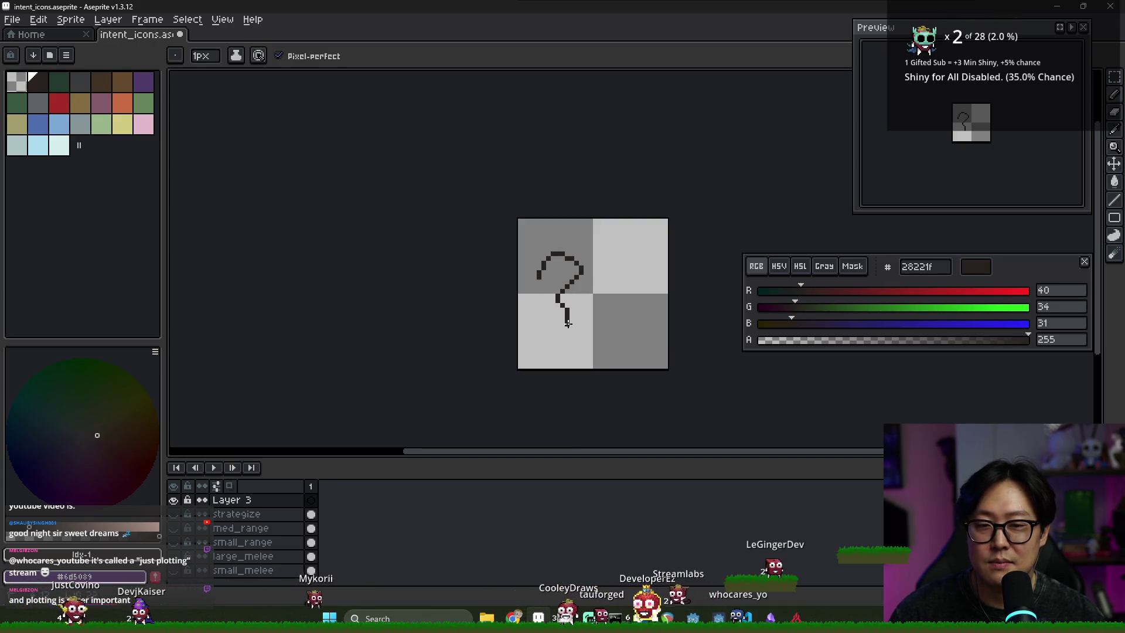
mouse_move(592, 253)
left_mouse_down()
mouse_move(595, 316)
mouse_move(617, 319)
left_mouse_up()
left_click(614, 337)
scroll(620, 340, "up", 3)
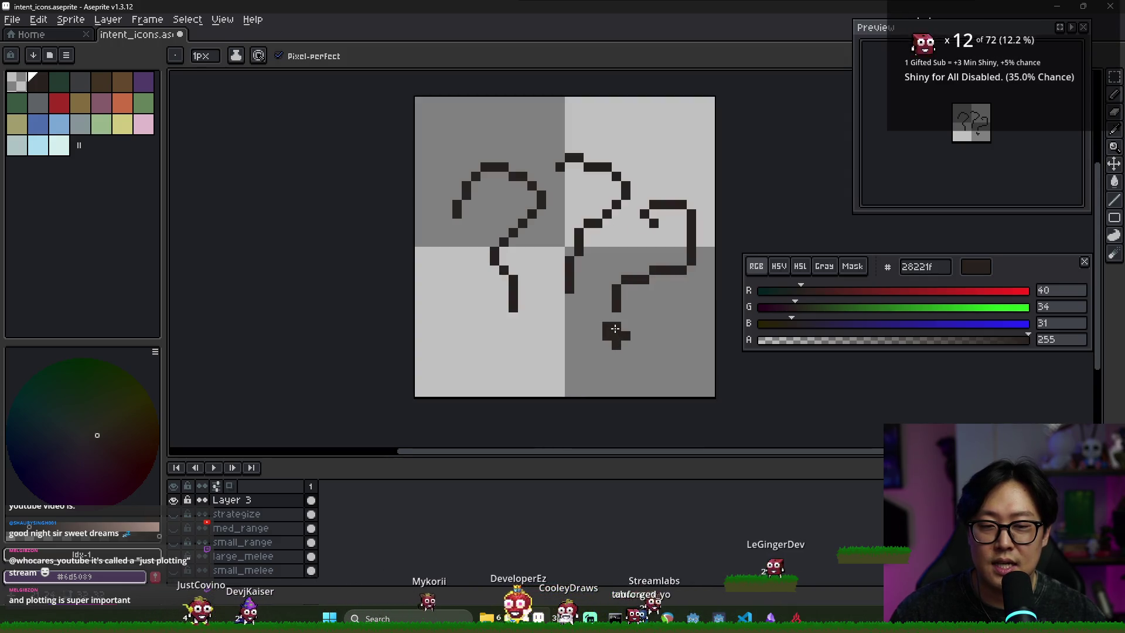
left_click(560, 312)
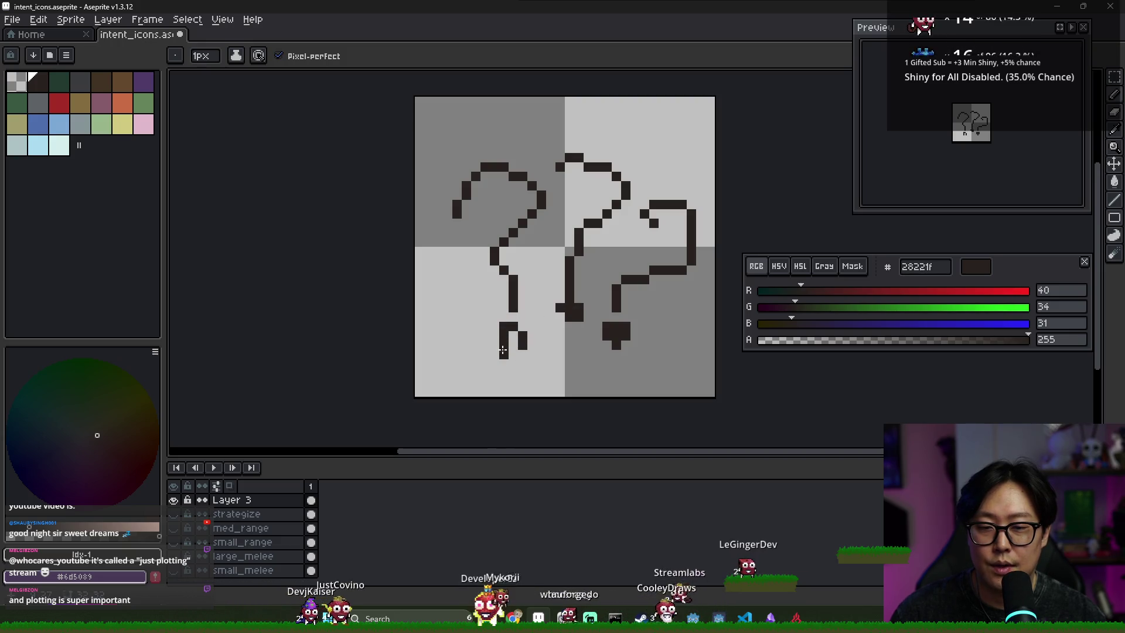
key("e")
left_click(504, 326)
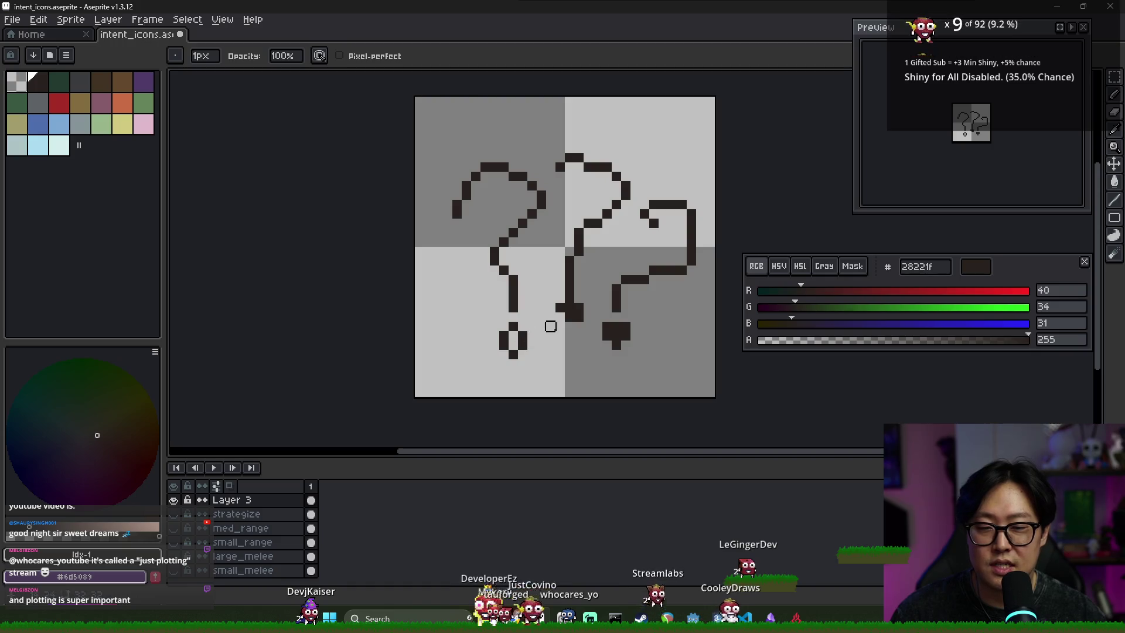
key("e")
left_click(513, 354)
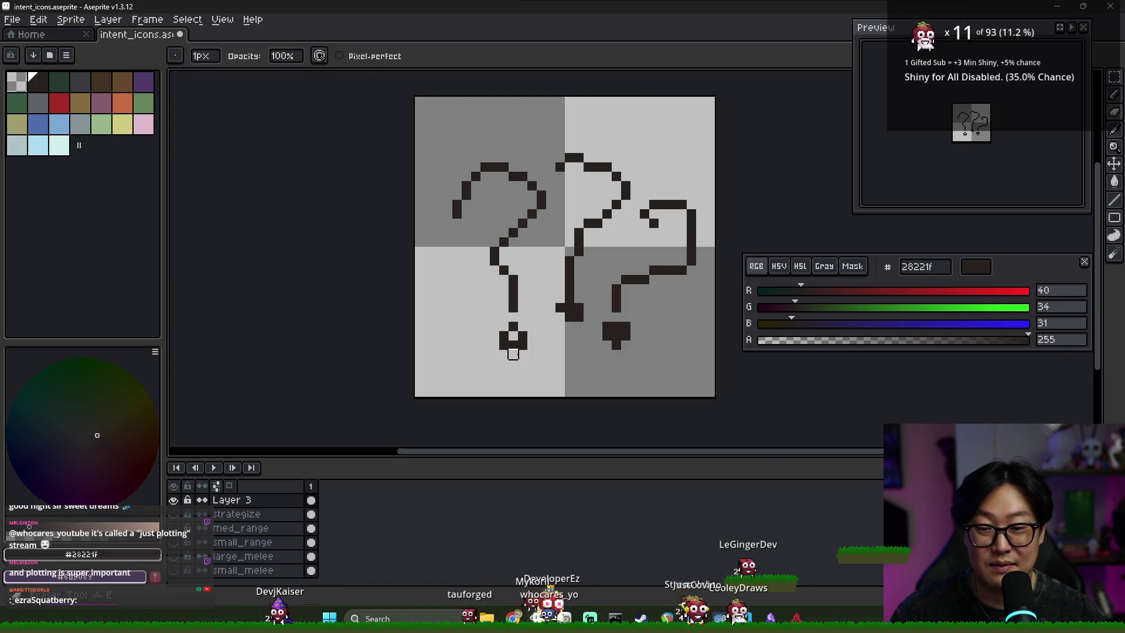
key("b")
left_click(524, 328)
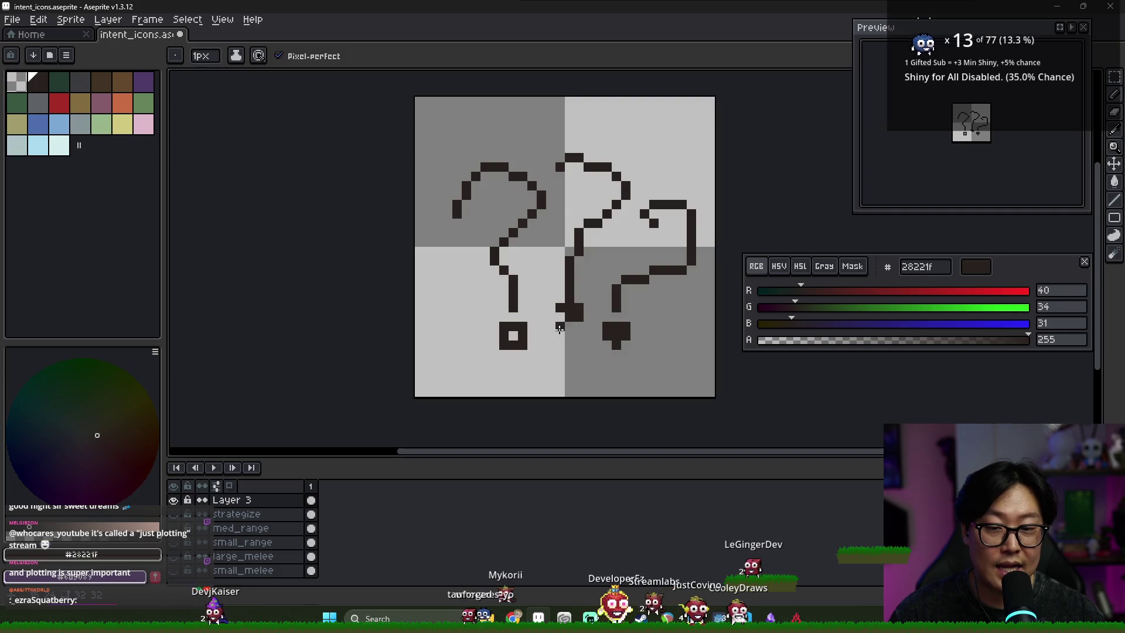
key("e")
left_click(569, 316)
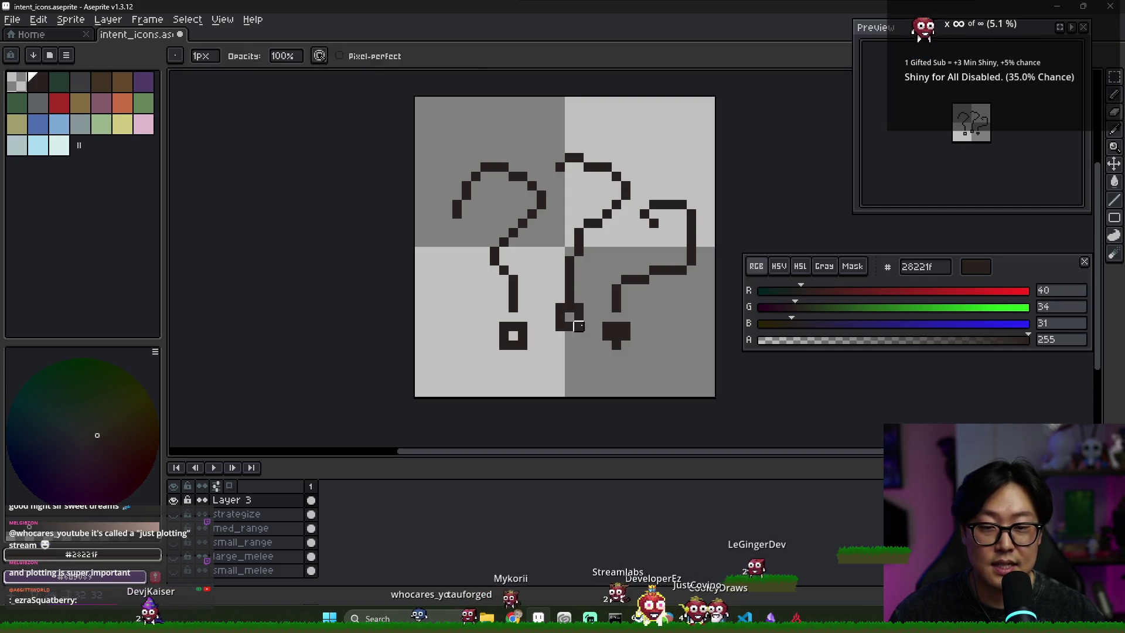
key("b")
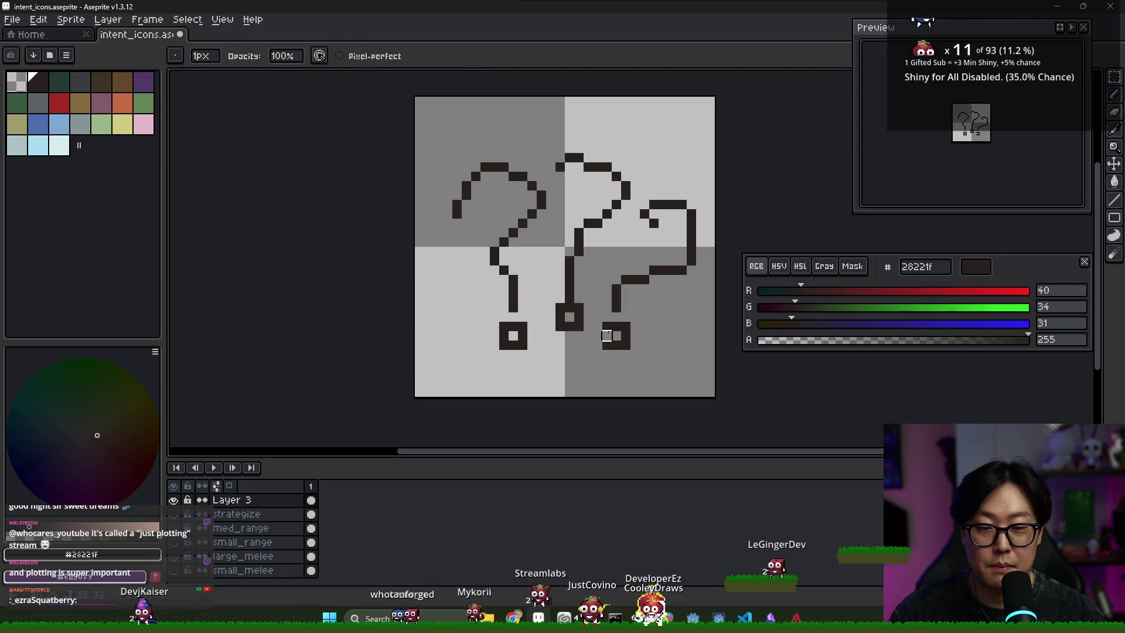
key("b")
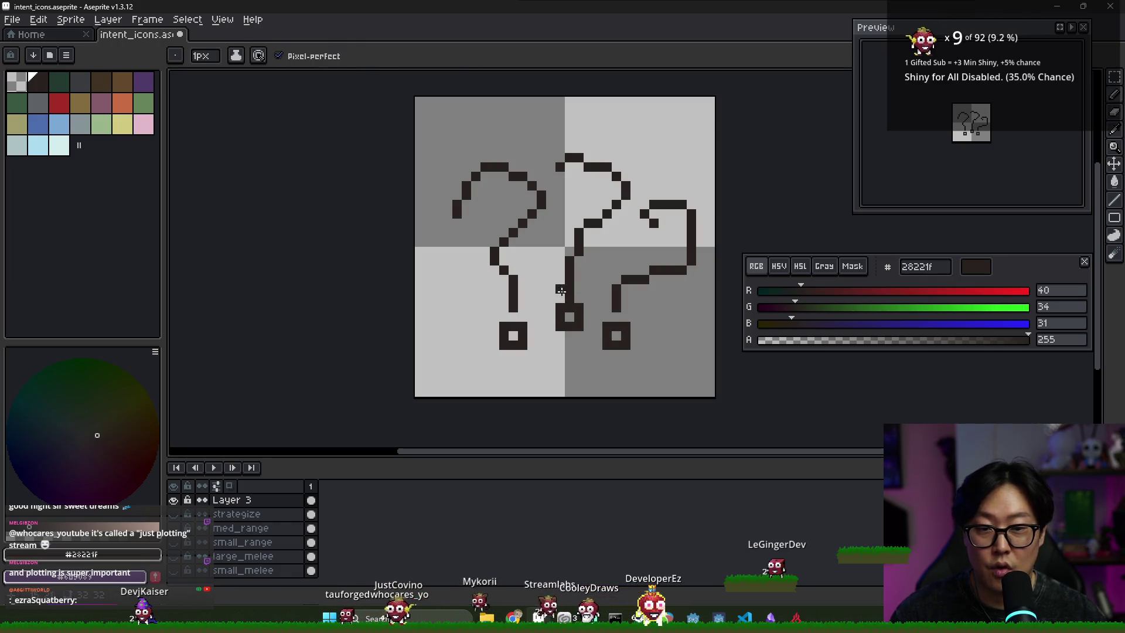
mouse_move(561, 291)
left_mouse_down()
mouse_move(562, 265)
mouse_move(579, 272)
mouse_move(589, 231)
left_mouse_up()
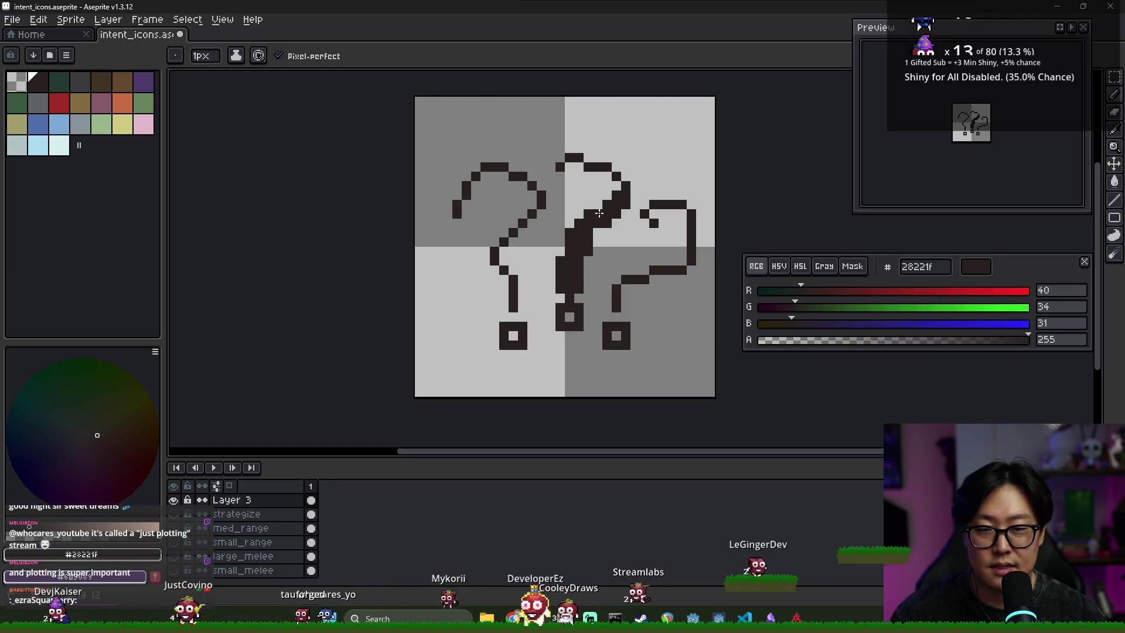
left_click_drag(616, 176, 606, 158)
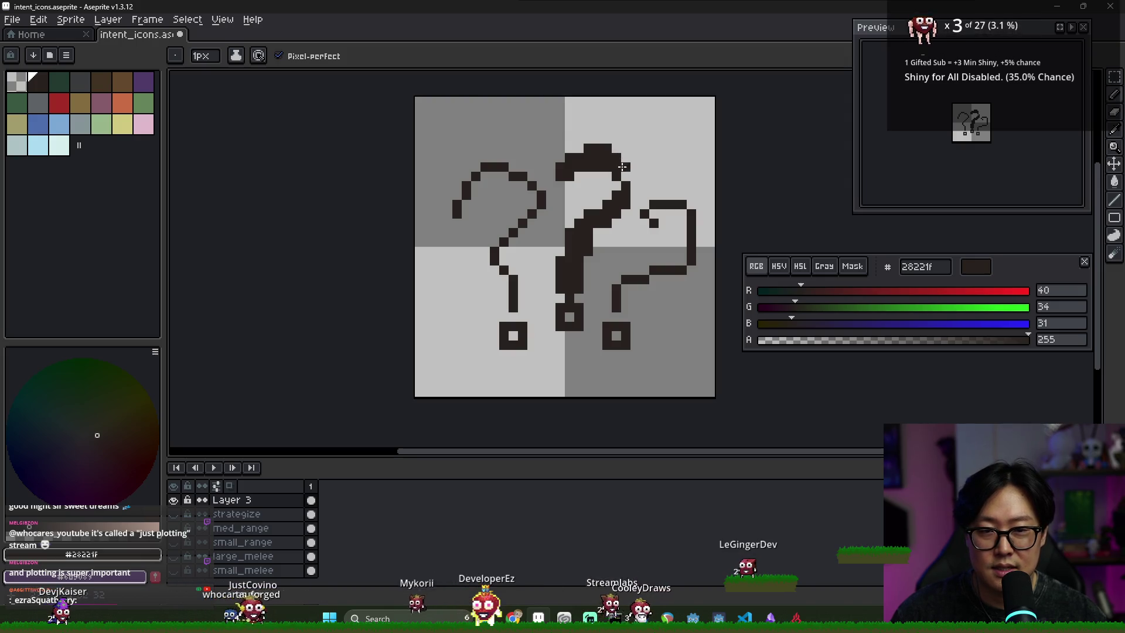
left_click_drag(615, 155, 624, 176)
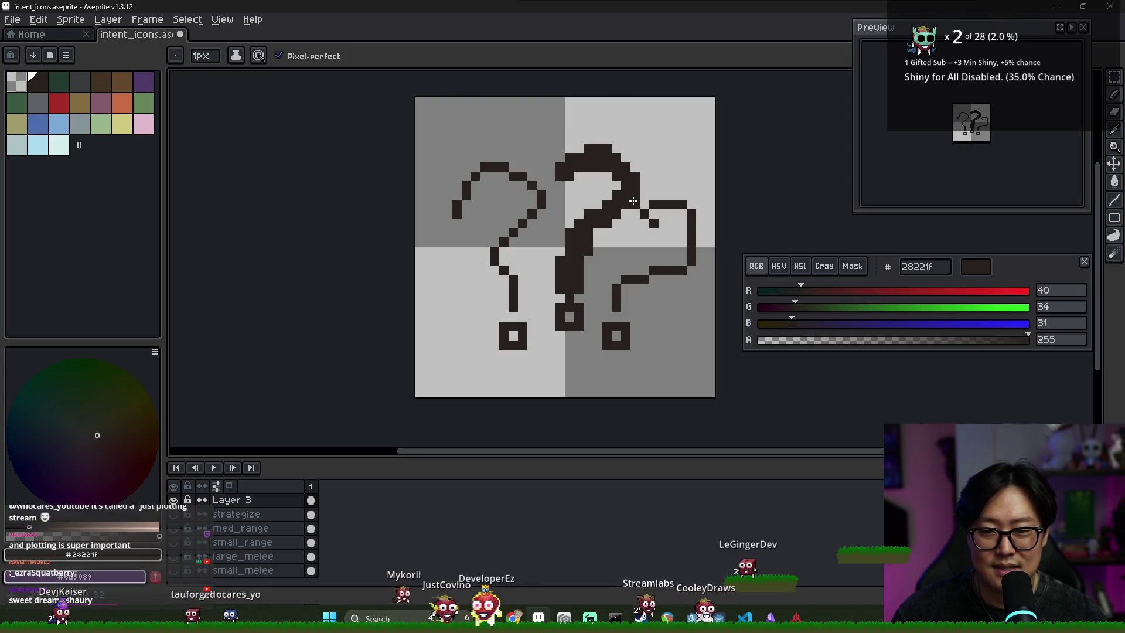
key("e")
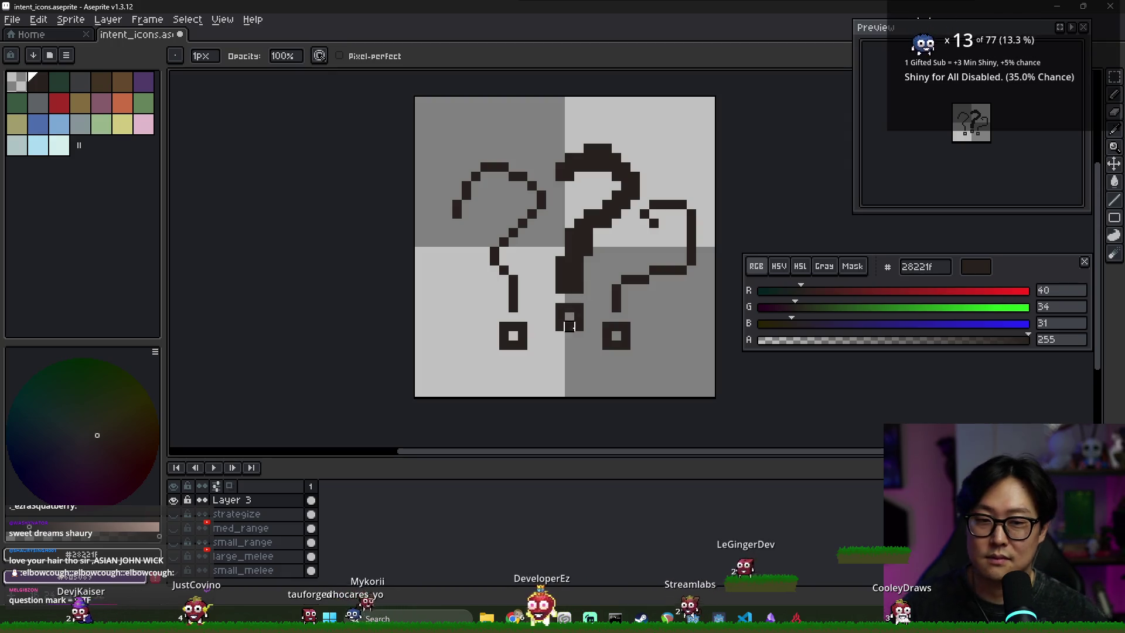
key("ctrl+a")
key("Delete")
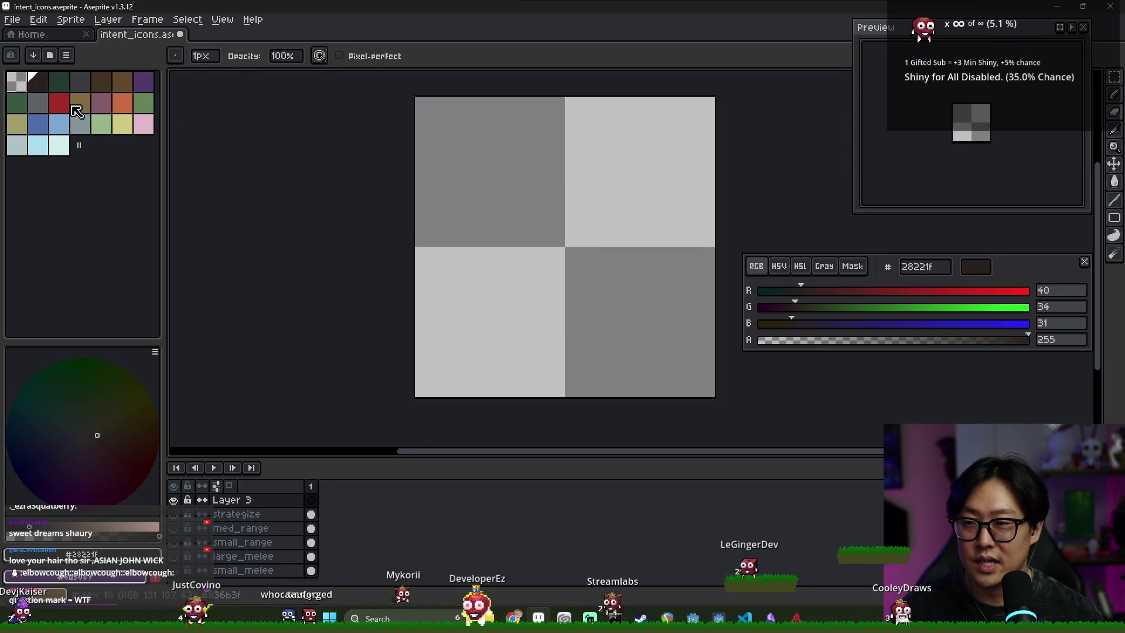
Sketch a first dark sword outline on Layer 3: curved blade, crossguard and handle.
key("b")
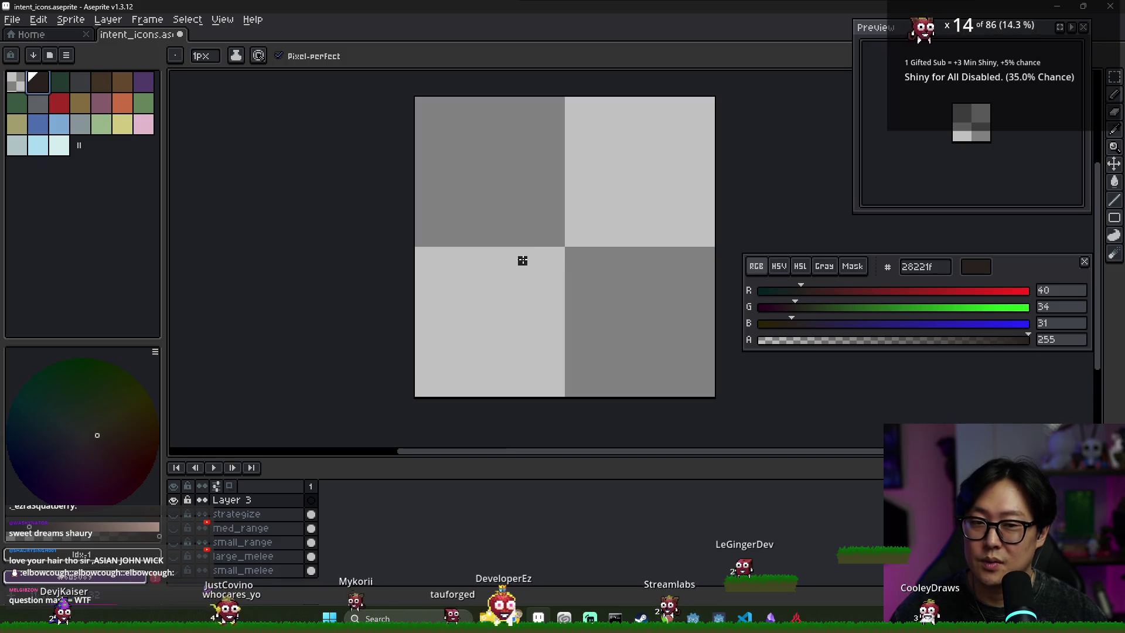
left_click_drag(520, 318, 638, 175)
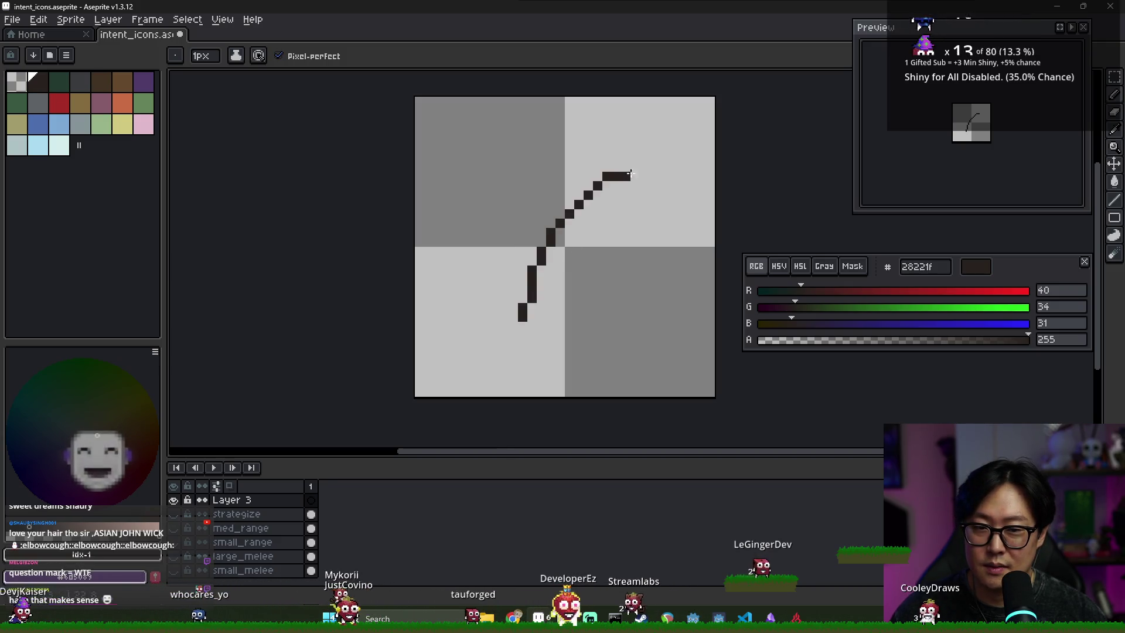
left_click_drag(457, 241, 548, 130)
key("ctrl+z")
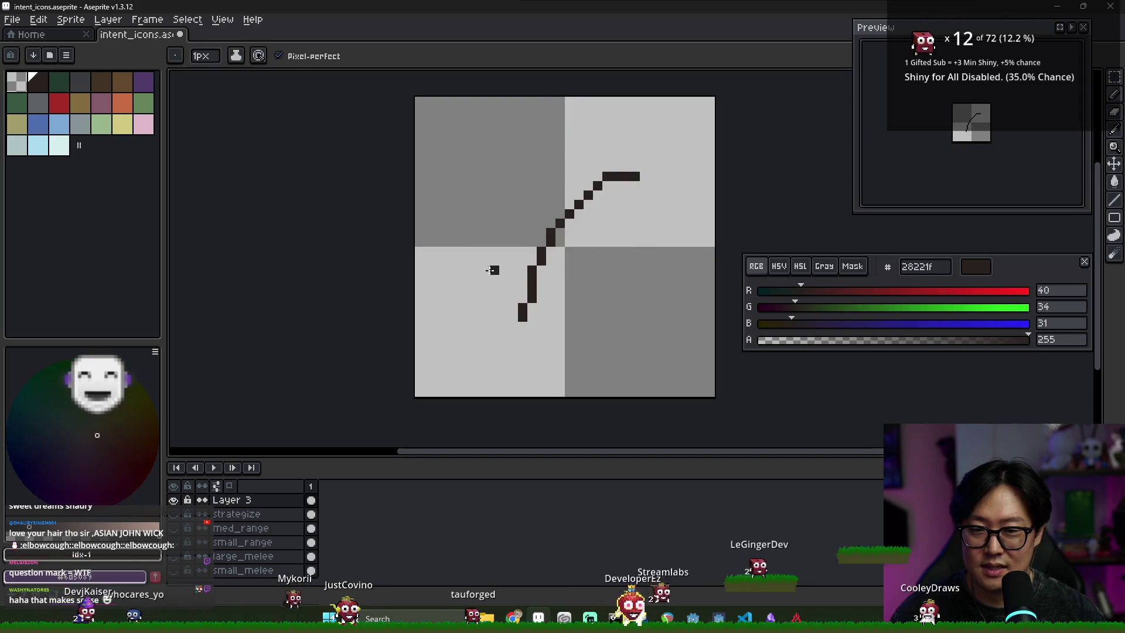
mouse_move(437, 250)
left_mouse_down()
mouse_move(538, 151)
mouse_move(540, 125)
left_mouse_up()
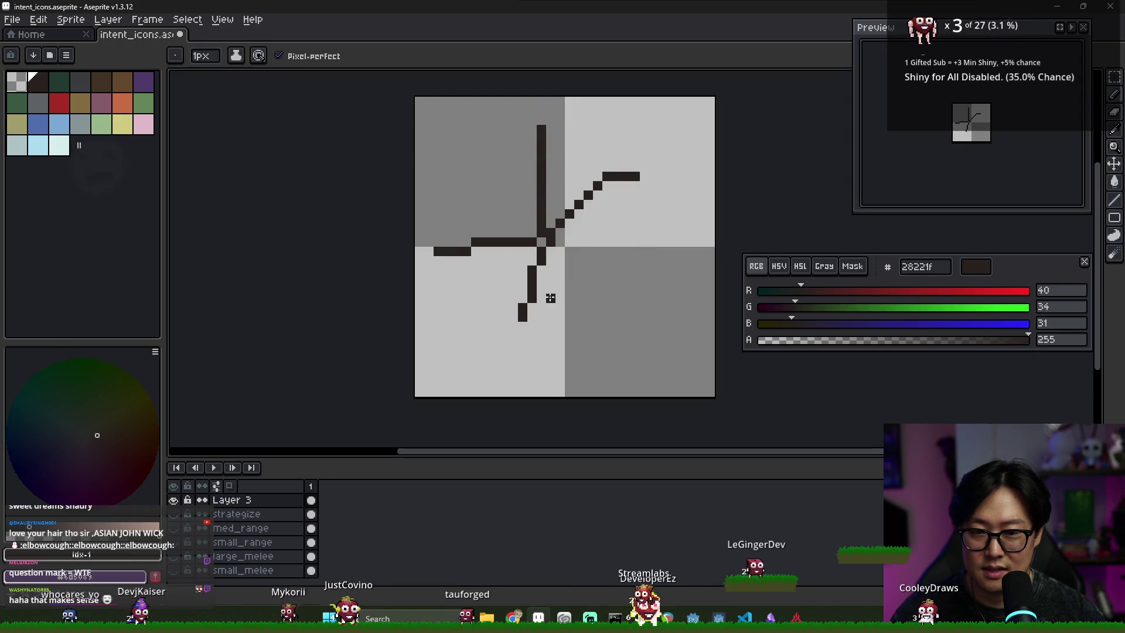
left_click_drag(531, 337, 585, 261)
key("ctrl+z")
mouse_move(523, 321)
left_mouse_down()
mouse_move(523, 354)
mouse_move(540, 345)
left_mouse_up()
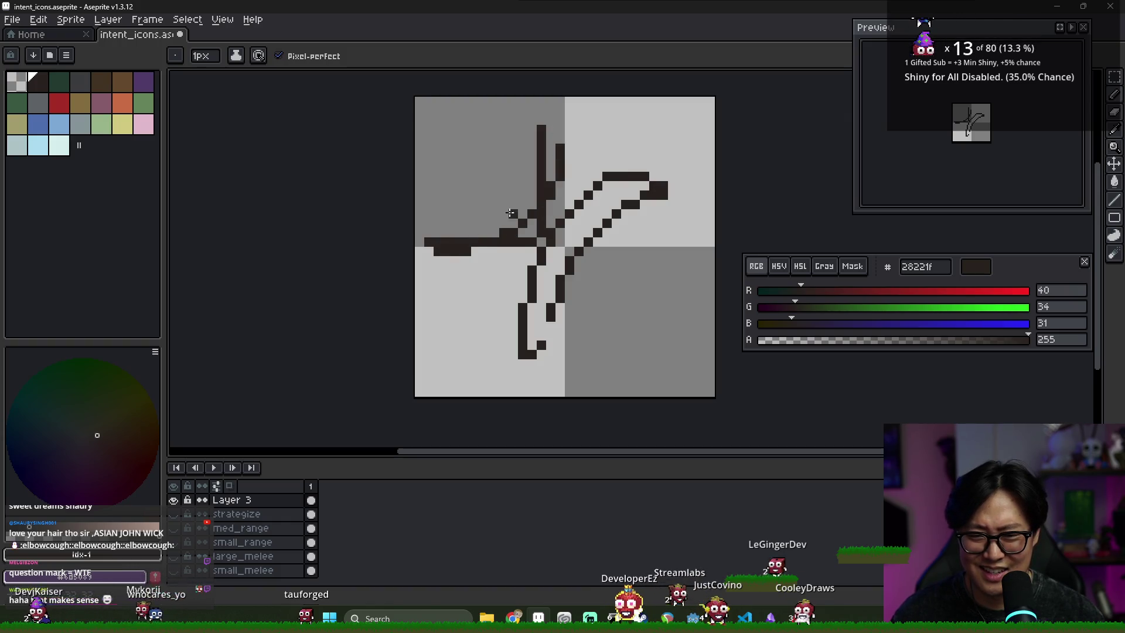
Add a light-blue acdcf1 blade edge with dark outlining, then delete the whole sketch.
left_click(45, 148)
left_click_drag(440, 248, 553, 161)
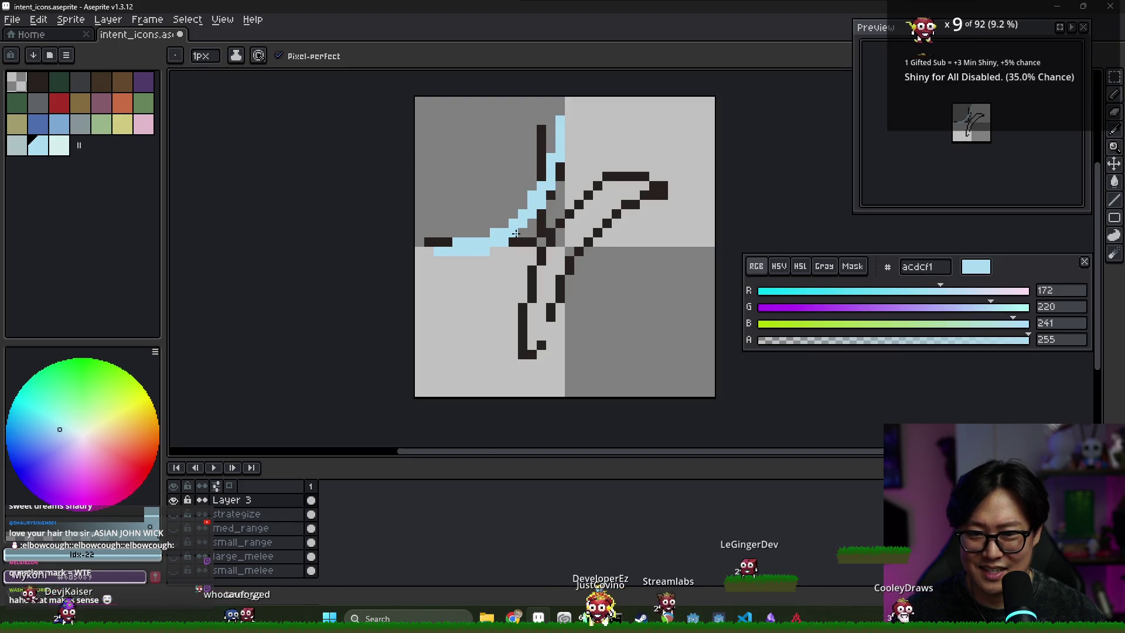
mouse_move(515, 233)
left_mouse_down()
mouse_move(569, 129)
mouse_move(513, 214)
left_mouse_up()
left_click(541, 172, "alt")
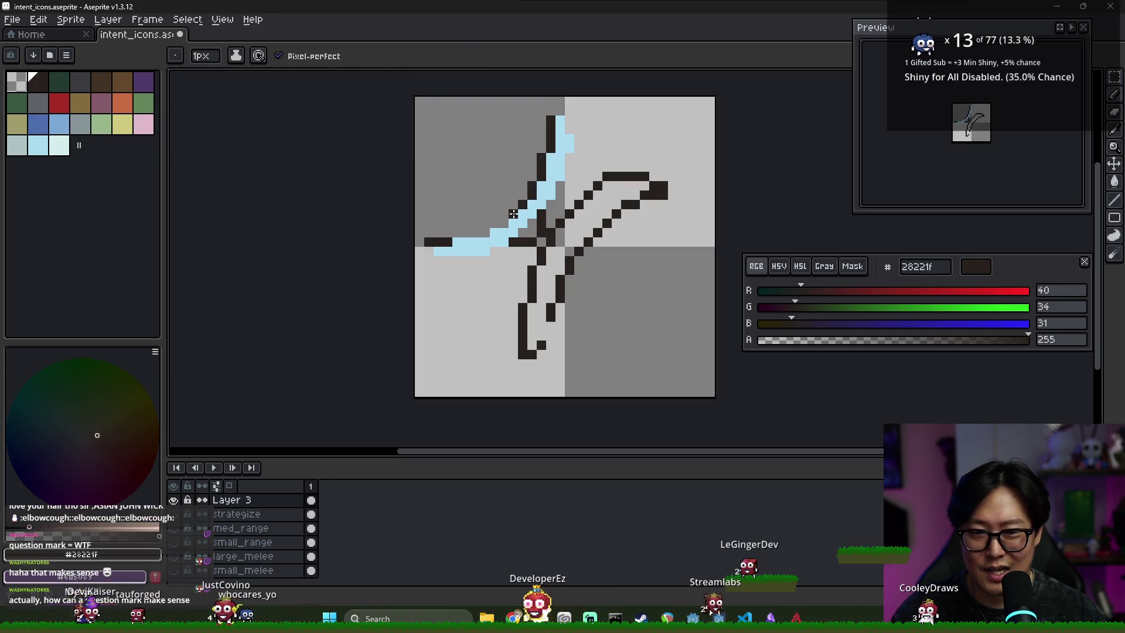
mouse_move(486, 232)
left_mouse_down()
mouse_move(453, 232)
mouse_move(452, 261)
mouse_move(493, 258)
left_mouse_up()
left_click_drag(538, 209, 569, 117)
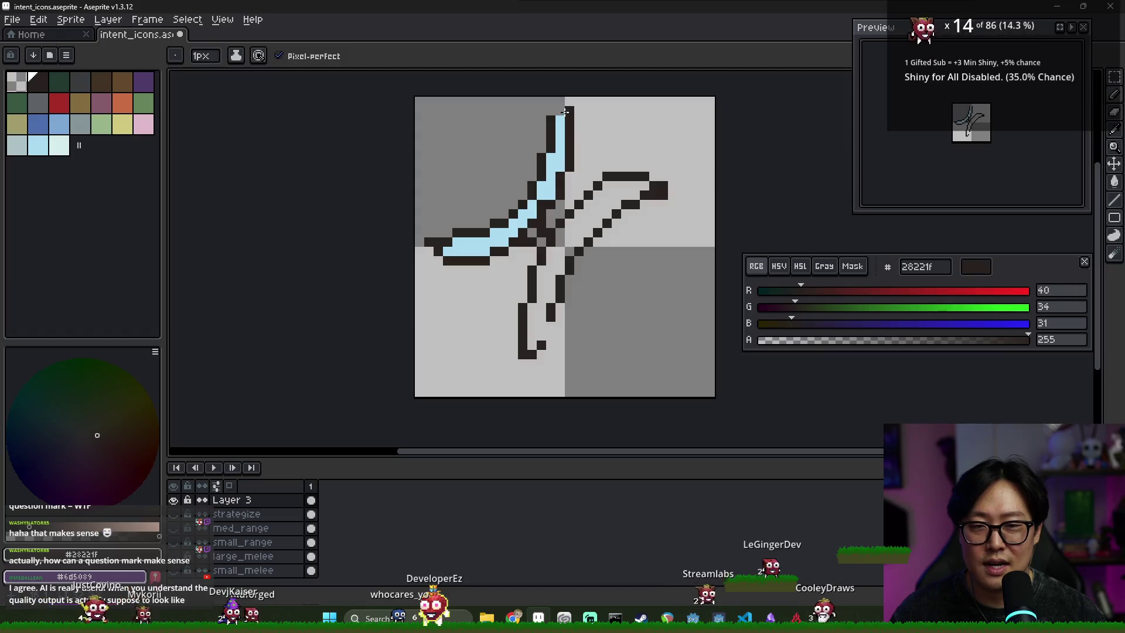
left_click(553, 196, "alt")
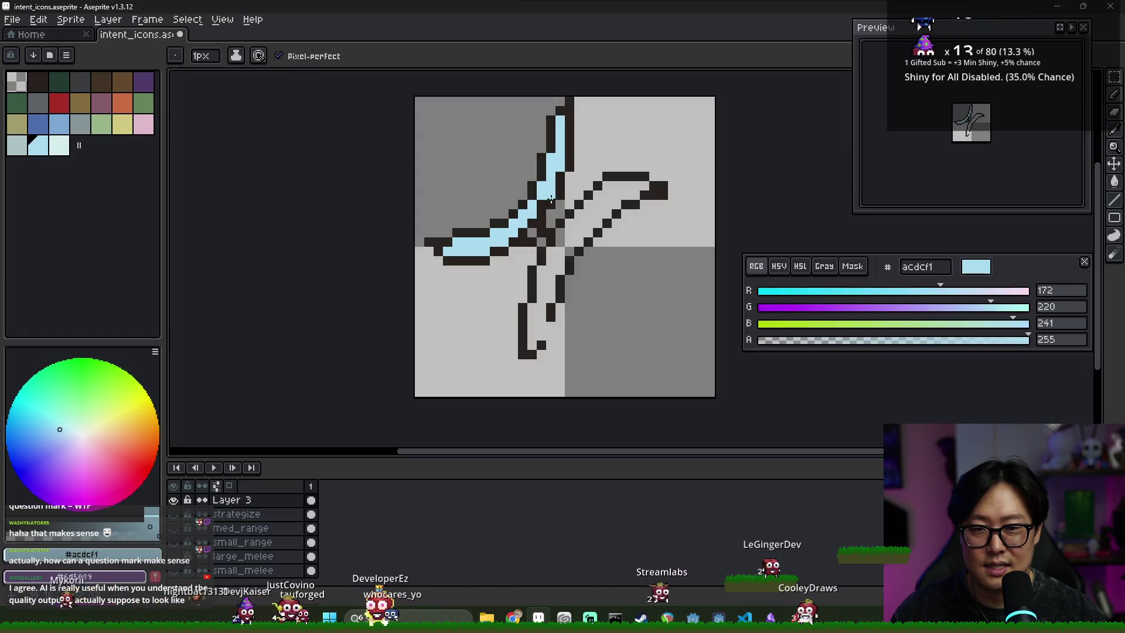
key("e")
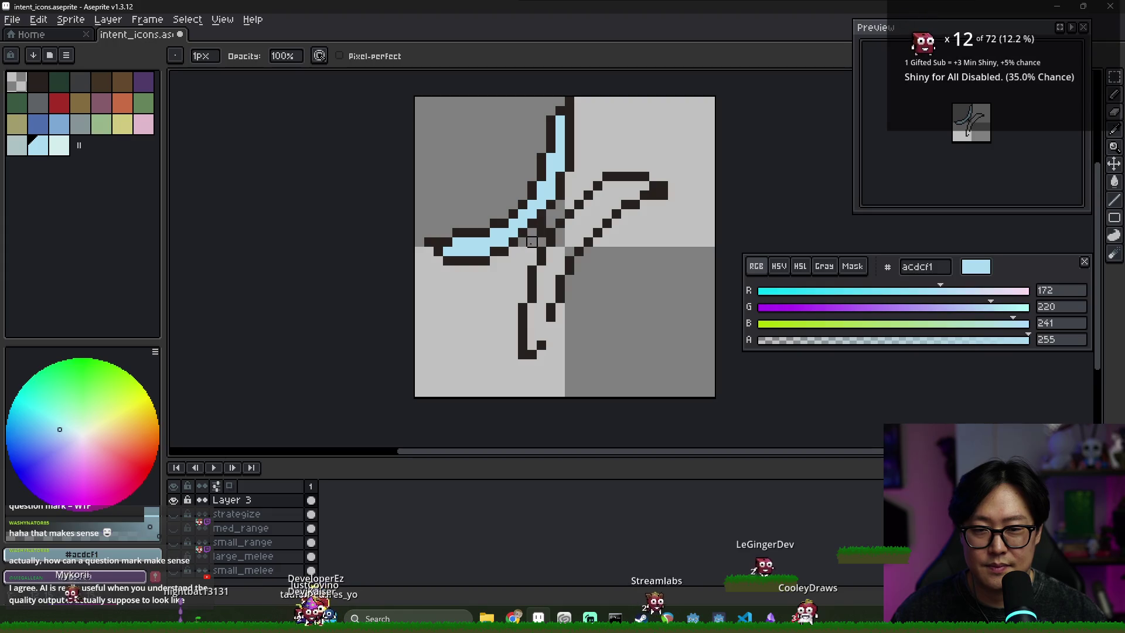
left_click(448, 258, "alt")
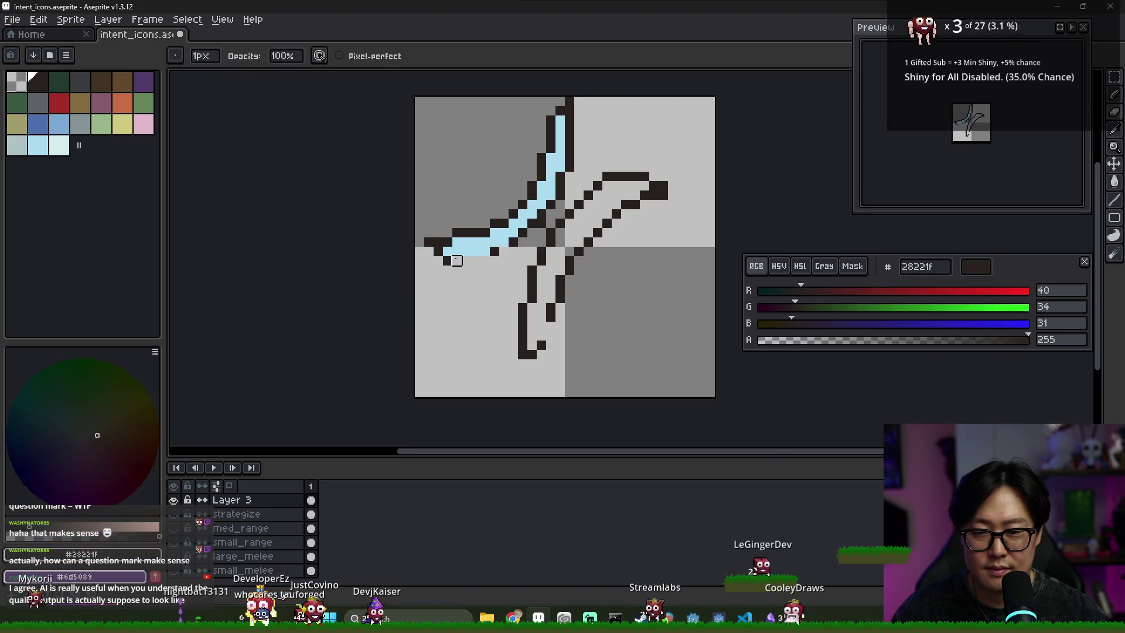
key("b")
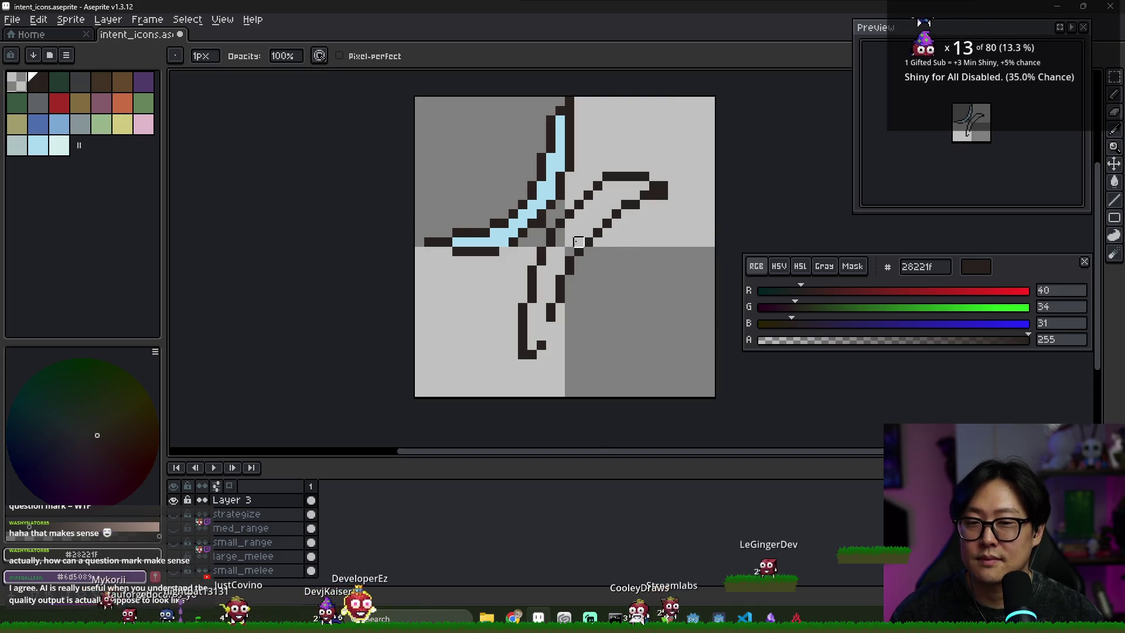
key("Delete")
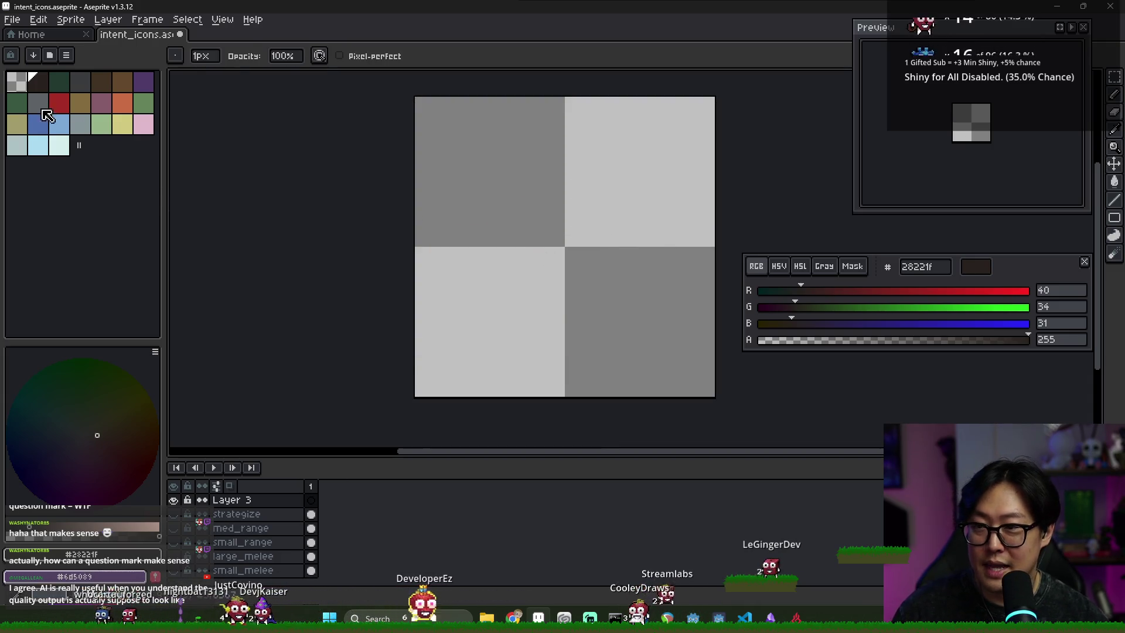
Draw a dark diagonal sword outline with its hilt and guard at lower left.
key("b")
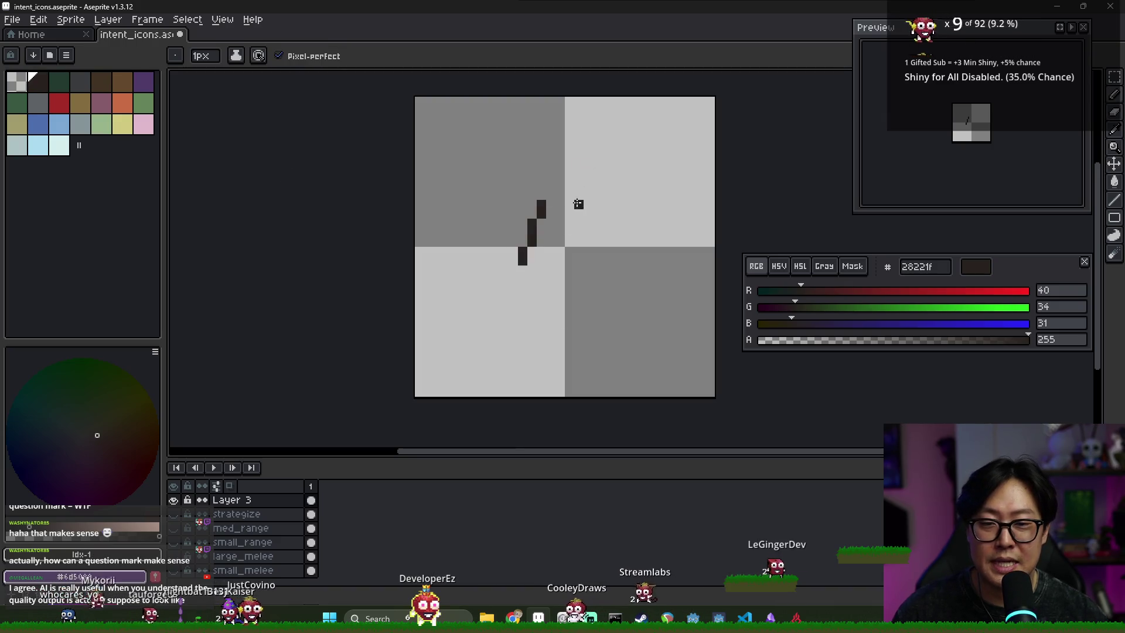
left_click_drag(609, 157, 558, 267)
key("ctrl+z")
key("ctrl+z")
mouse_move(595, 158)
left_mouse_down()
mouse_move(628, 157)
mouse_move(571, 226)
left_mouse_up()
left_click(626, 167)
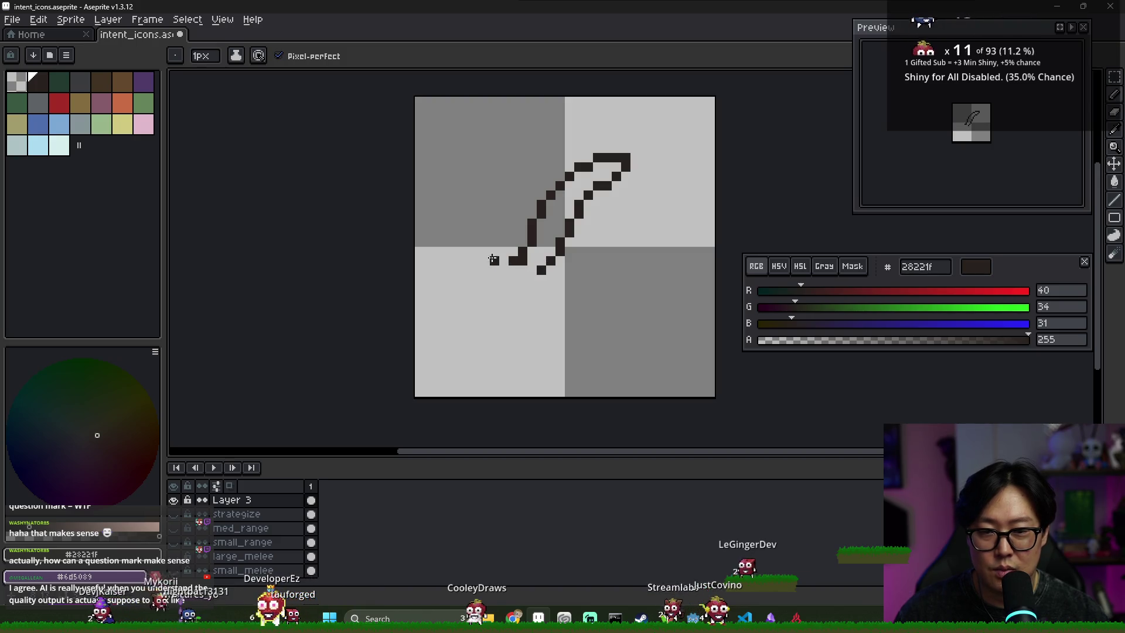
left_click_drag(491, 272, 494, 300)
key("ctrl+z")
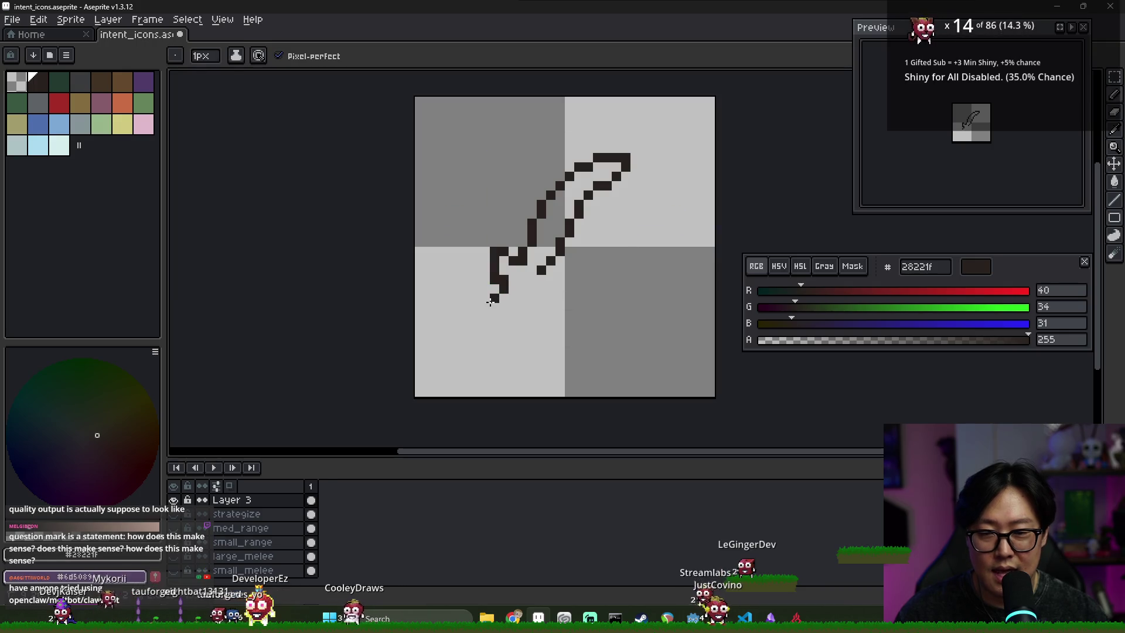
left_click(522, 289)
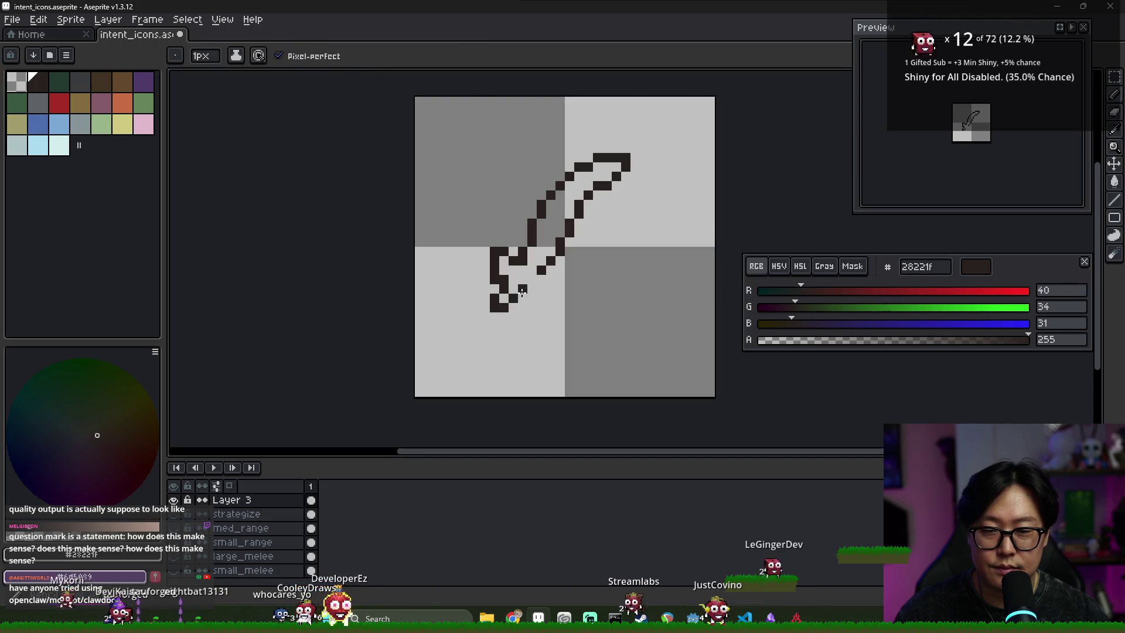
left_click_drag(520, 297, 534, 298)
left_click(551, 307)
left_click(548, 279)
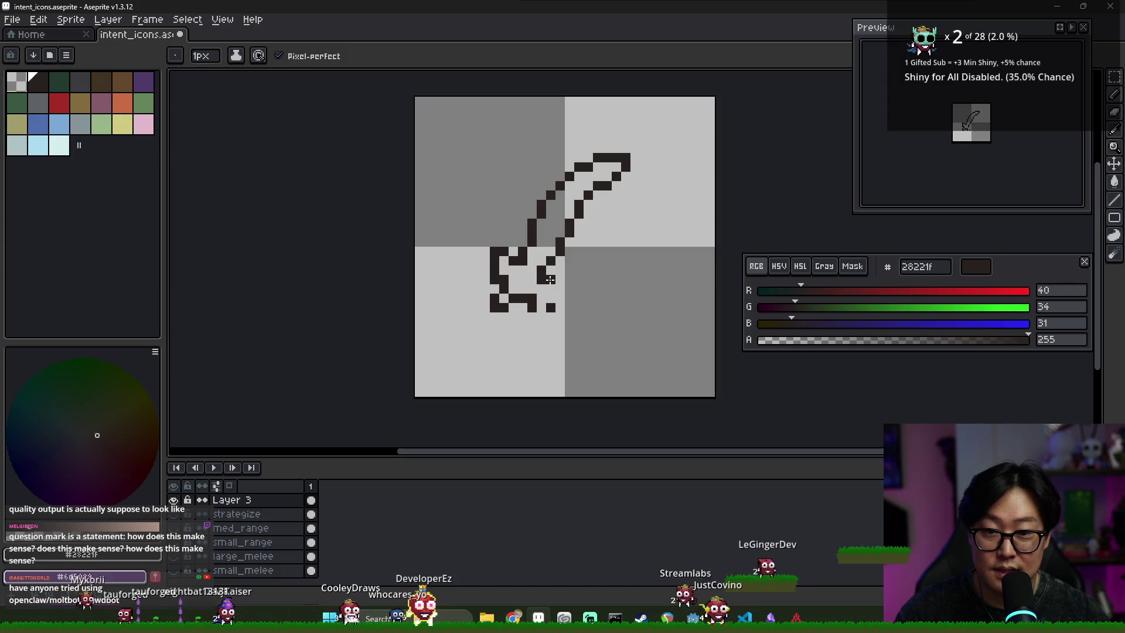
left_click(560, 290)
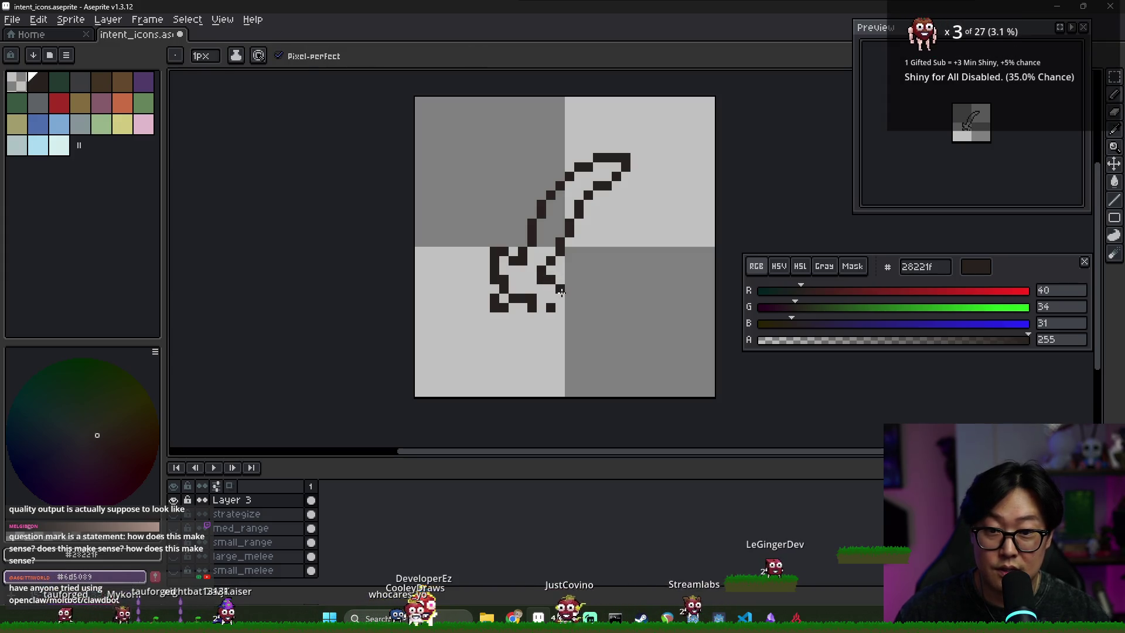
left_click_drag(561, 291, 532, 307)
Nudge the sword outline one pixel right and one pixel down.
key("e")
key("b")
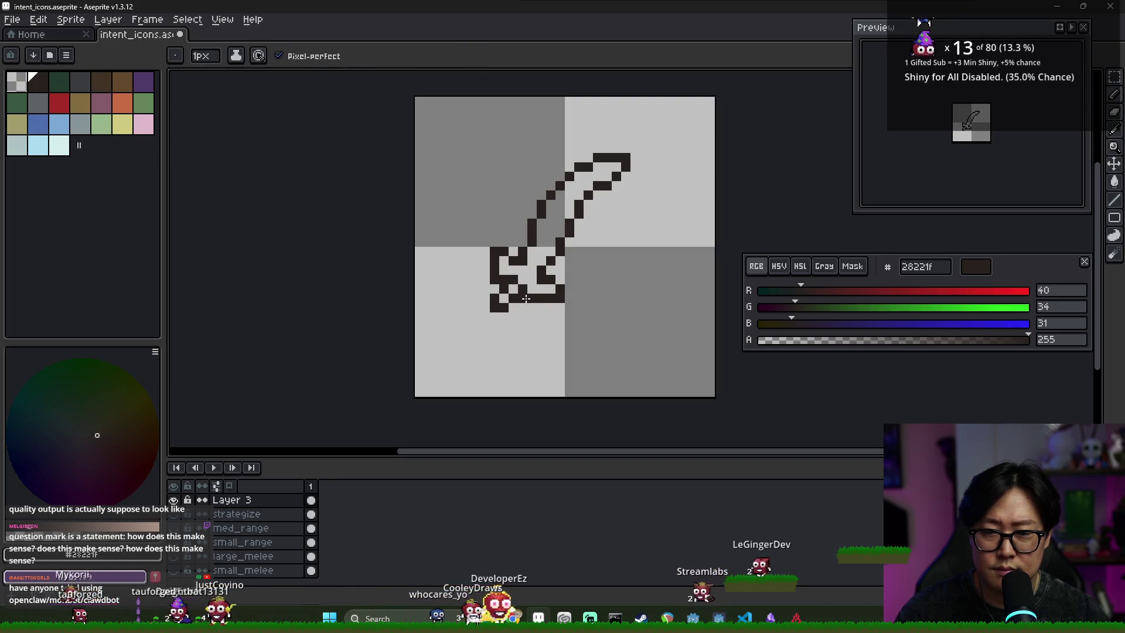
key("e")
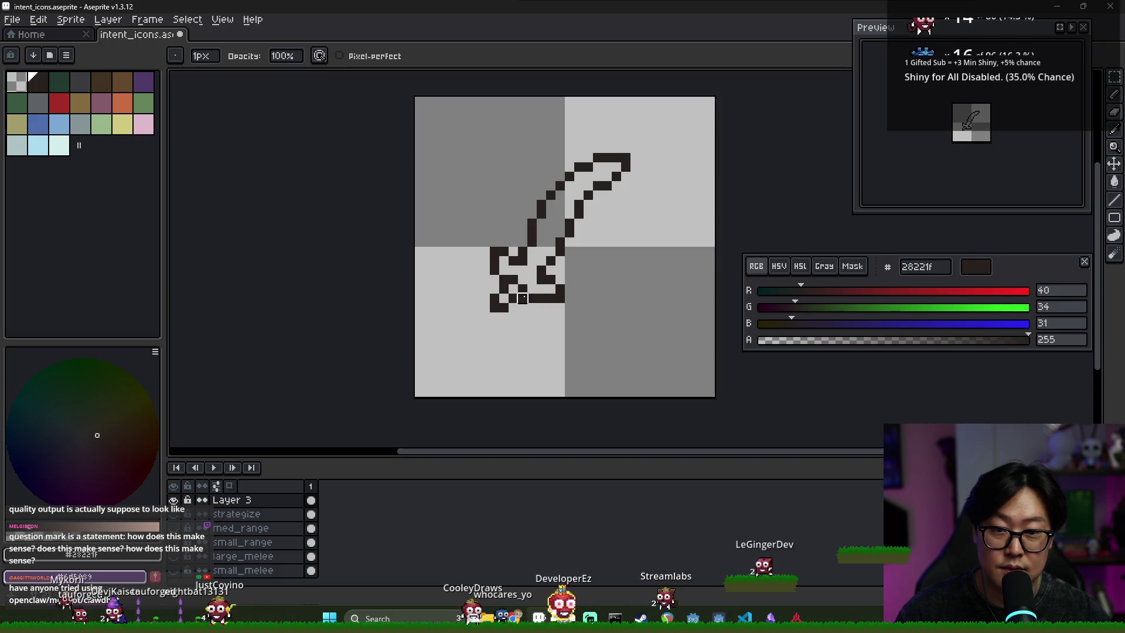
key("v")
key("Right")
key("Right")
key("Right")
key("Down")
key("Down")
key("Down")
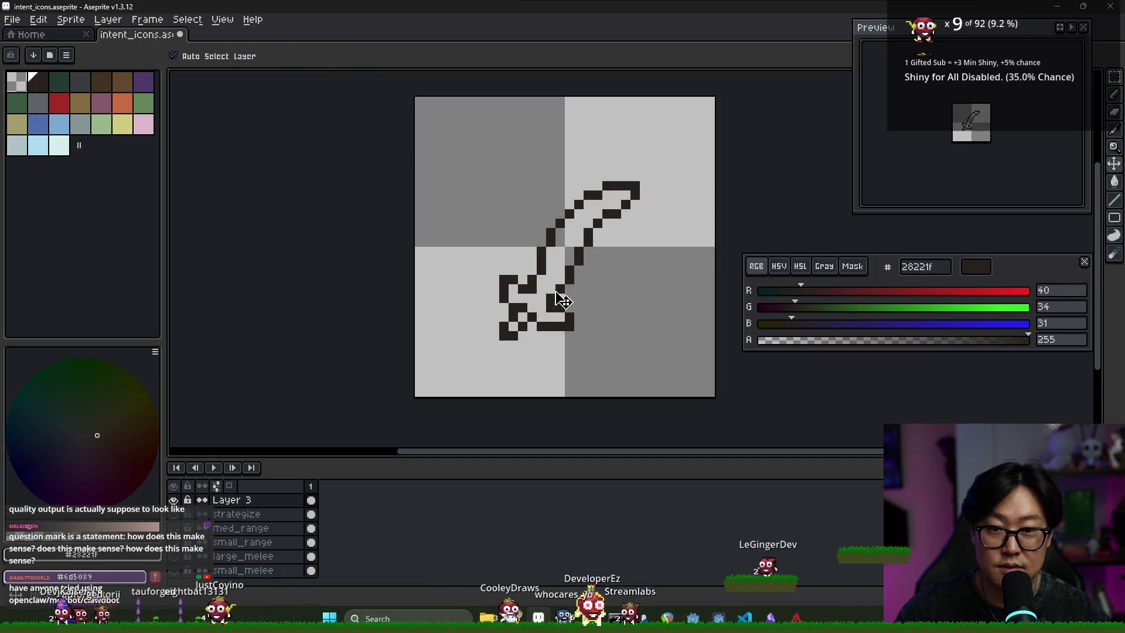
key("i")
key("b")
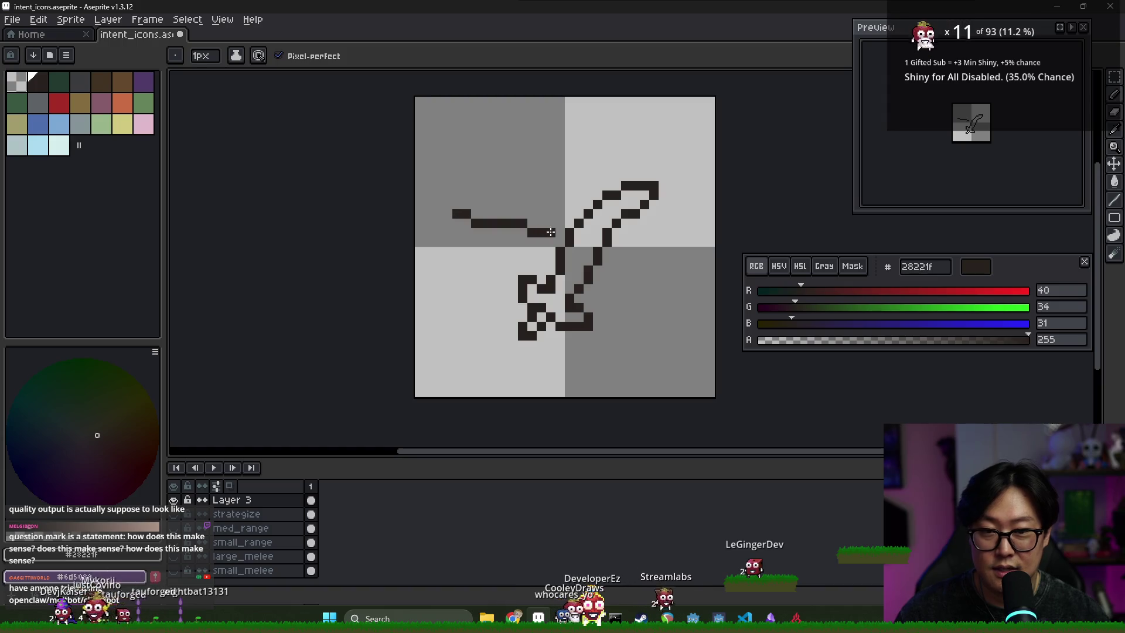
Draw the stepped bent line rising beside the sword and erase its stray pixels.
left_click(559, 128, "shift")
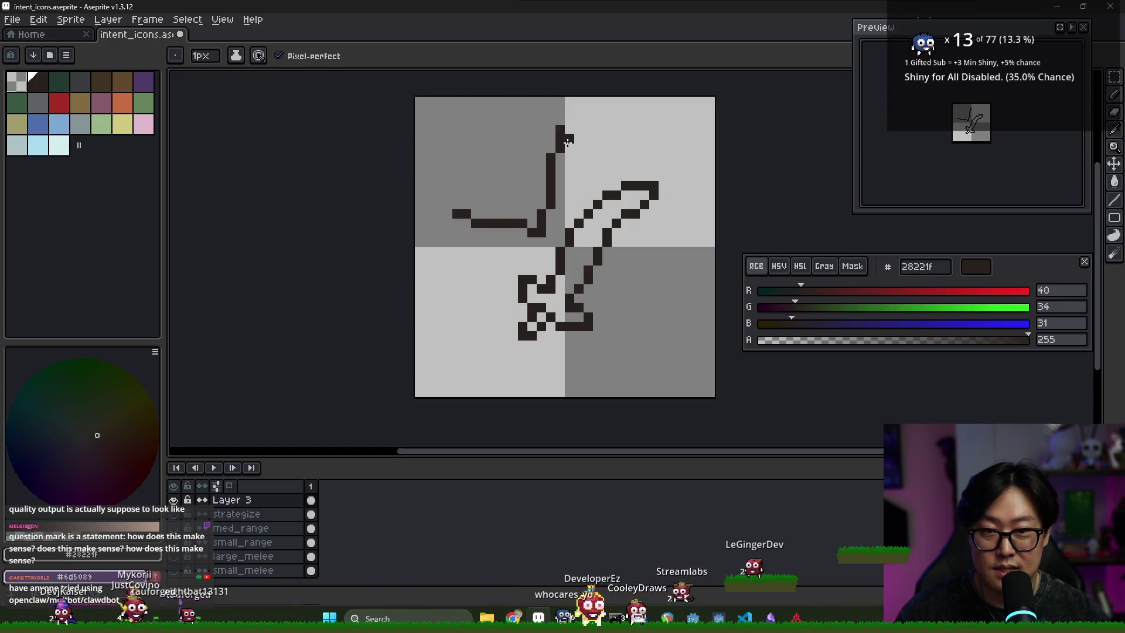
left_click(551, 221)
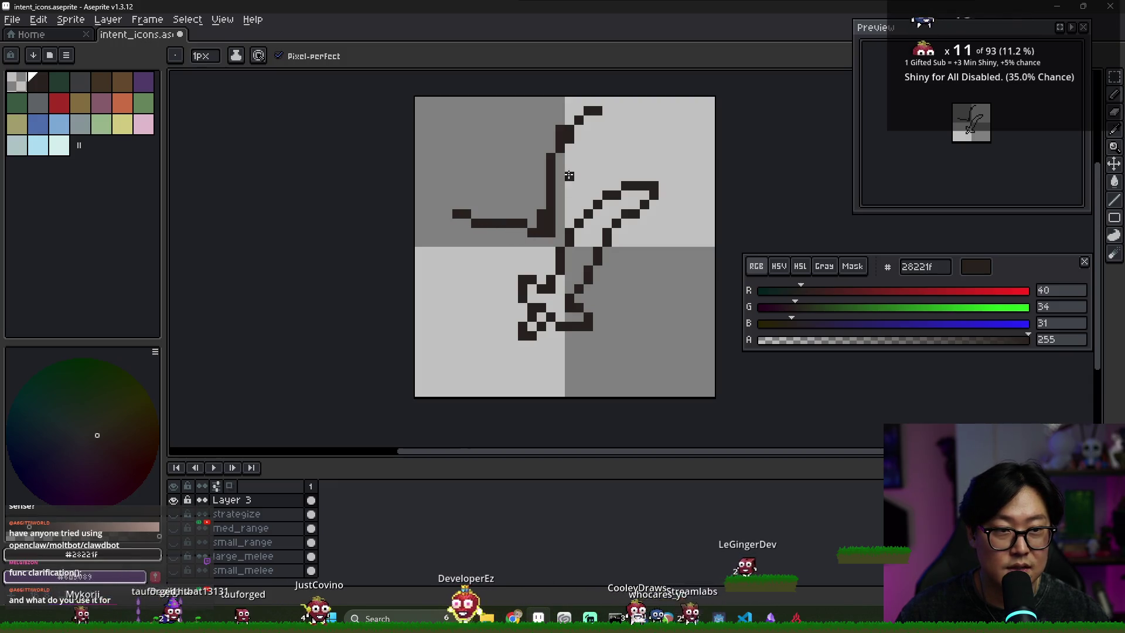
key("e")
left_click_drag(568, 149, 569, 129)
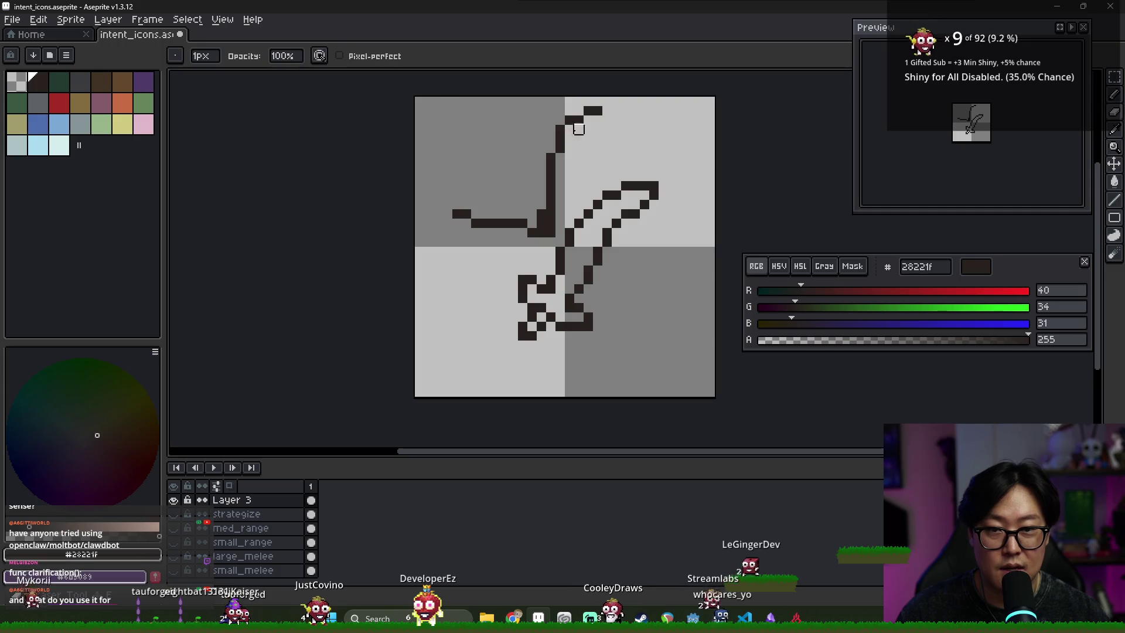
key("b")
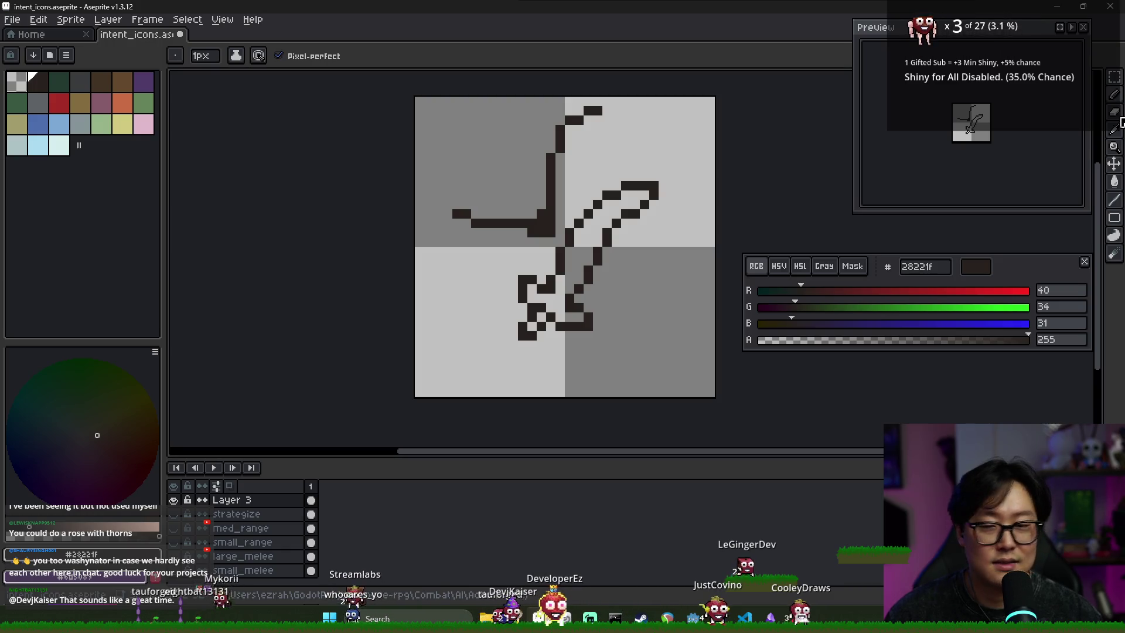
Repaint the bent stroke beside the sword in red a52d27.
left_click(58, 106)
left_click(458, 213)
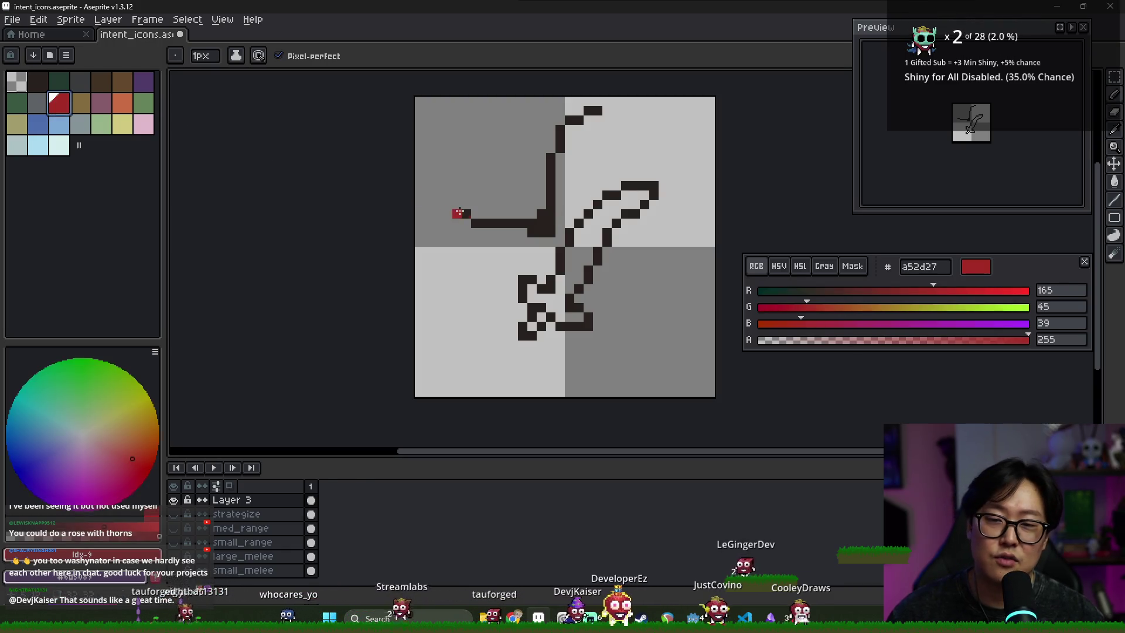
mouse_move(471, 212)
left_mouse_down()
mouse_move(541, 212)
mouse_move(561, 121)
mouse_move(579, 109)
left_mouse_up()
Fill the sword blade's interior with red a52d27 using a Contiguous paint bucket.
key("alt")
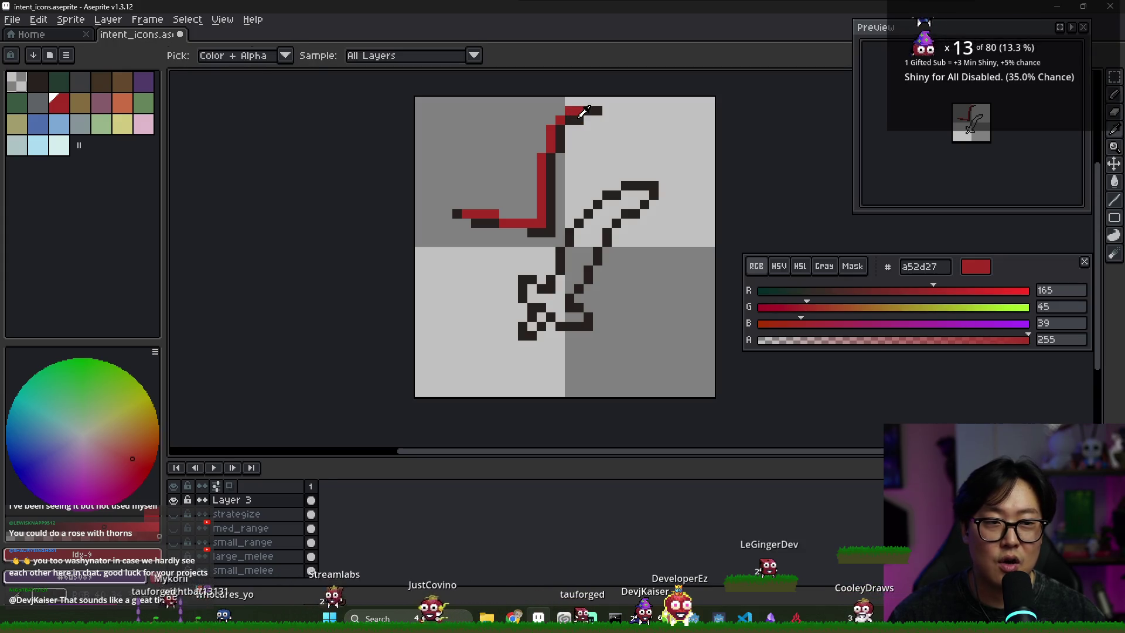
key("g")
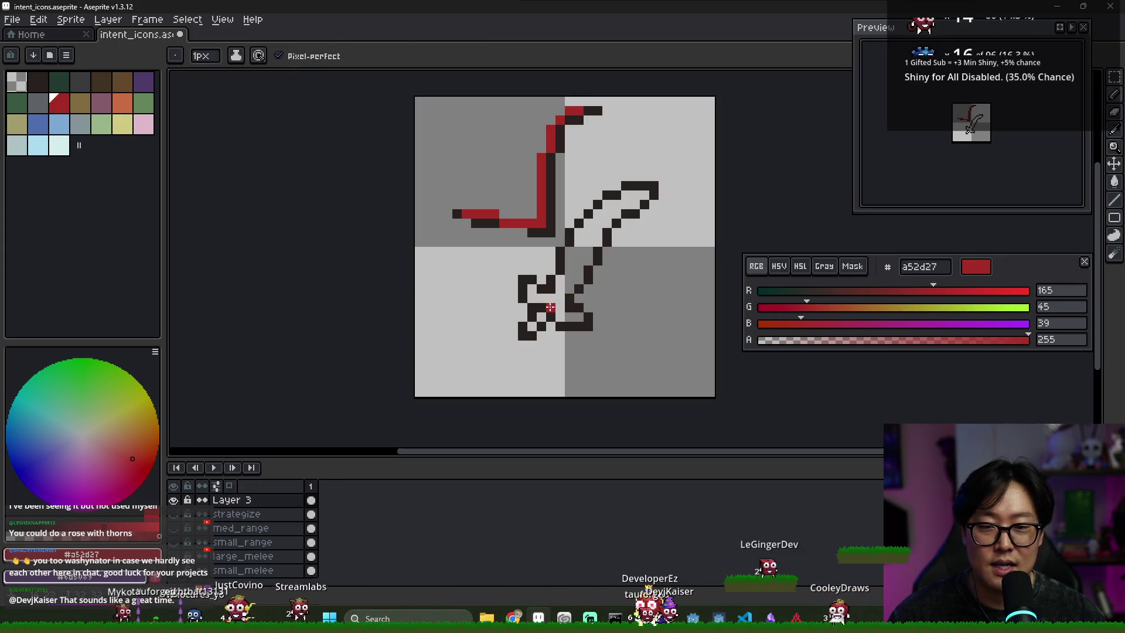
left_click(558, 302)
key("ctrl+z")
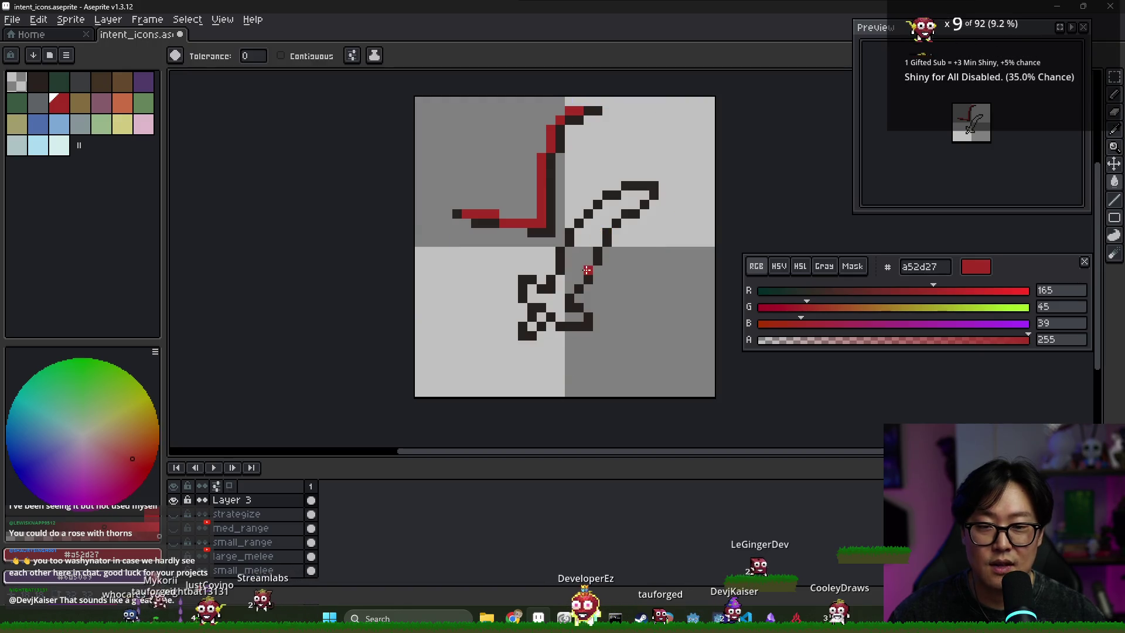
left_click(534, 326, "alt")
key("b")
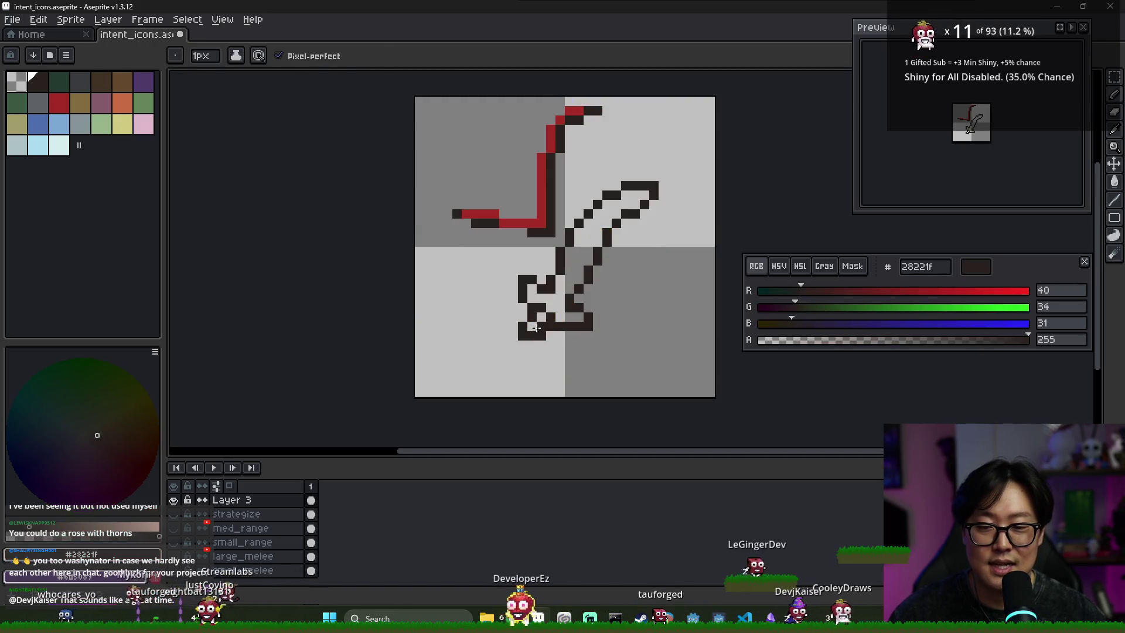
left_click(61, 110)
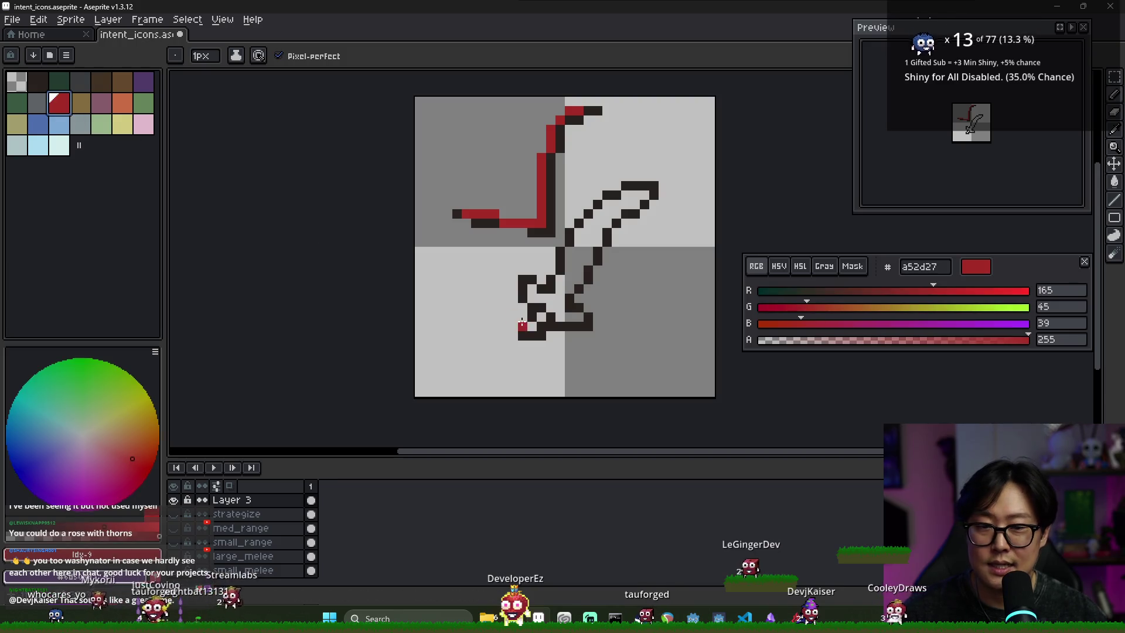
key("g")
left_click(567, 303)
key("ctrl+z")
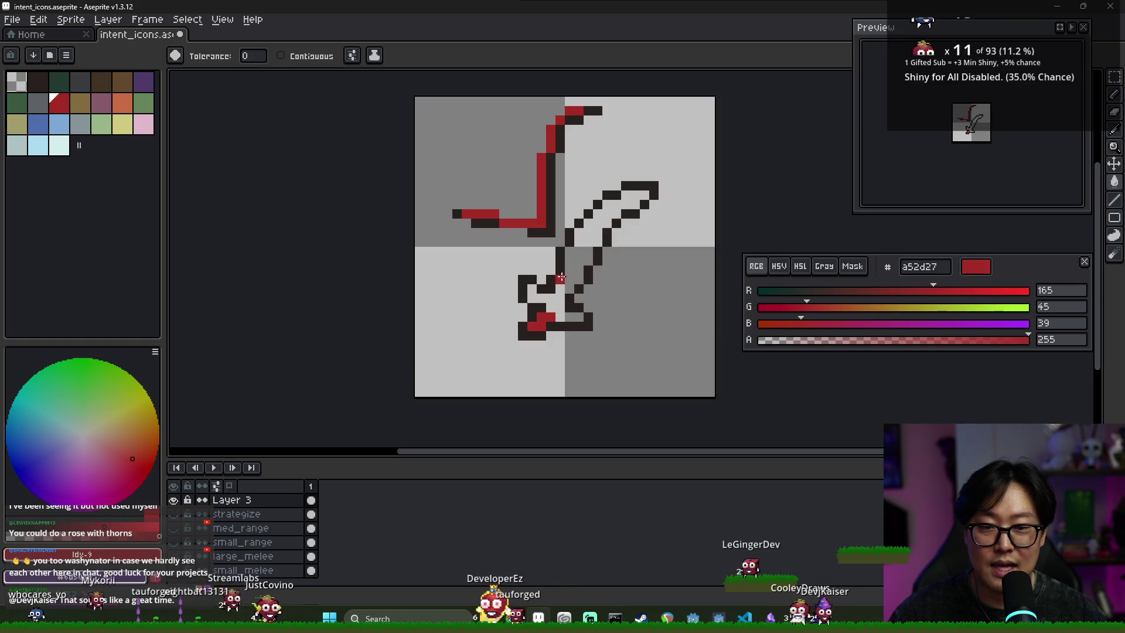
left_click(281, 55)
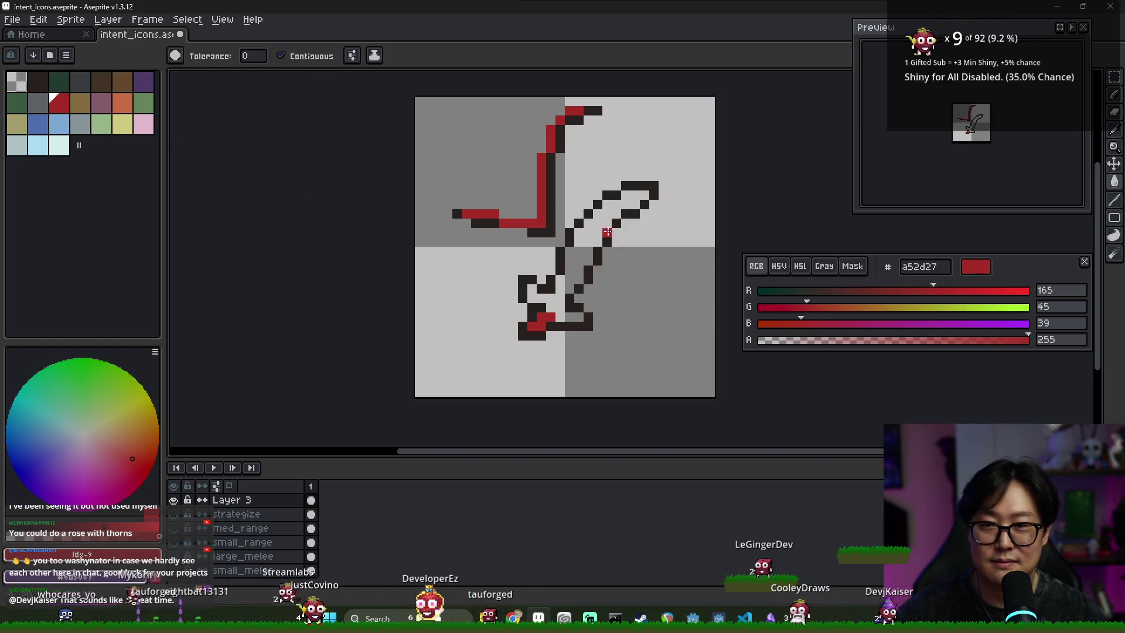
left_click(608, 230)
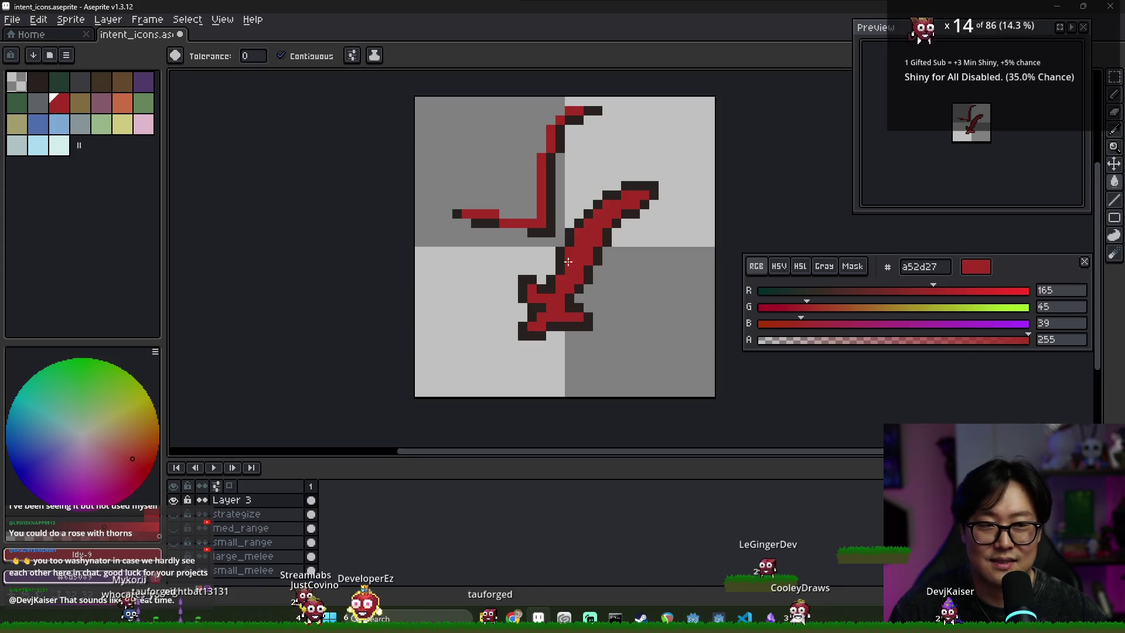
Place a mid-blue 7ca8d5 pixel on the sword guard.
left_click(59, 124)
key("b")
left_click(534, 286)
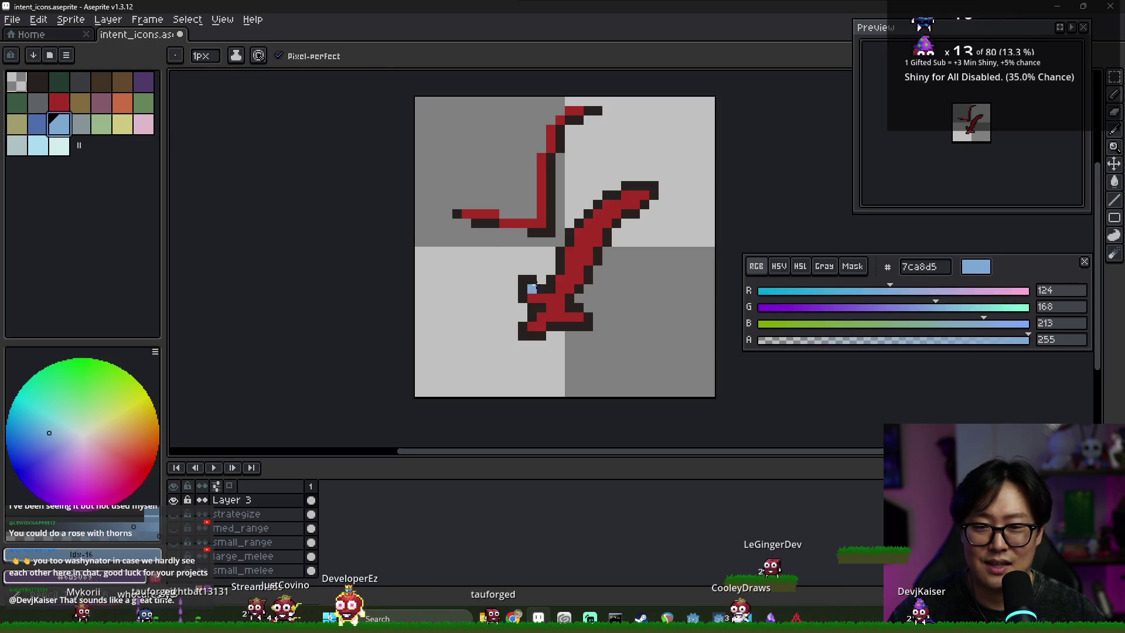
left_click(44, 151)
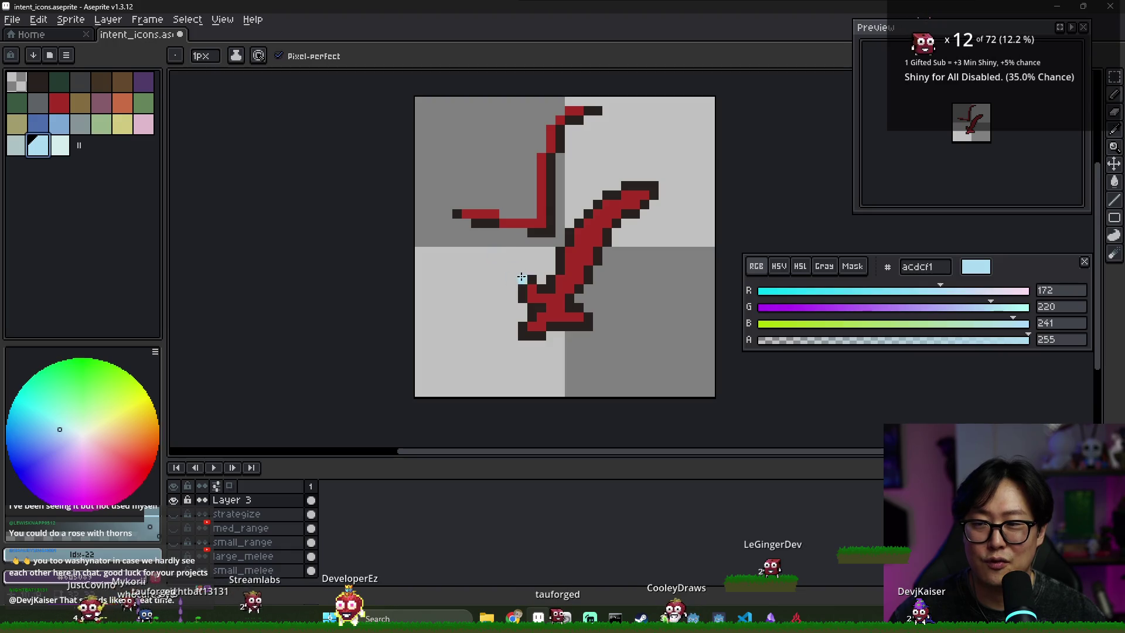
Draw a pale blue acdcf1 blade highlight, then shade the inner edge darker blue.
left_click_drag(551, 278, 568, 226)
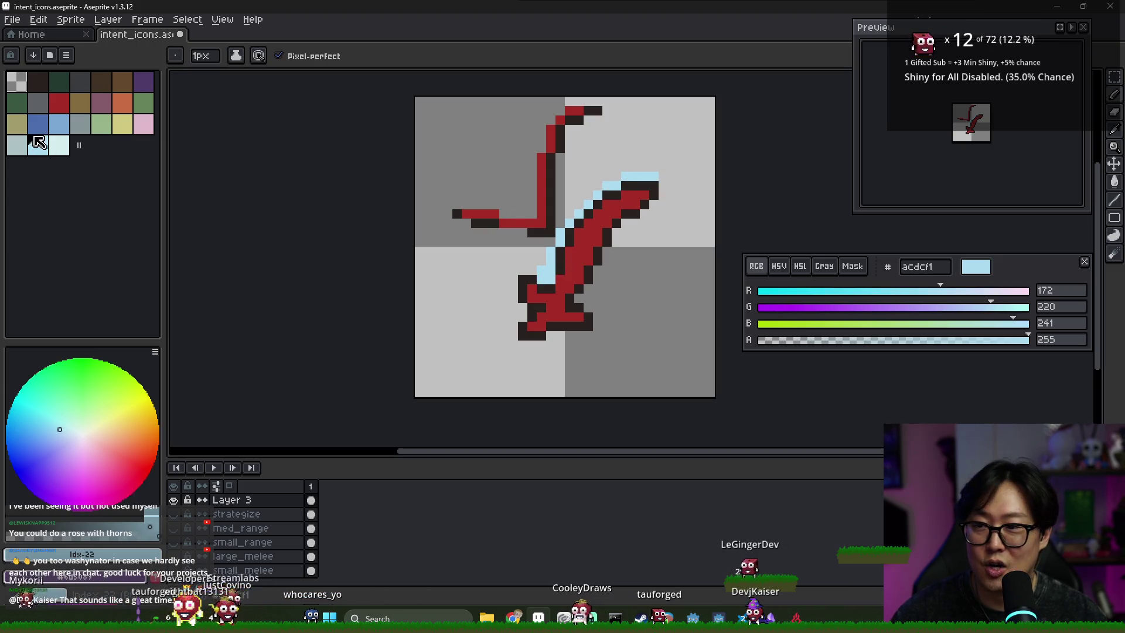
left_click(37, 124)
mouse_move(550, 280)
left_mouse_down()
mouse_move(585, 206)
mouse_move(656, 176)
left_mouse_up()
Repaint the blade's top and upper-left edge in light blue acdcf1.
left_click(624, 176, "alt")
left_click(624, 176)
left_click(569, 215)
left_click_drag(568, 215, 598, 183)
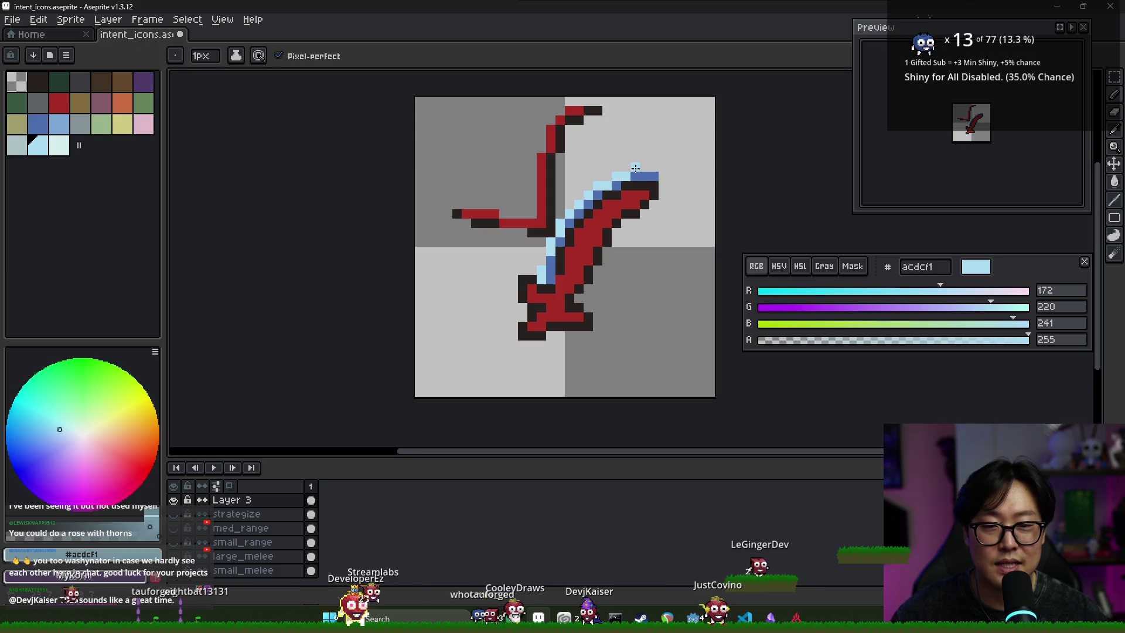
scroll(680, 221, "down", 5)
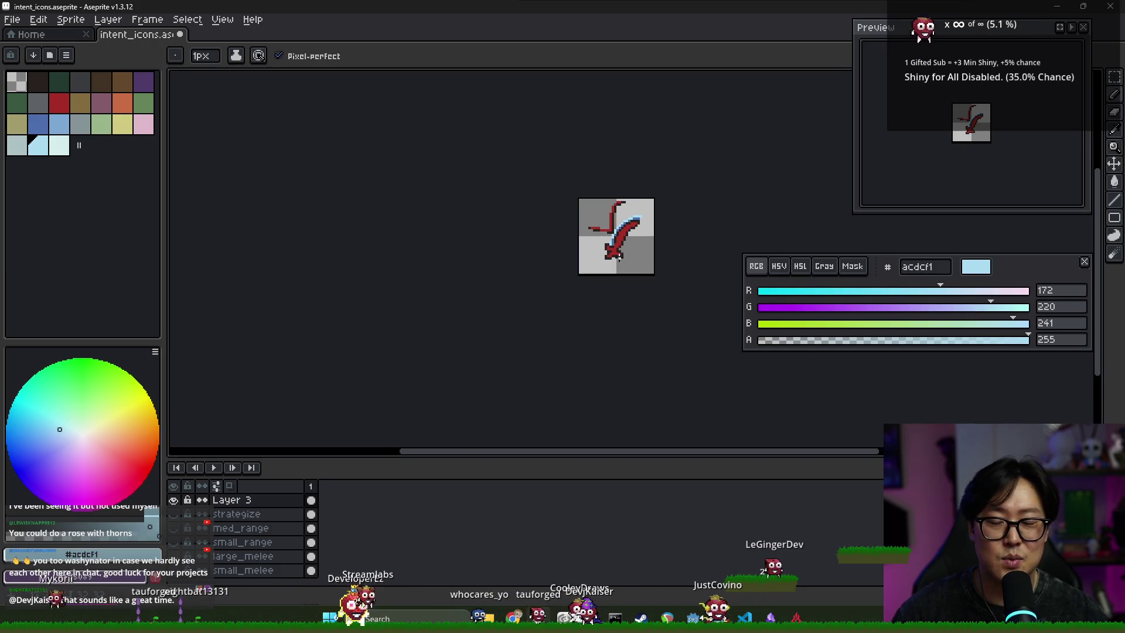
scroll(621, 255, "up", 7)
scroll(602, 201, "down", 4)
left_click(583, 189, "alt")
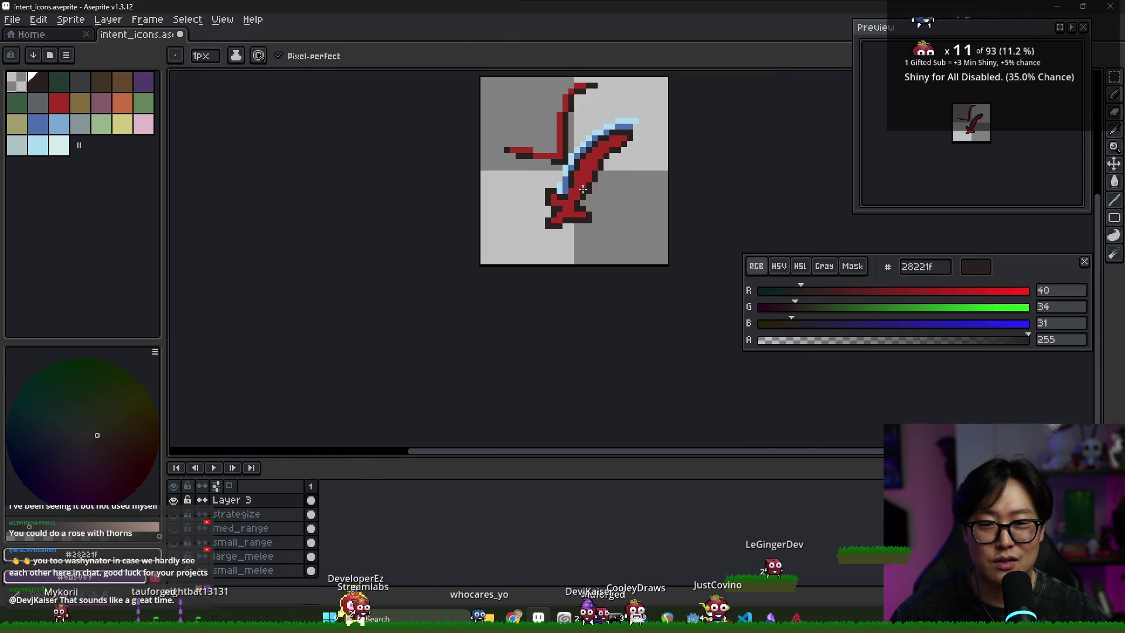
Erase the stray dark pixels at the sword's bottom-left hilt.
key("e")
key("g")
key("b")
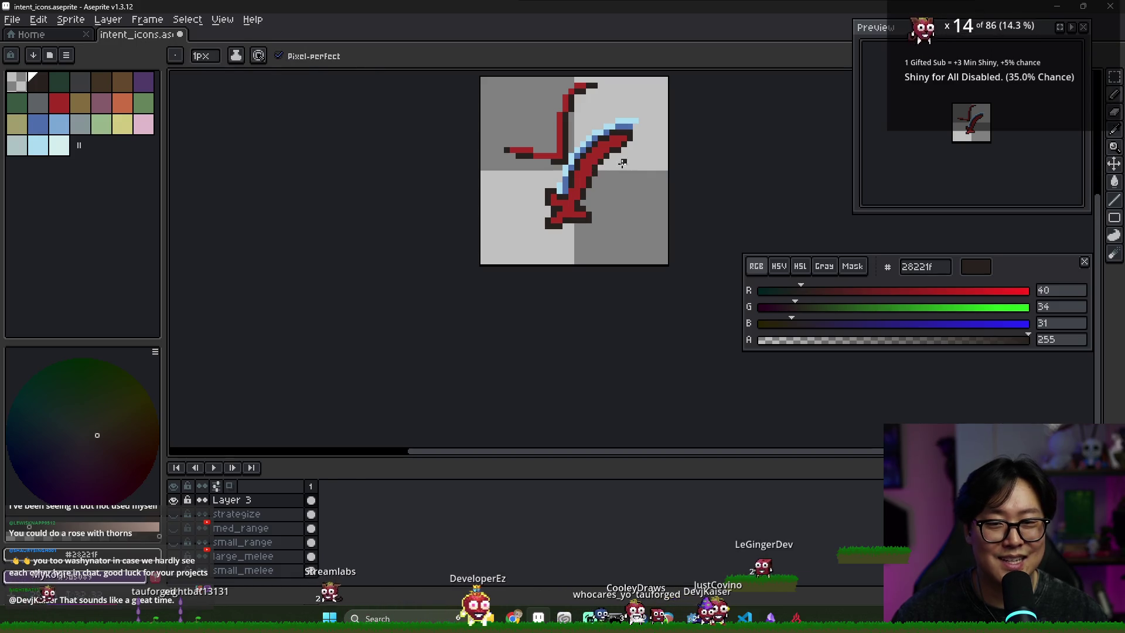
scroll(618, 168, "up", 2)
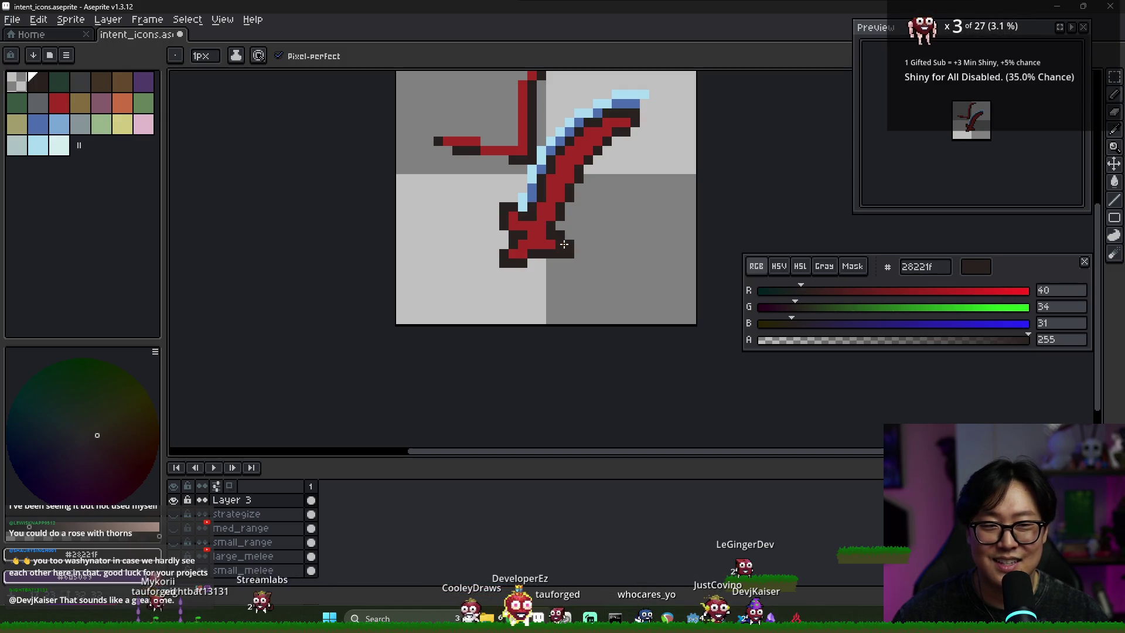
mouse_move(502, 258)
left_mouse_down()
mouse_move(526, 230)
mouse_move(518, 272)
left_mouse_up()
key("b")
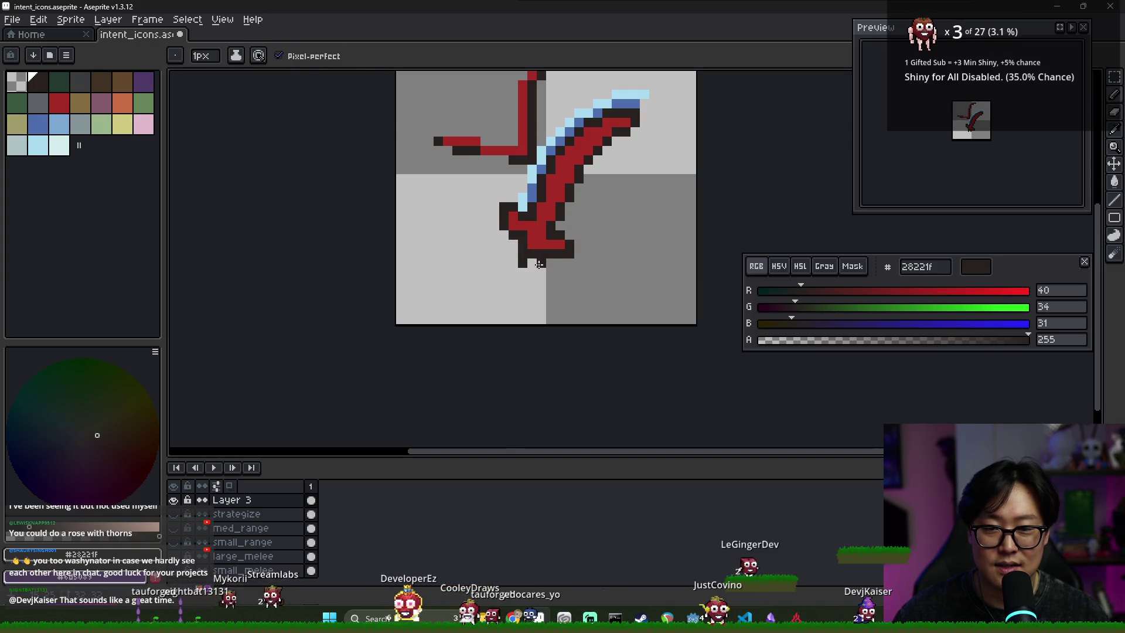
Add dark outline pixels on the red guard and shift the sword one pixel right and down.
left_click(539, 256, "alt")
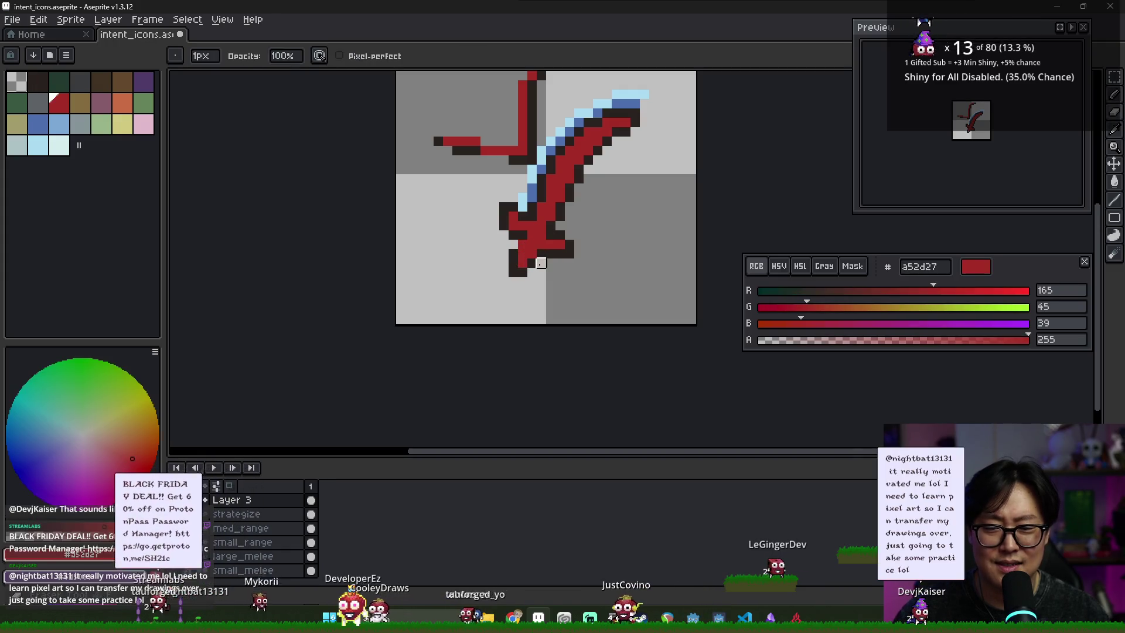
left_click(549, 259, "alt")
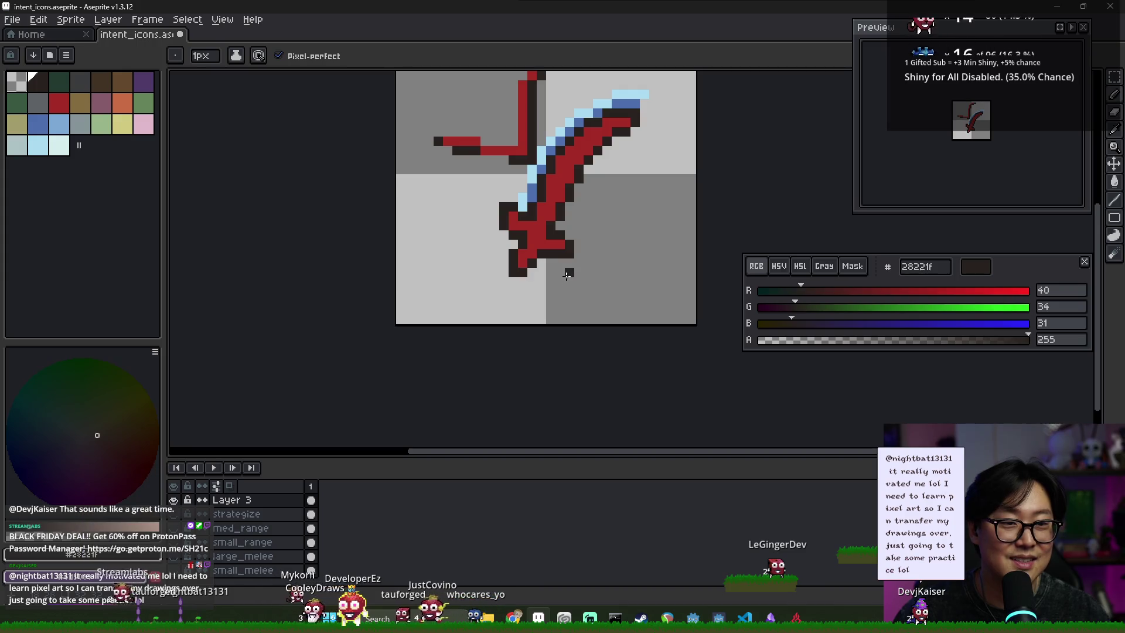
left_click(560, 237)
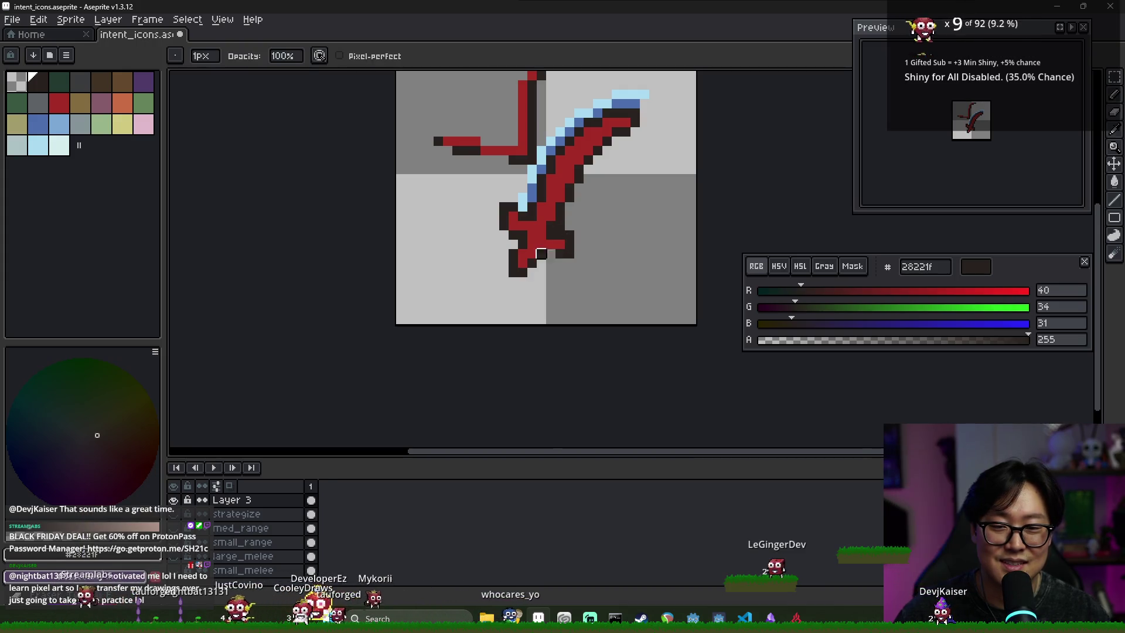
left_click(551, 233, "alt")
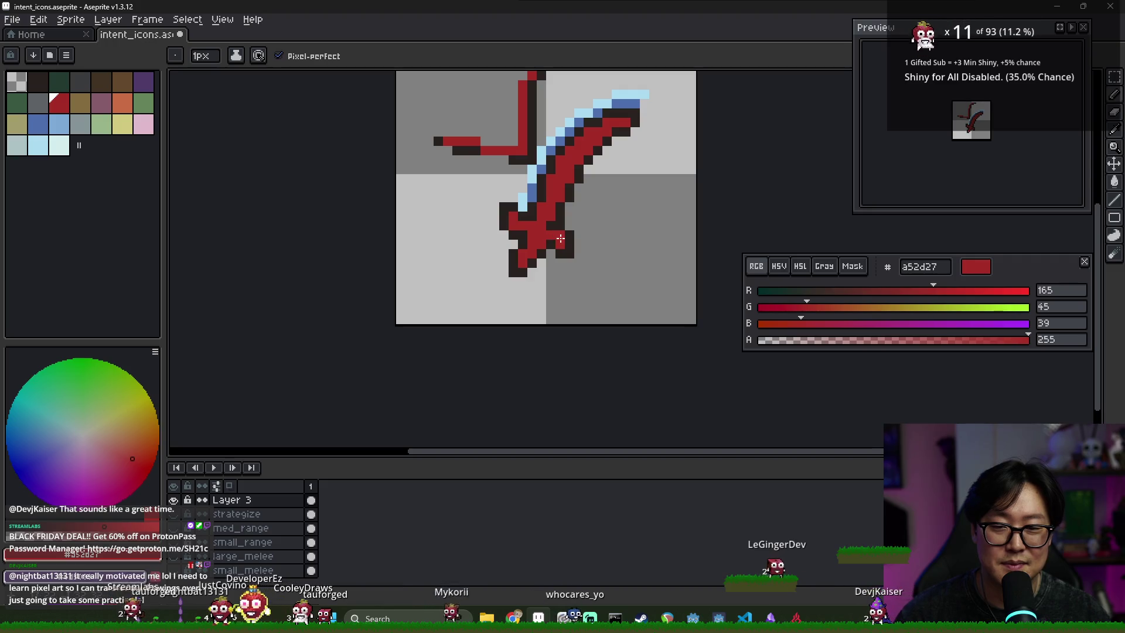
left_click(568, 245, "alt")
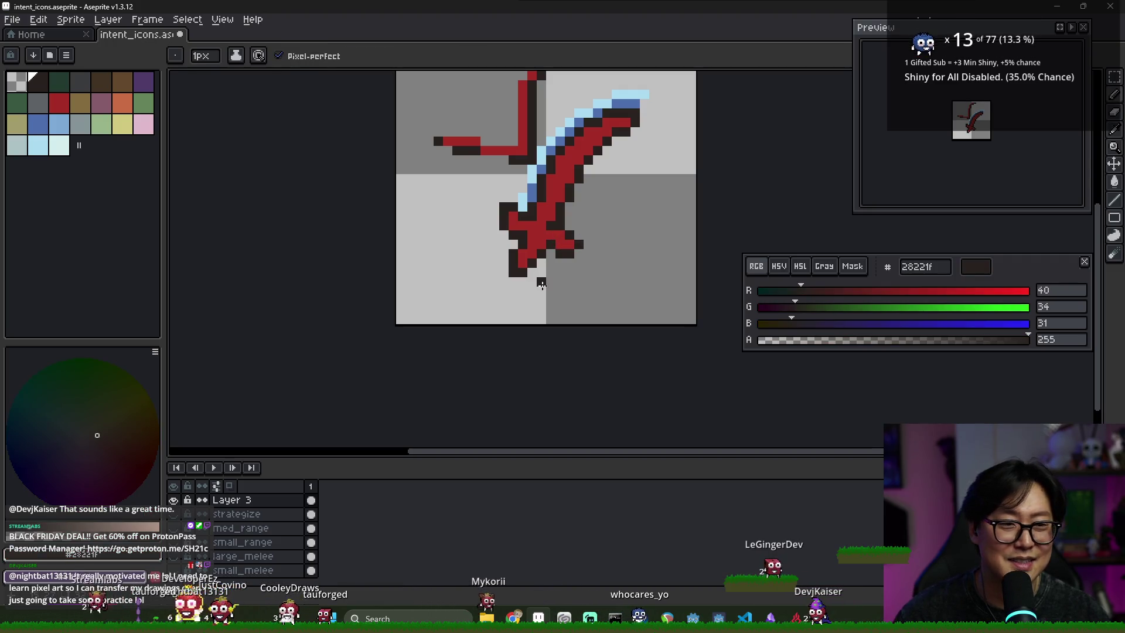
scroll(570, 246, "down", 3)
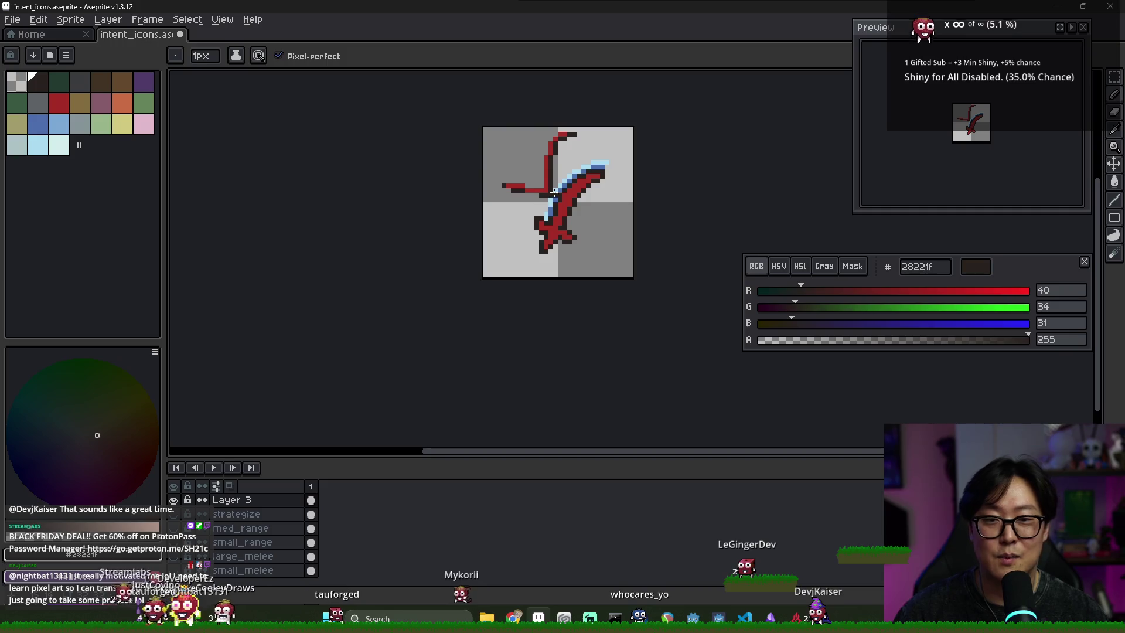
key("v")
left_click_drag(557, 229, 562, 233)
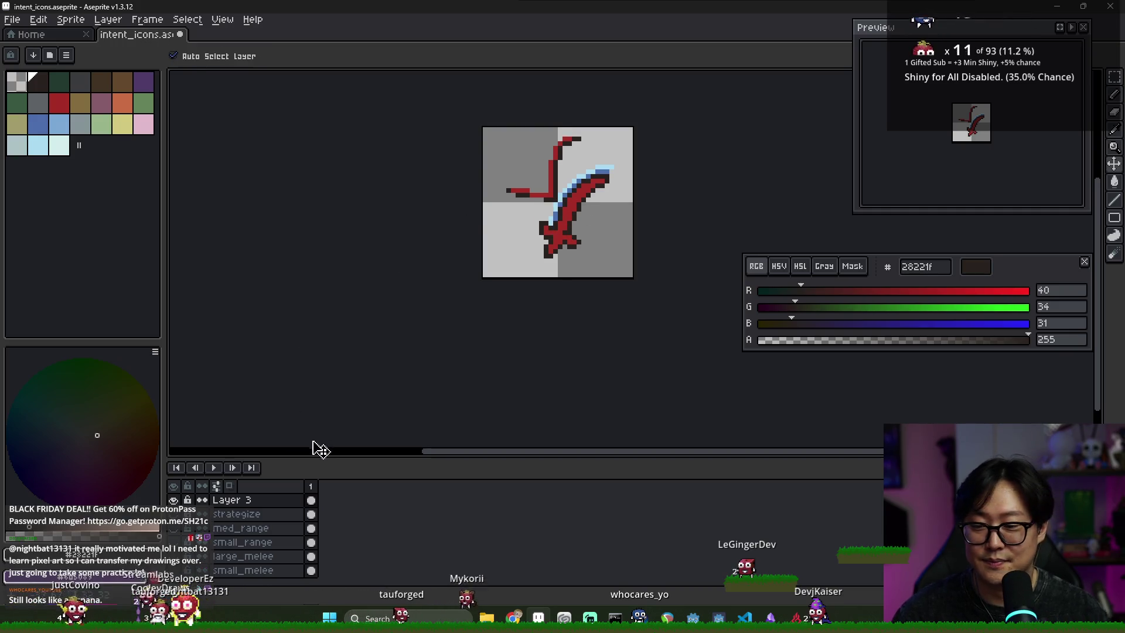
Rename Layer 3 to 'counter'.
double_click(269, 503)
type("counter")
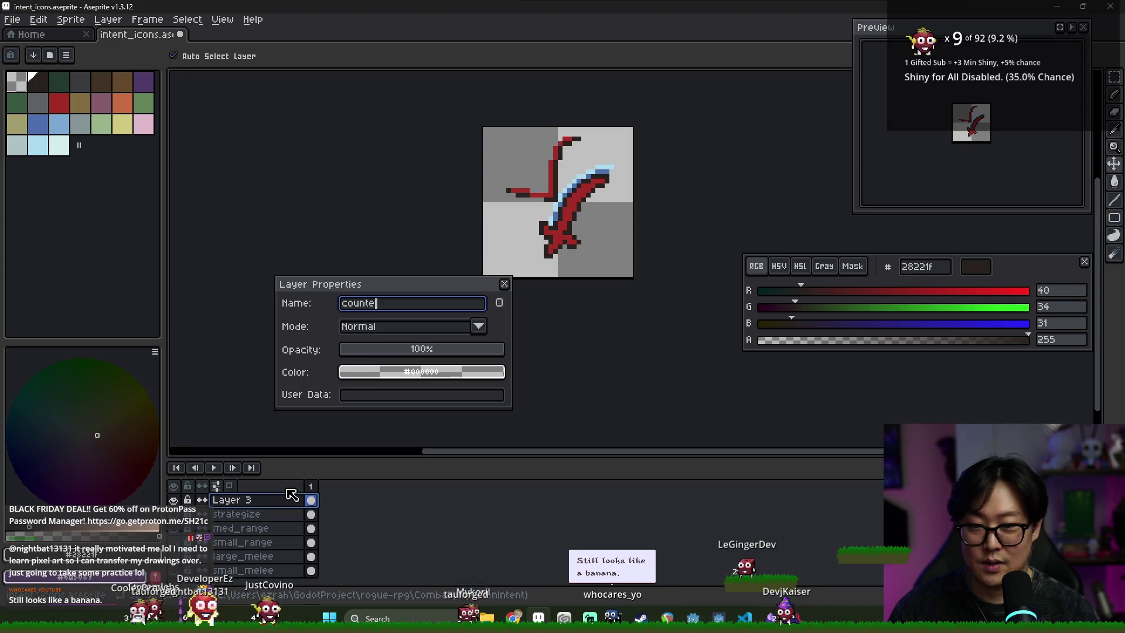
key("Return")
Export the intent_icons sword as a PNG via Export As, editing the output filename.
left_click(31, 34)
left_click(12, 19)
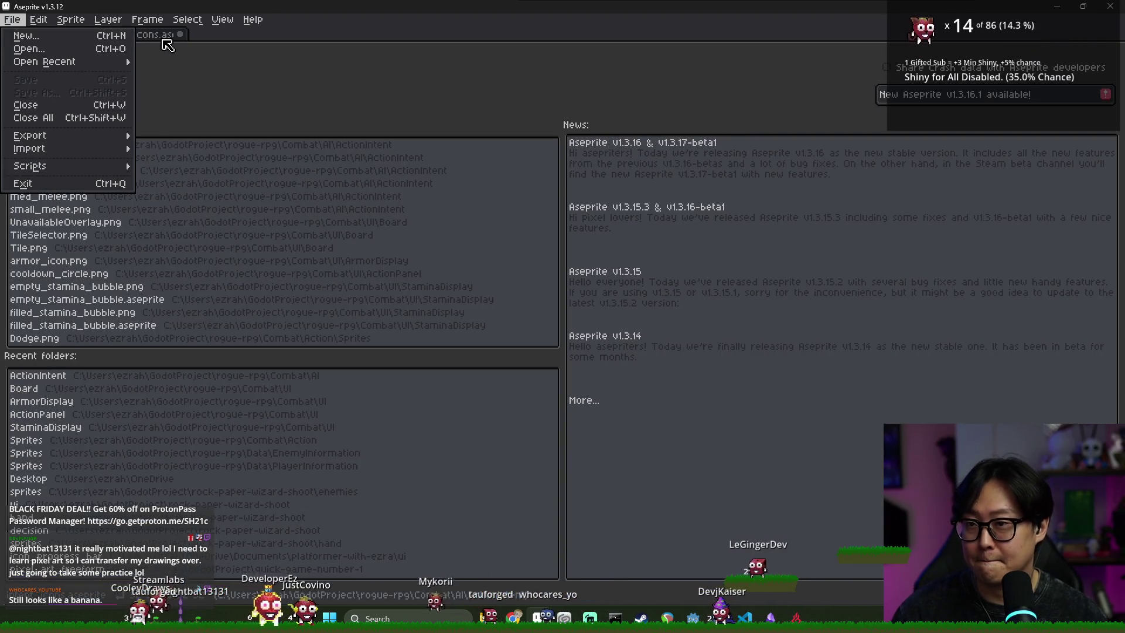
left_click(151, 41)
left_click(12, 19)
mouse_move(36, 141)
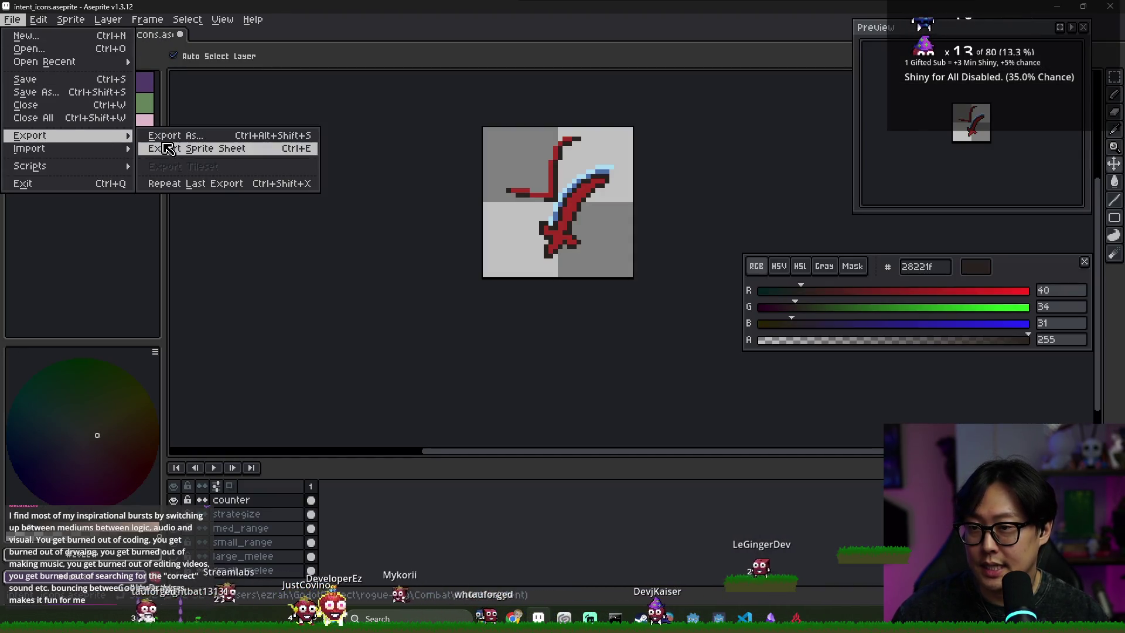
left_click(222, 141)
left_click_drag(443, 44, 420, 47)
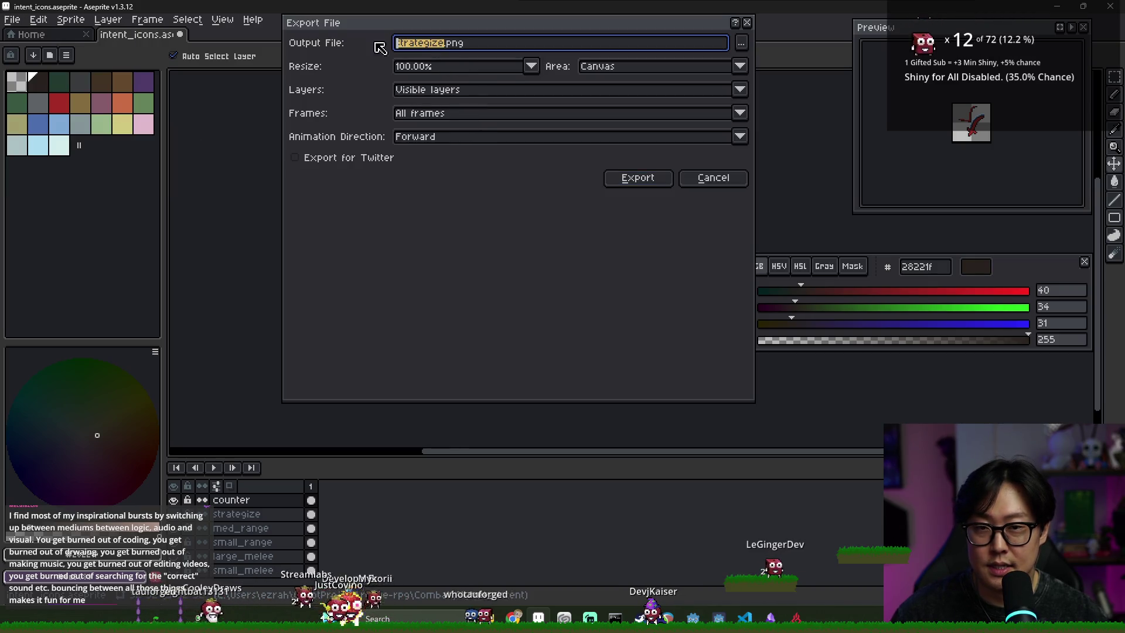
type("ter")
key("Return")
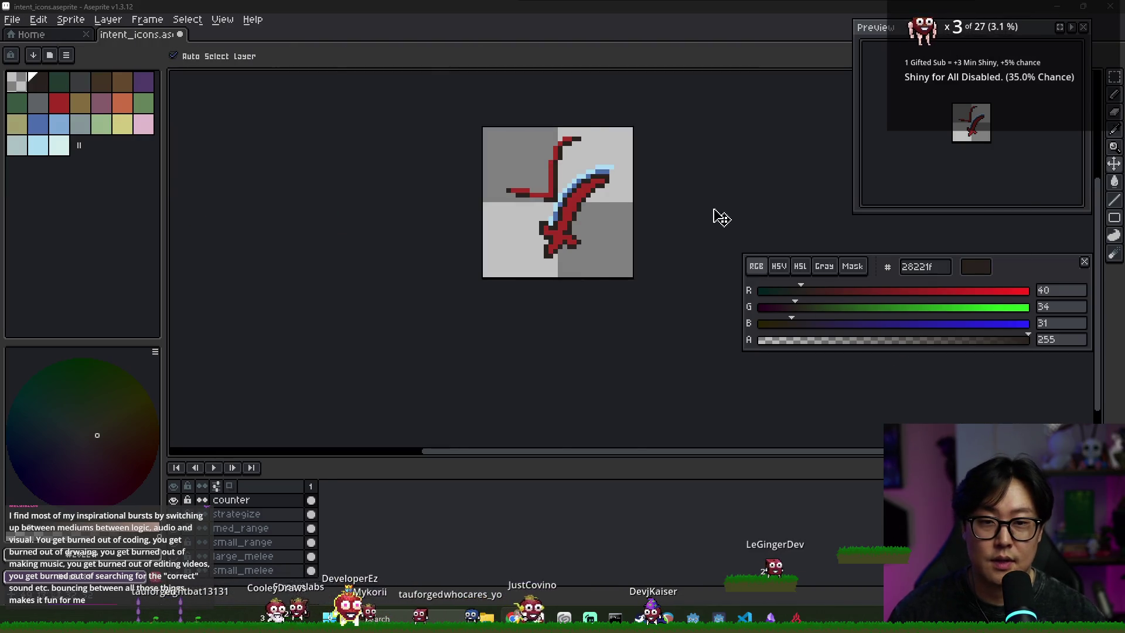
key("alt+Tab")
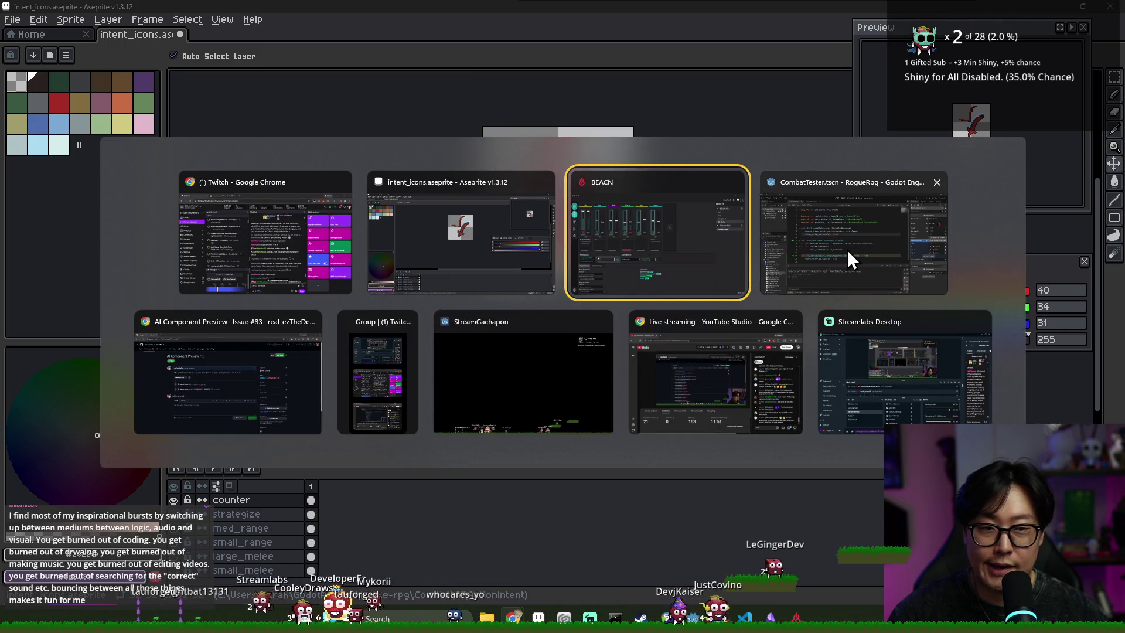
left_click(847, 249)
key("alt+Tab")
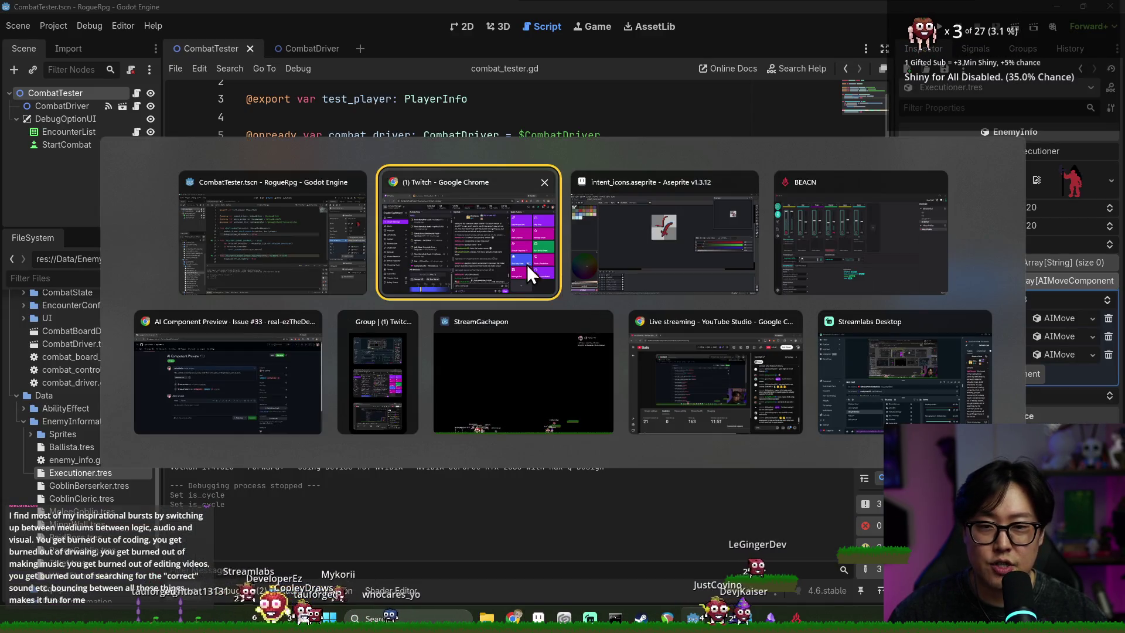
left_click(330, 247)
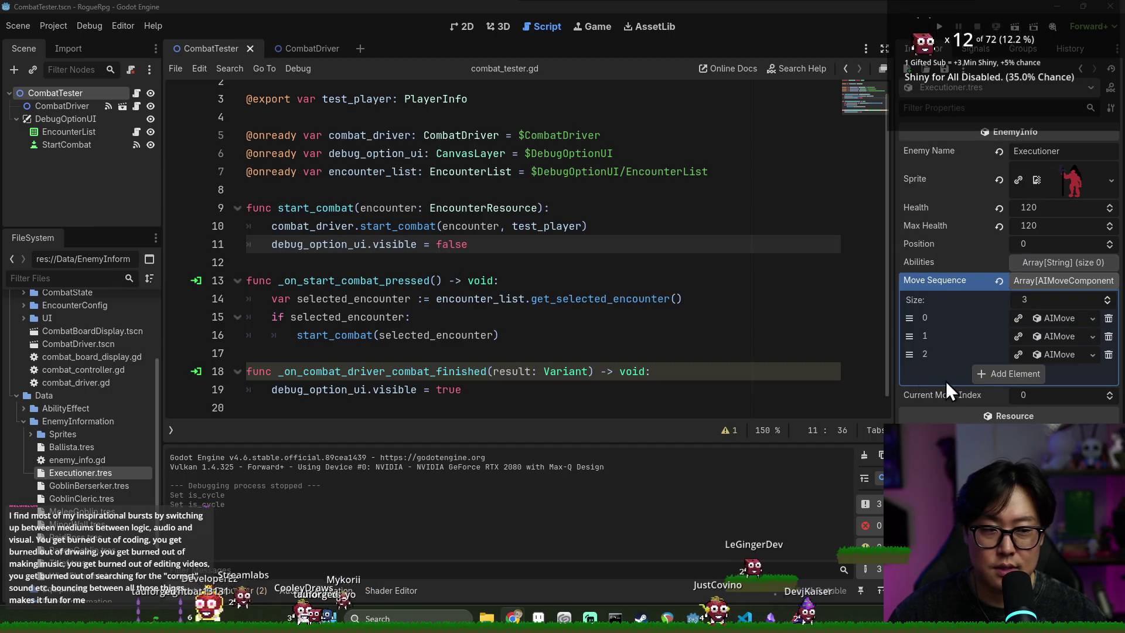
left_click(1081, 322)
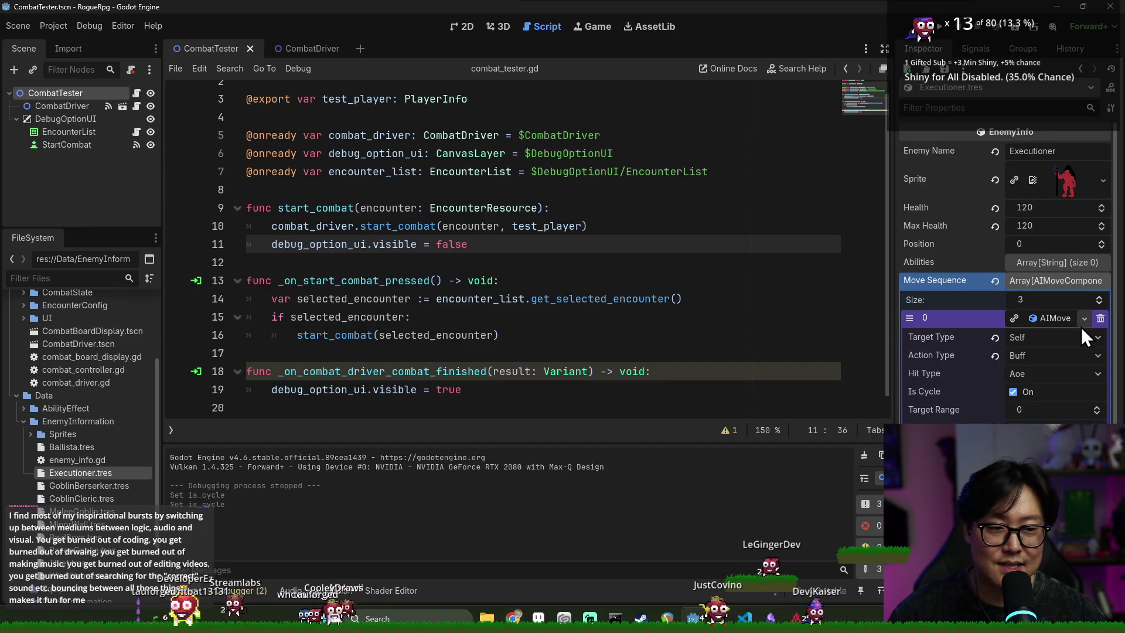
left_click(1052, 318)
left_click(1050, 335)
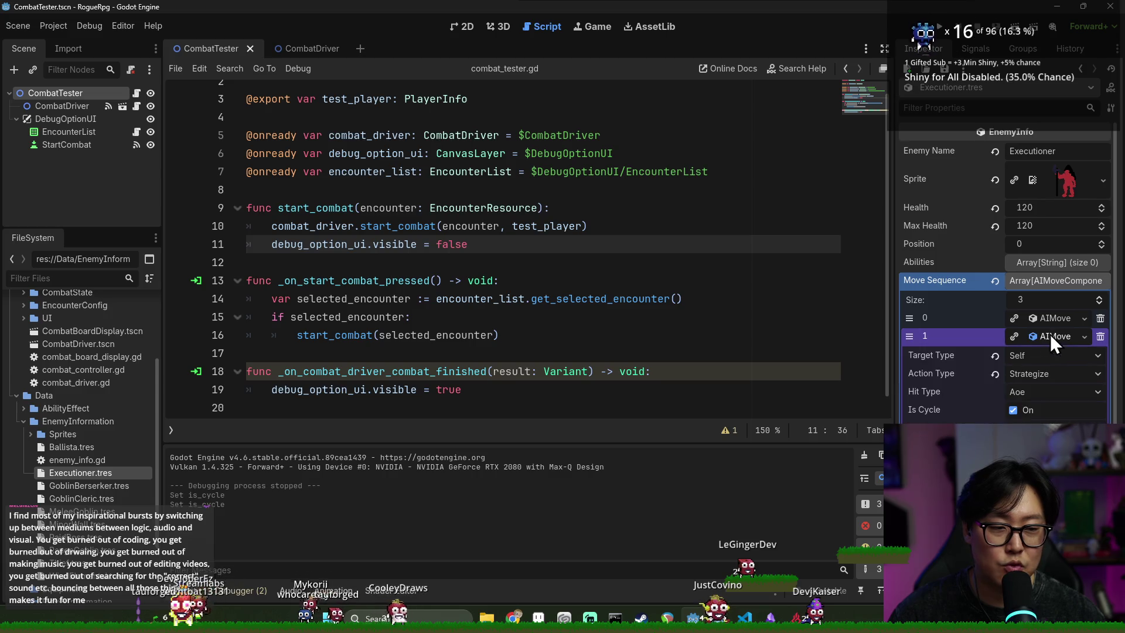
left_click(1042, 373)
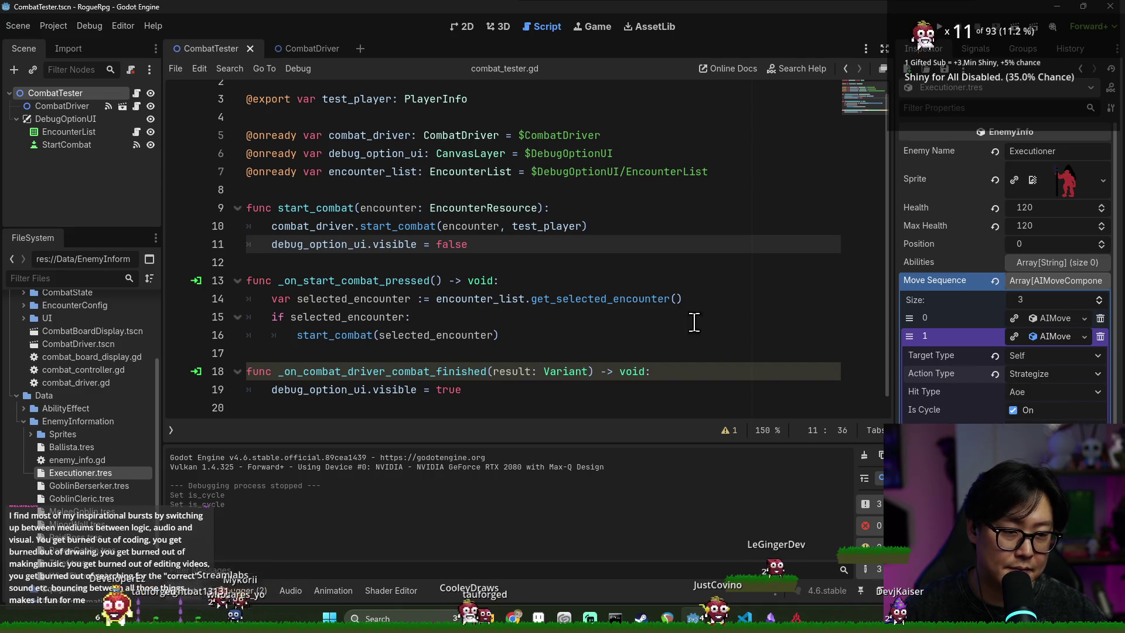
key("alt+Tab")
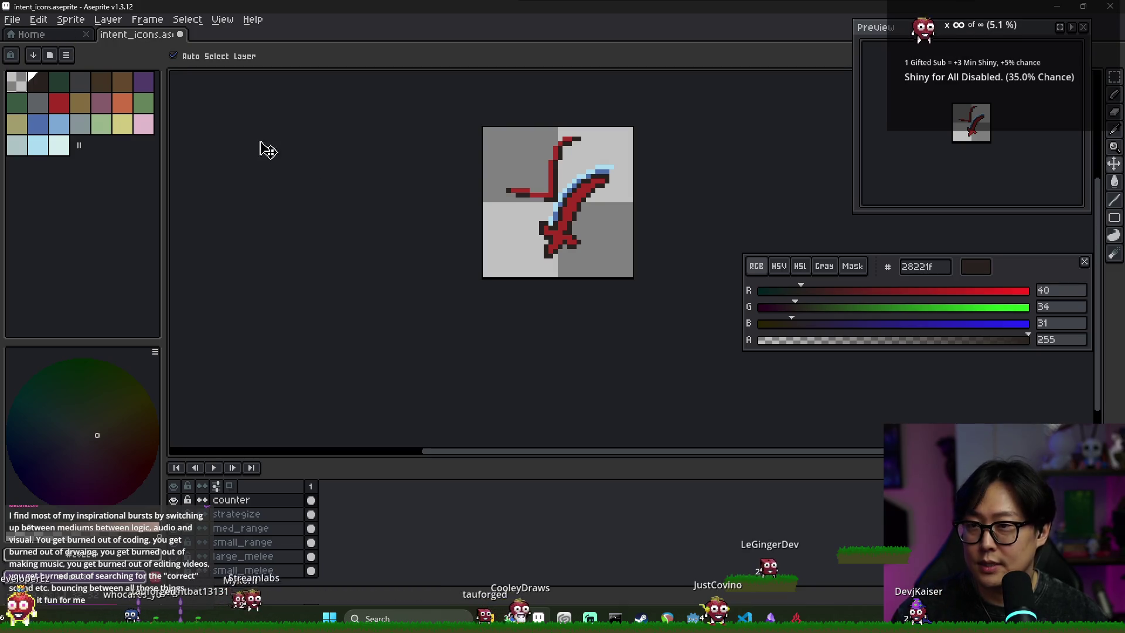
Hide the counter layer and insert a new empty Layer 1 above it from the timeline.
left_click(173, 499)
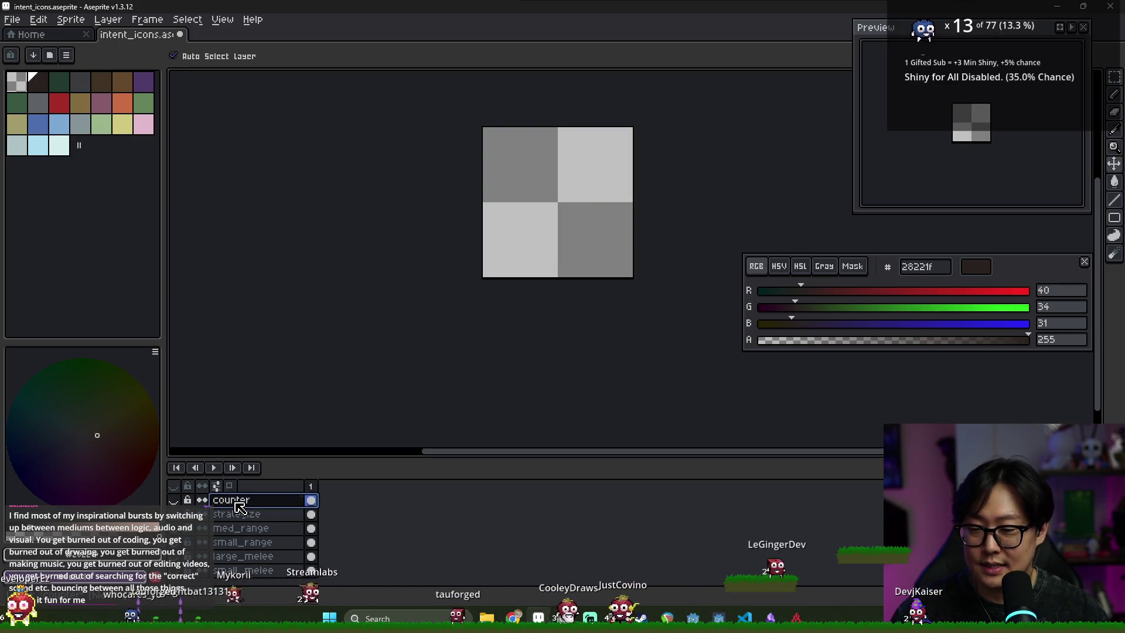
right_click(265, 500)
mouse_move(290, 511)
left_click(392, 511)
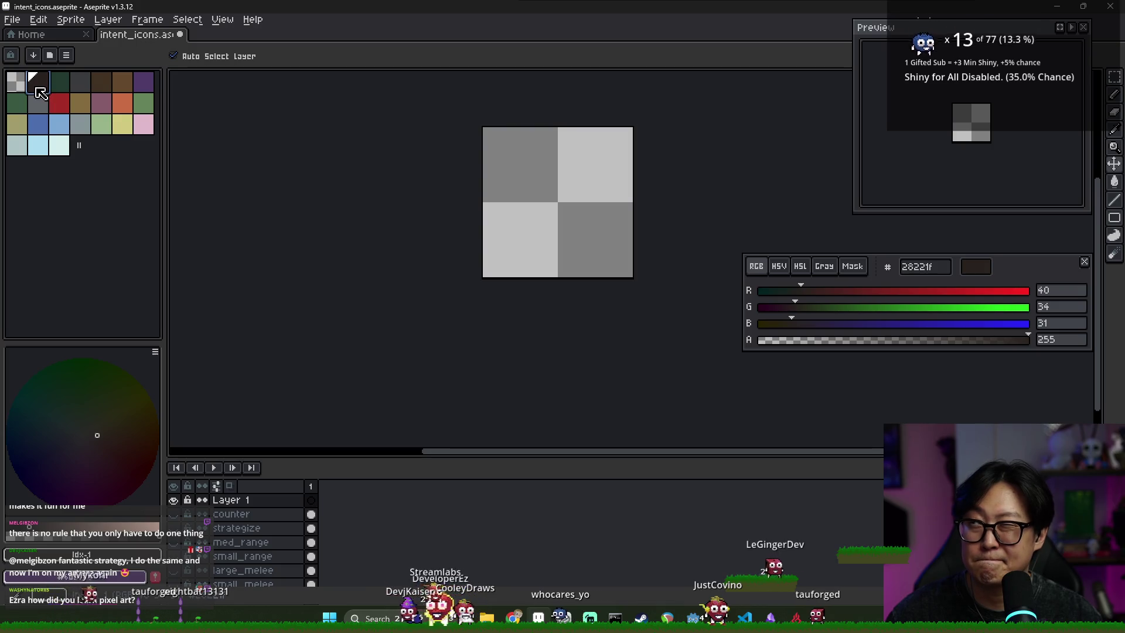
key("b")
scroll(570, 182, "up", 1)
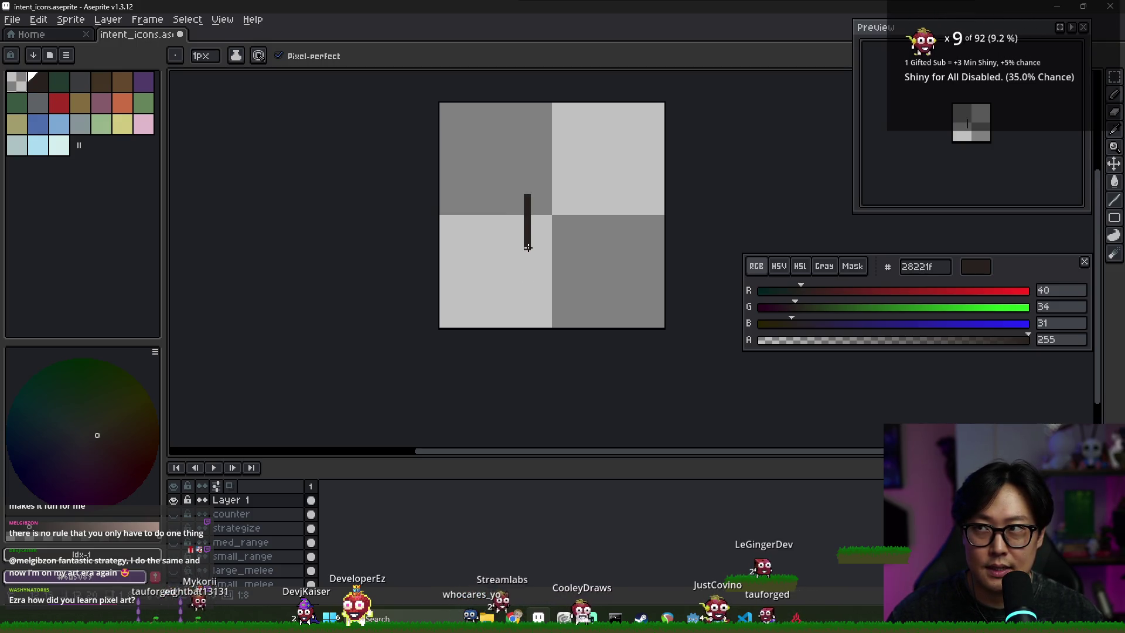
Undo the stray strokes and draw a small dark 28221f circle for the sun.
key("ctrl+z")
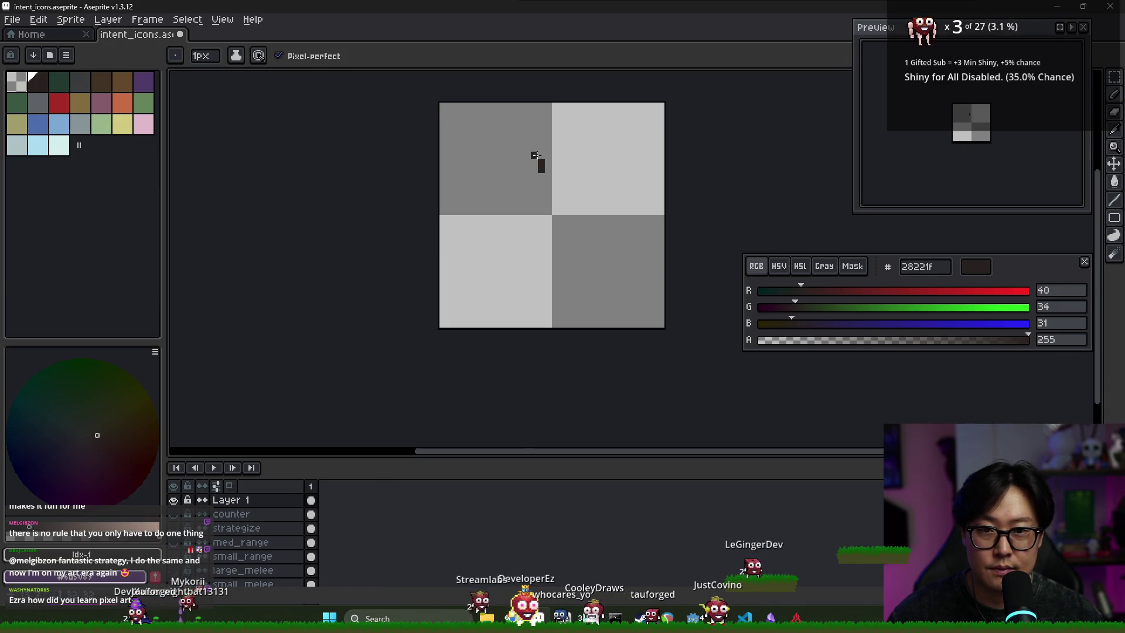
left_click_drag(541, 119, 561, 120)
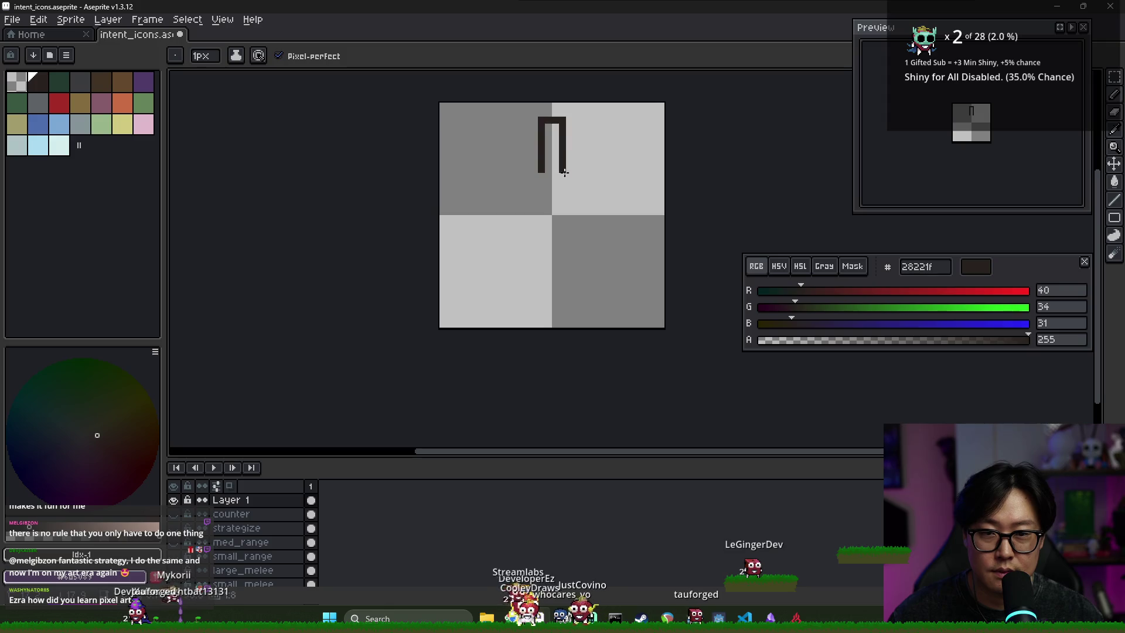
key("ctrl+z")
key("ctrl+z")
key("ctrl+z")
left_click_drag(1114, 218, 1079, 218)
mouse_move(520, 195)
left_mouse_down()
mouse_move(579, 262)
mouse_move(557, 225)
left_mouse_up()
Draw the sun's top ray, thicken the diagonal joint, and select the right-half rays.
key("b")
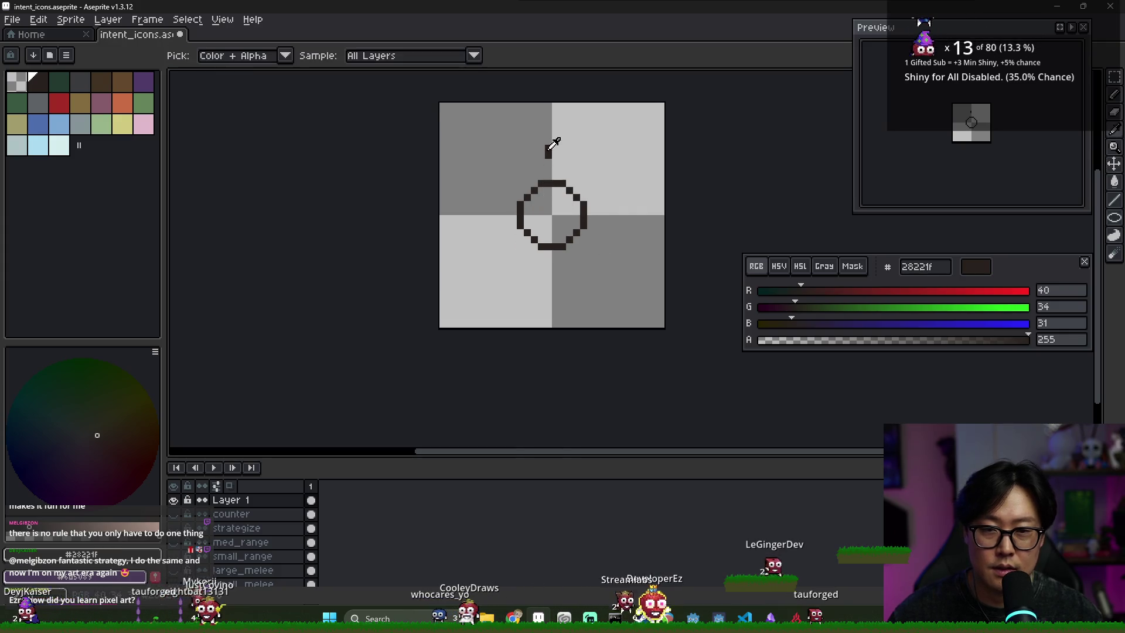
mouse_move(548, 178)
left_mouse_down()
mouse_move(549, 151)
mouse_move(555, 180)
mouse_move(577, 188)
mouse_move(612, 154)
left_mouse_up()
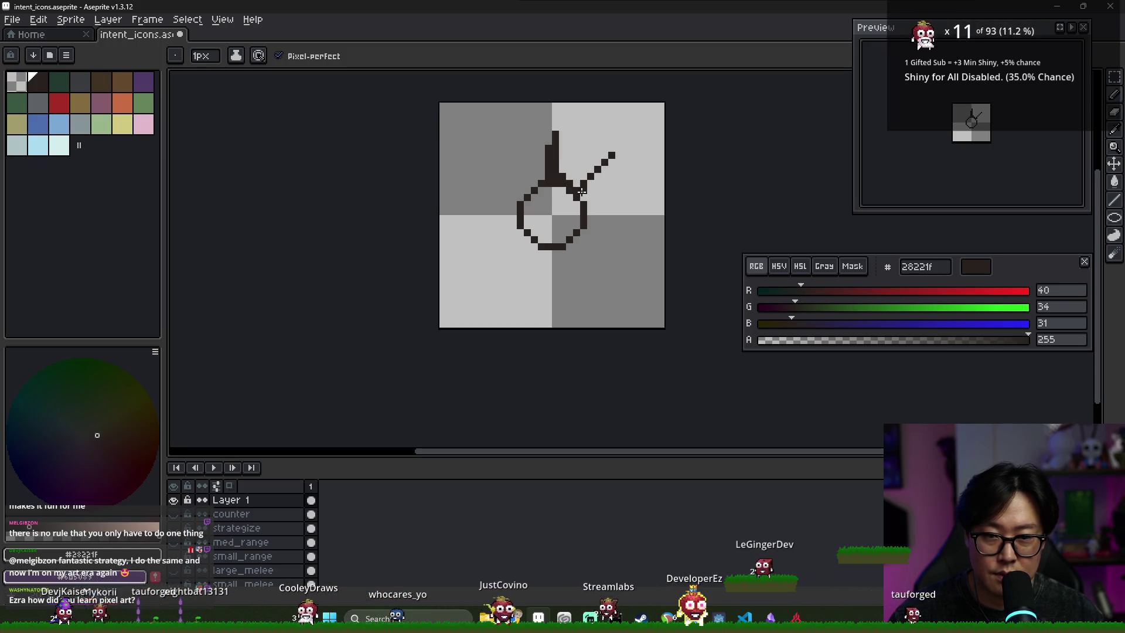
left_click_drag(581, 194, 580, 234)
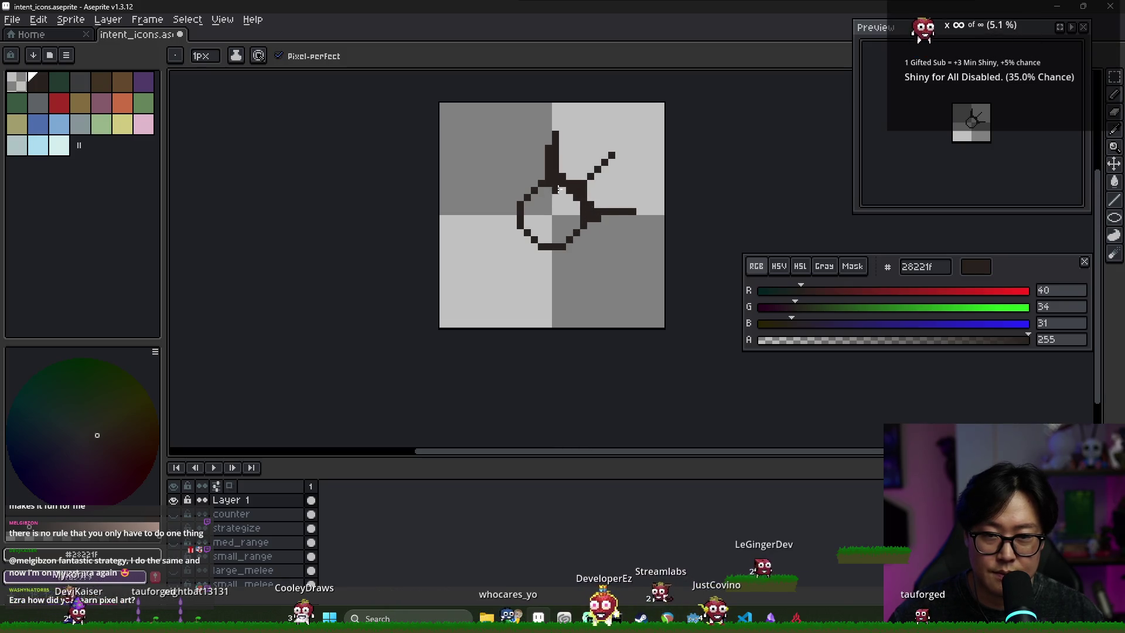
key("m")
mouse_move(546, 125)
left_mouse_down()
mouse_move(638, 245)
mouse_move(653, 232)
left_mouse_up()
Mirror the selected rays horizontally and place the copy on the circle's left.
left_click(39, 20)
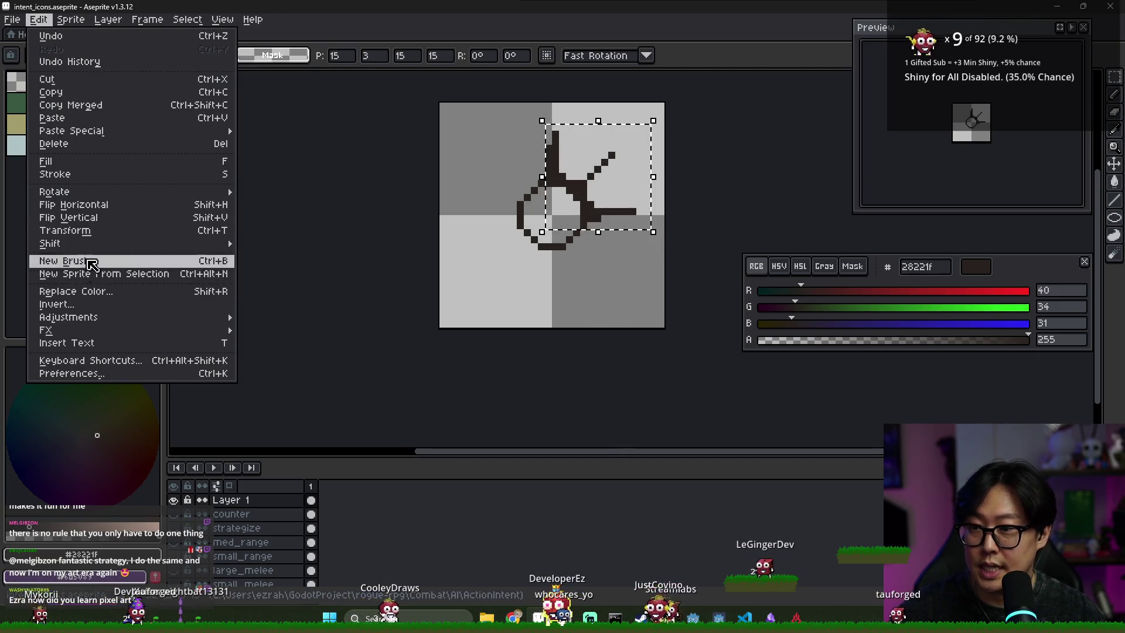
left_click(73, 204)
mouse_move(571, 229)
left_mouse_down()
mouse_move(522, 224)
mouse_move(529, 217)
left_mouse_up()
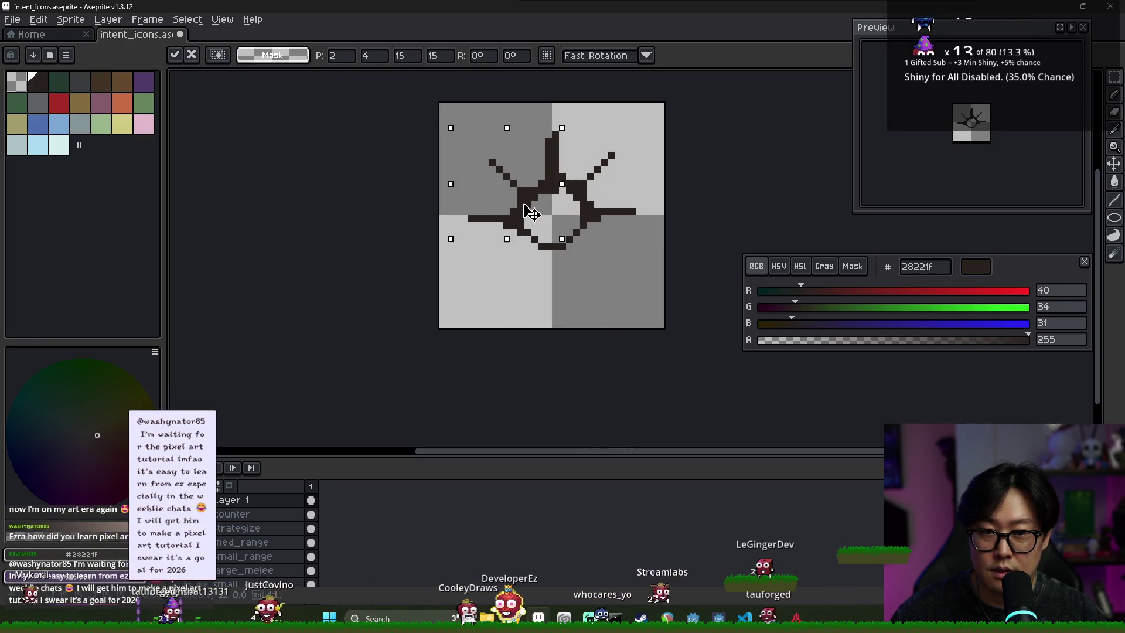
key("Return")
Flip the sun's top half vertically and move the copy below the circle.
left_click_drag(436, 101, 703, 226)
key("ctrl+t")
left_click_drag(90, 16, 130, 1)
left_click(67, 21)
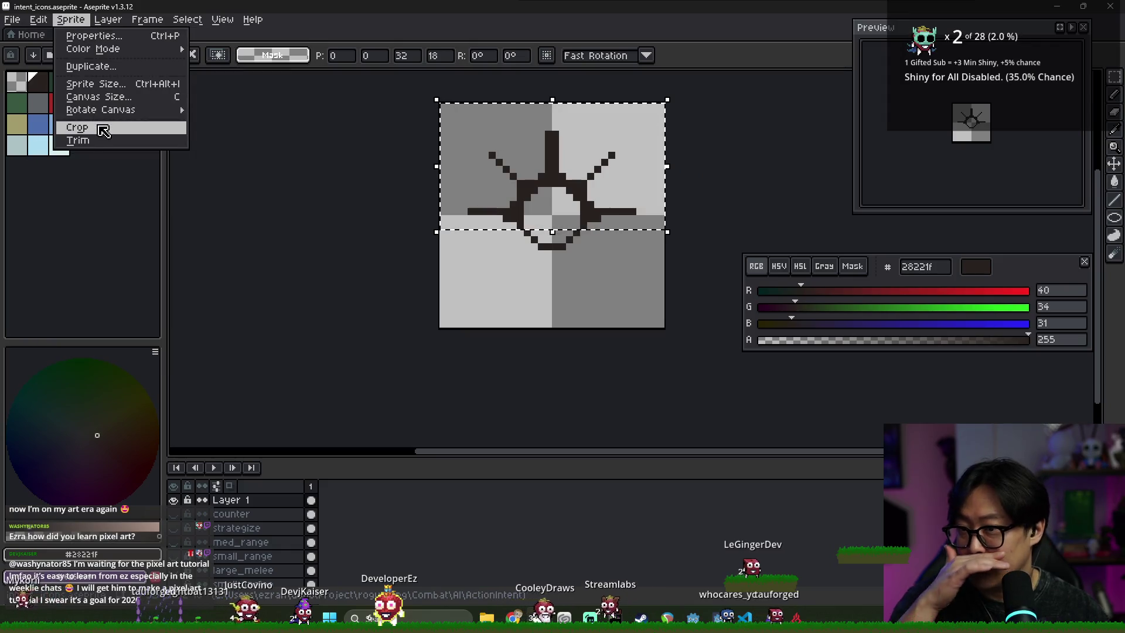
left_click(38, 20)
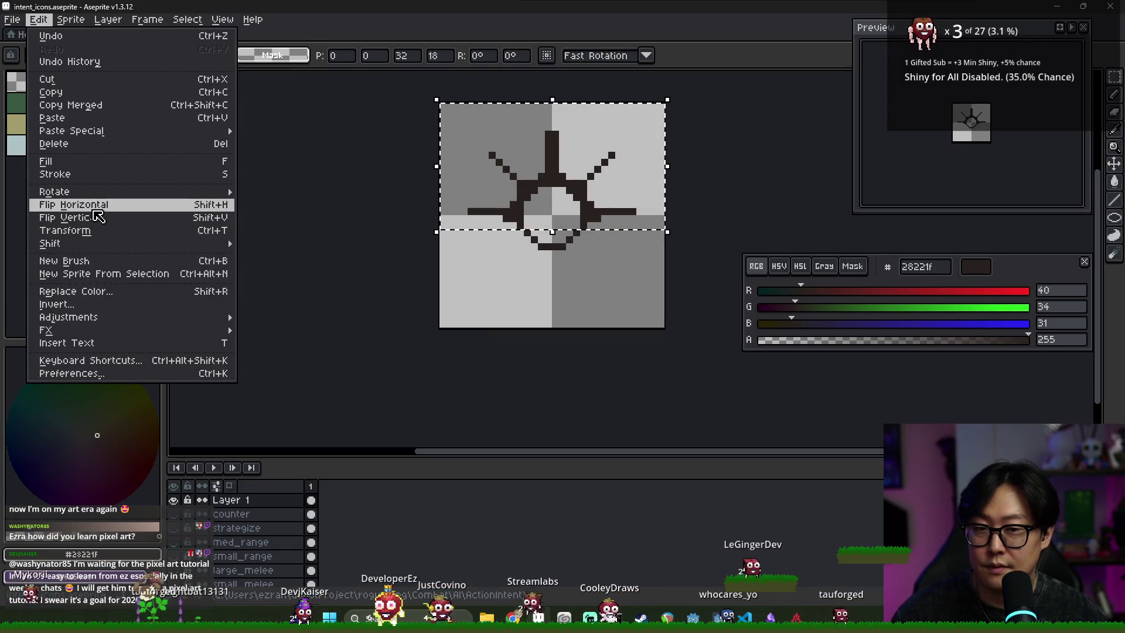
left_click(293, 212)
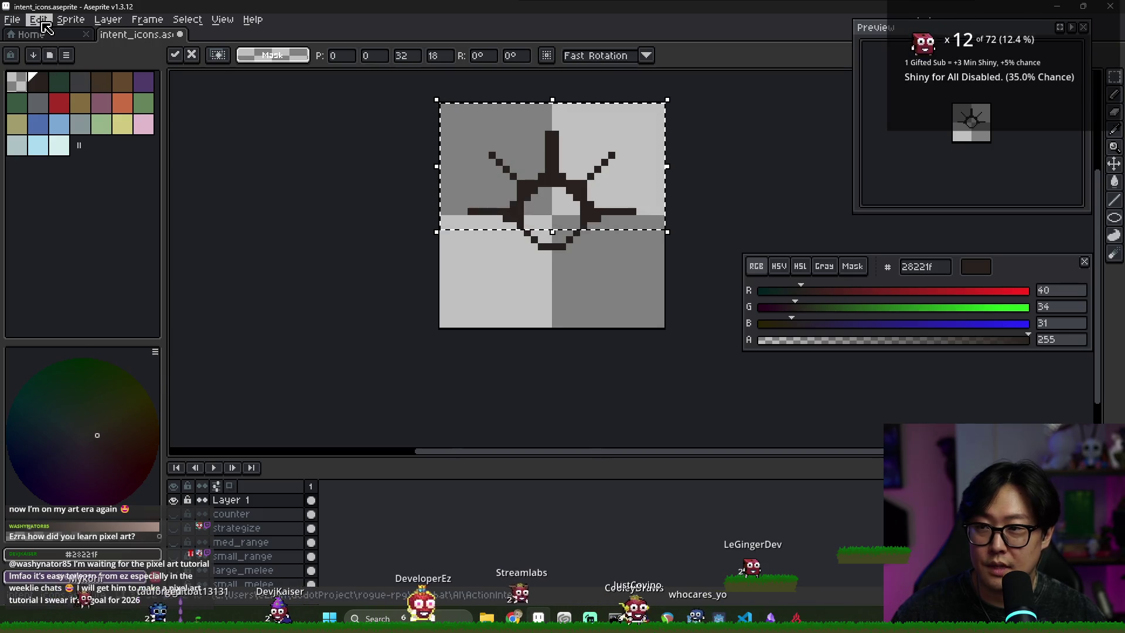
left_click(39, 19)
left_click(63, 216)
left_click_drag(577, 215, 576, 305)
key("ctrl+d")
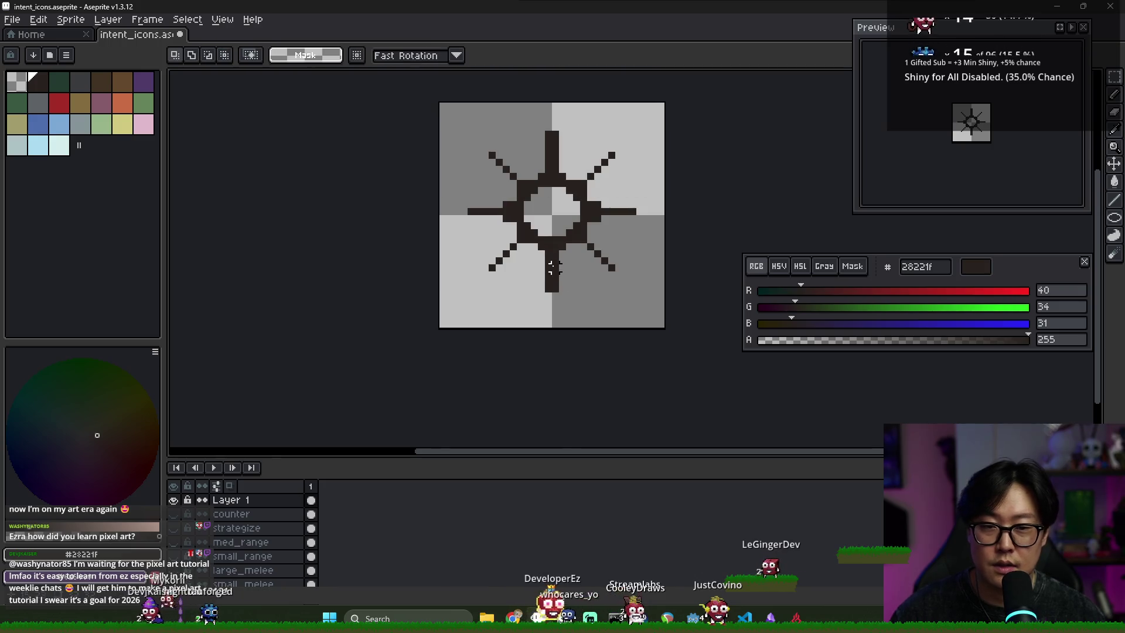
Thicken the upper-right and lower diagonal rays with the pencil.
scroll(552, 276, "up", 3)
key("b")
scroll(565, 293, "down", 4)
scroll(579, 249, "up", 3)
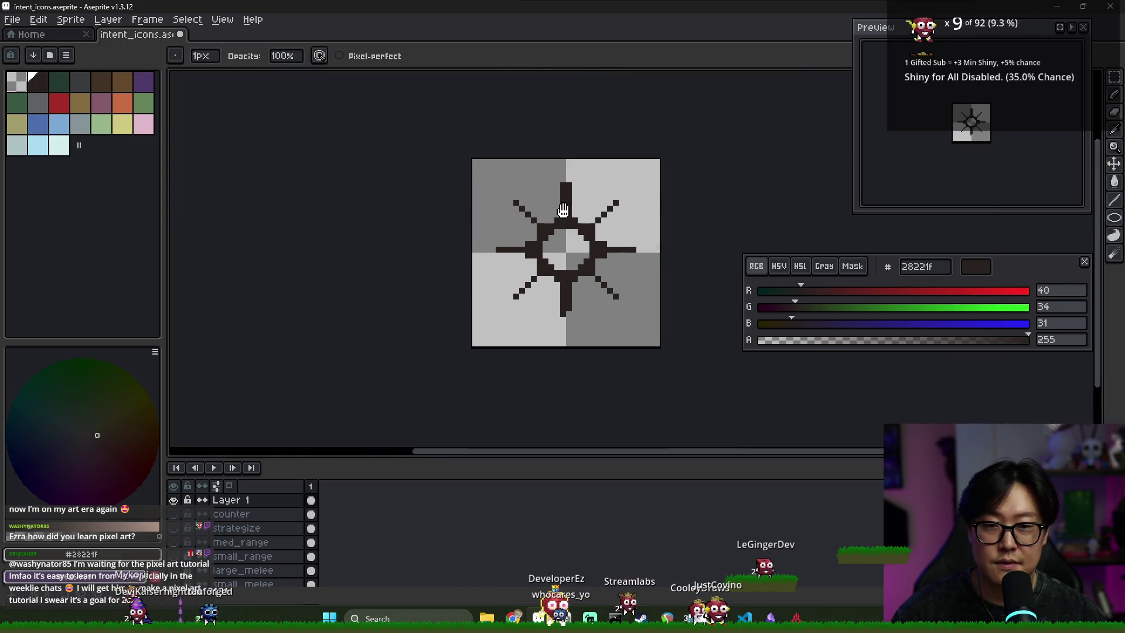
scroll(561, 214, "up", 4)
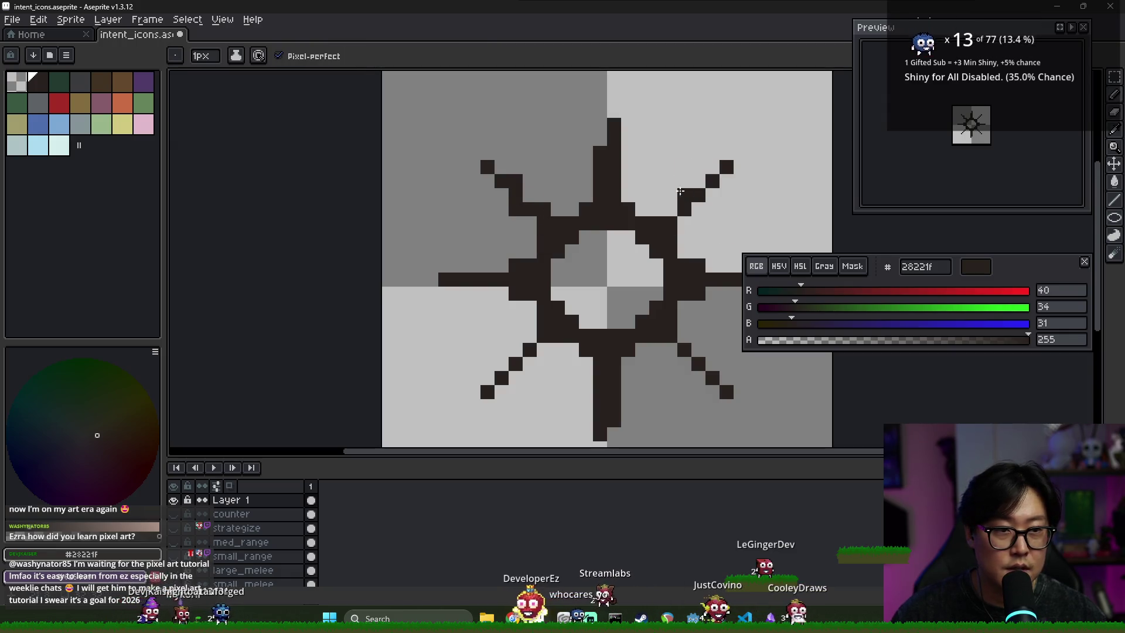
left_click(712, 194)
left_click_drag(529, 363, 500, 363)
left_click(669, 363)
key("ctrl")
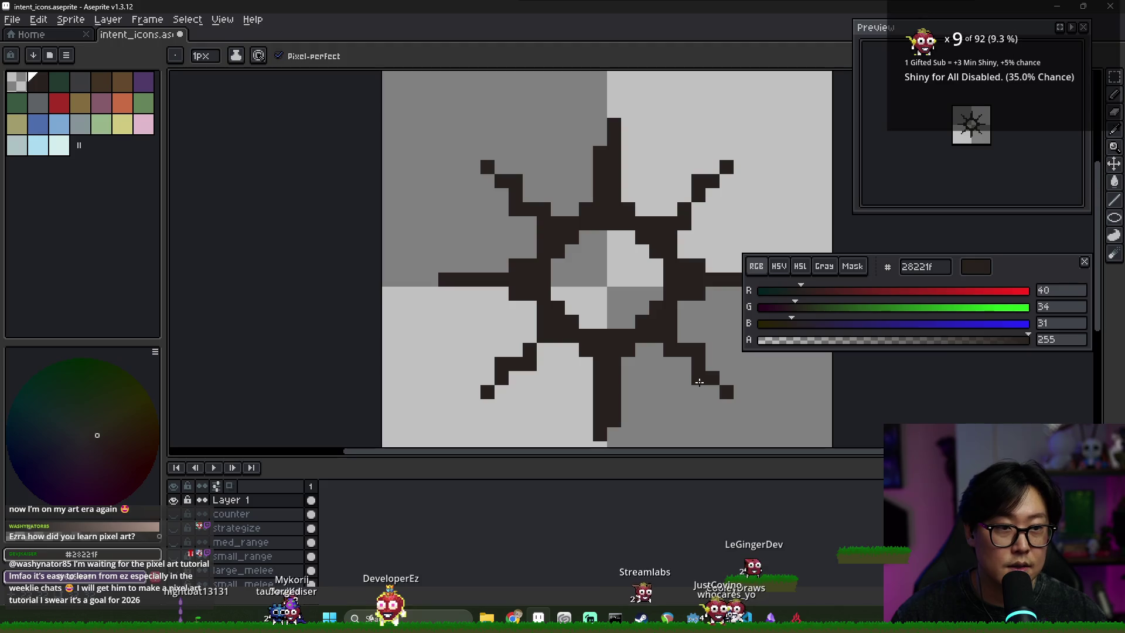
scroll(556, 284, "down", 1)
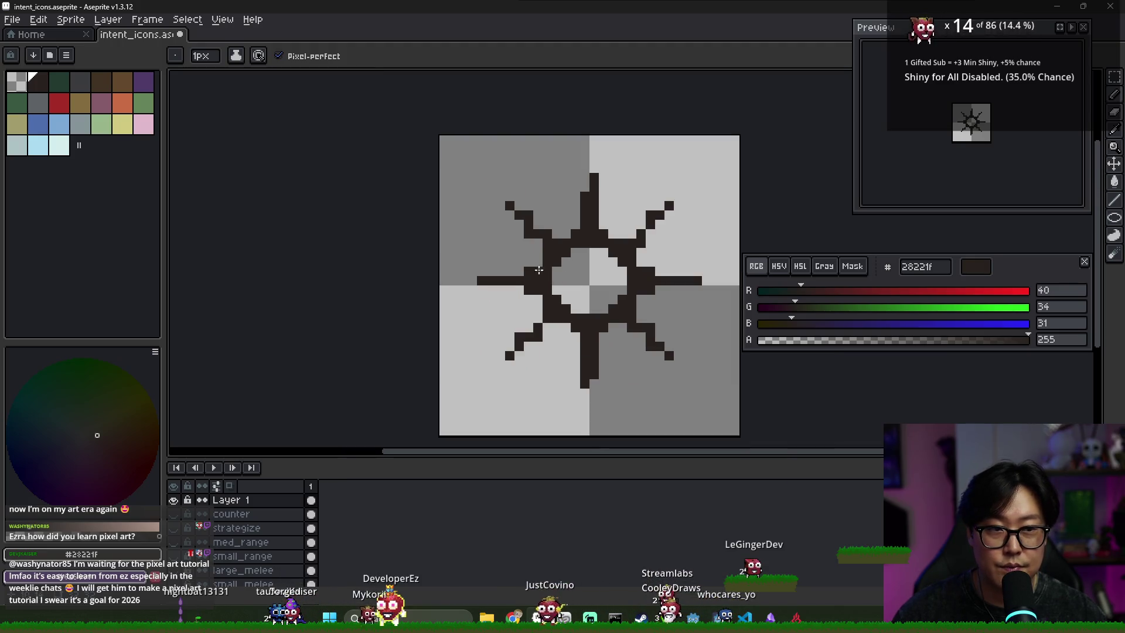
left_click(122, 124)
Fill the sun's centre with pale yellow d1ca80.
key("g")
left_click(570, 286)
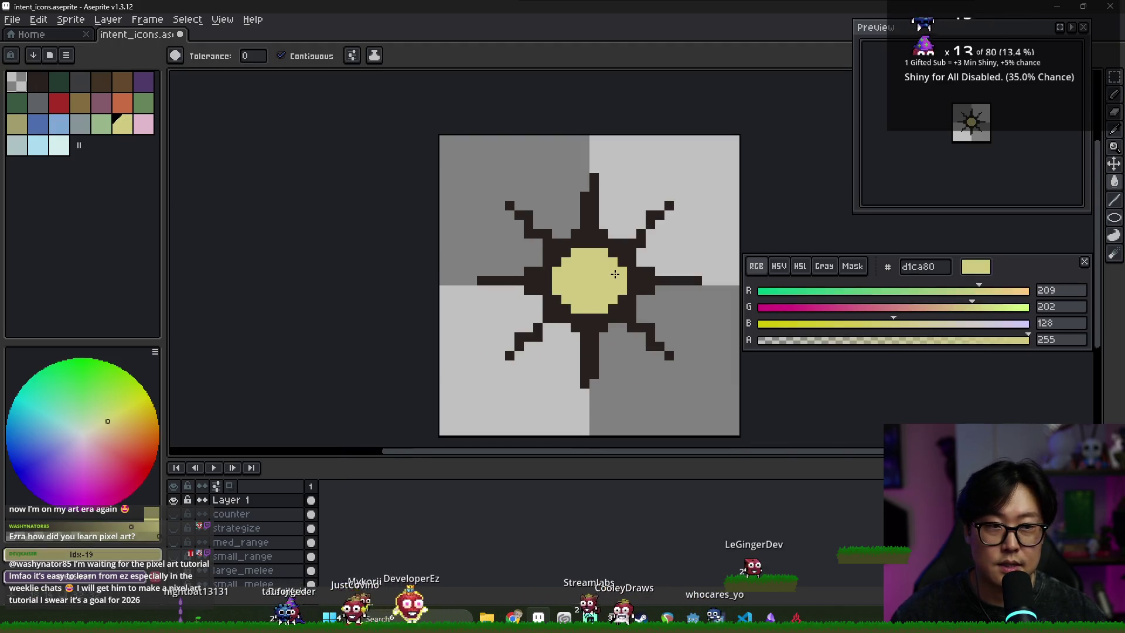
scroll(642, 313, "up", 3)
scroll(453, 241, "down", 2)
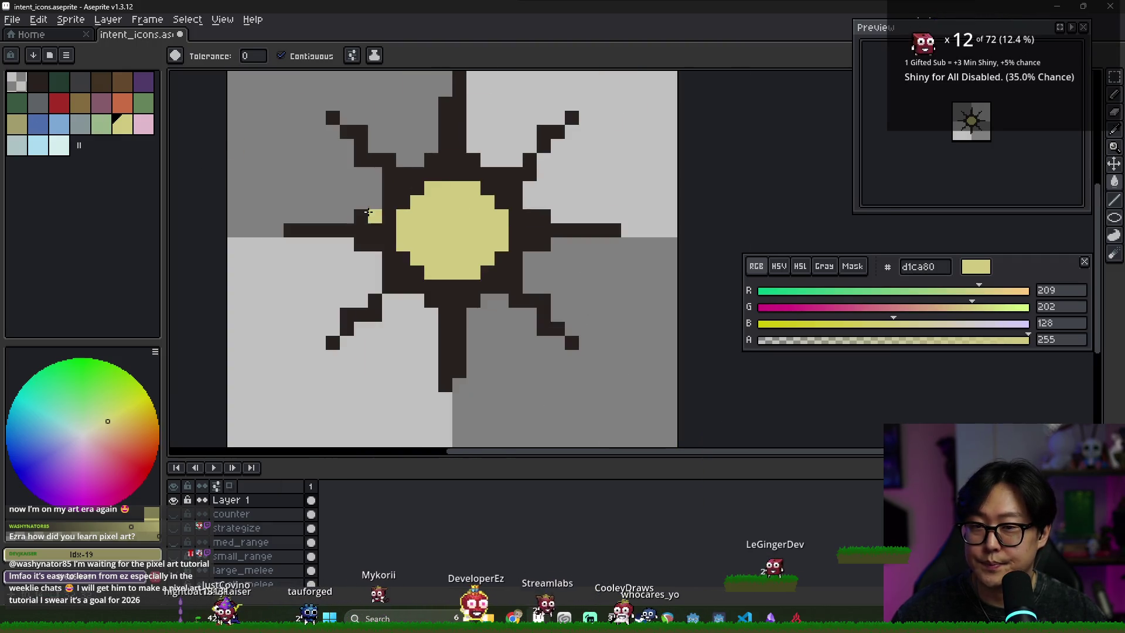
key("b")
left_click(332, 229)
key("ctrl+z")
key("g")
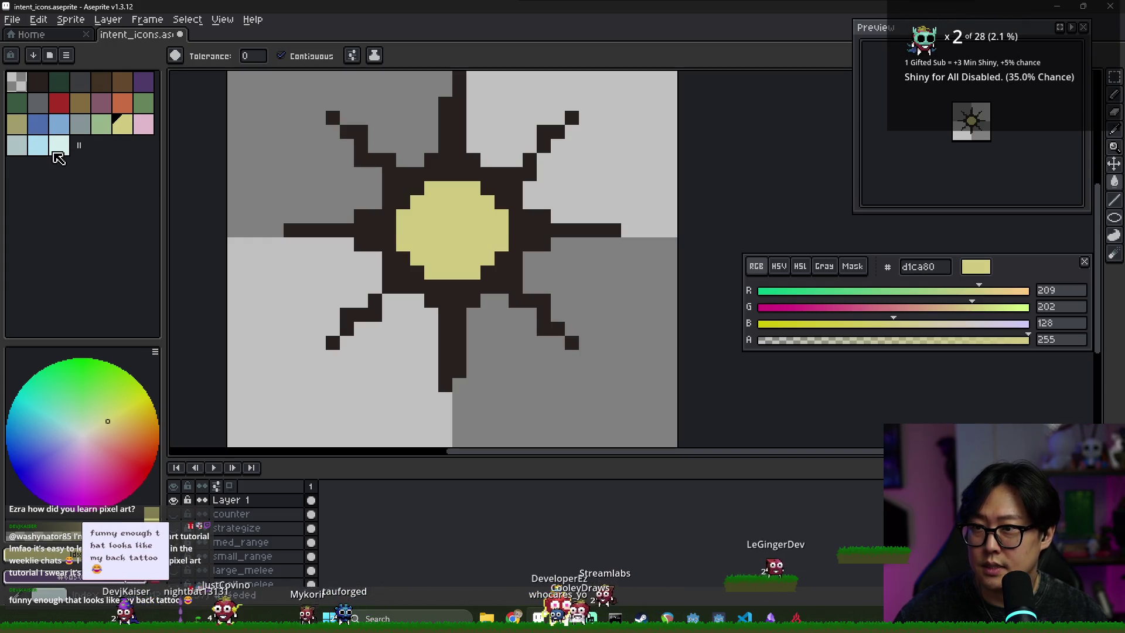
Turn all the dark rays and the ring light blue d4eded with a non-contiguous fill.
left_click(59, 145)
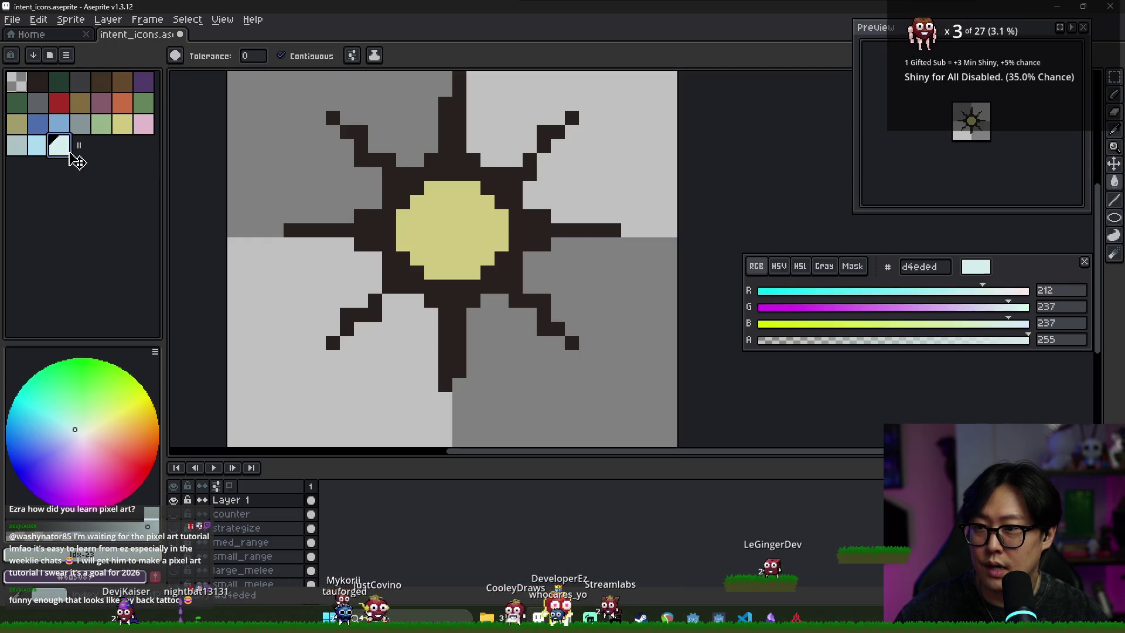
left_click(371, 267)
key("ctrl+z")
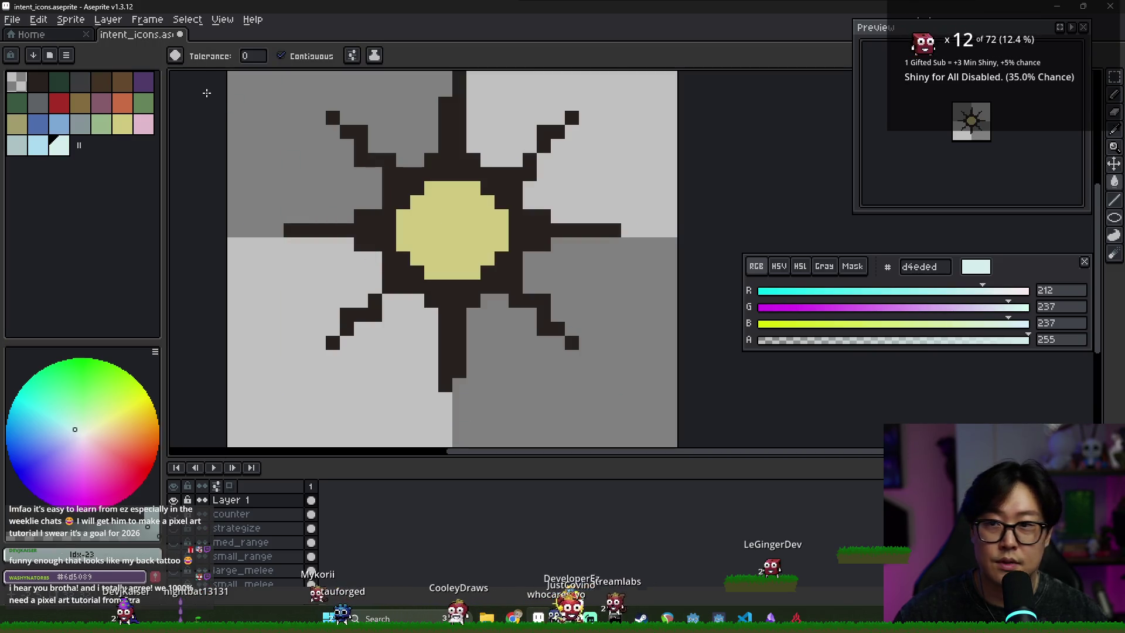
left_click(397, 252)
scroll(410, 258, "down", 1)
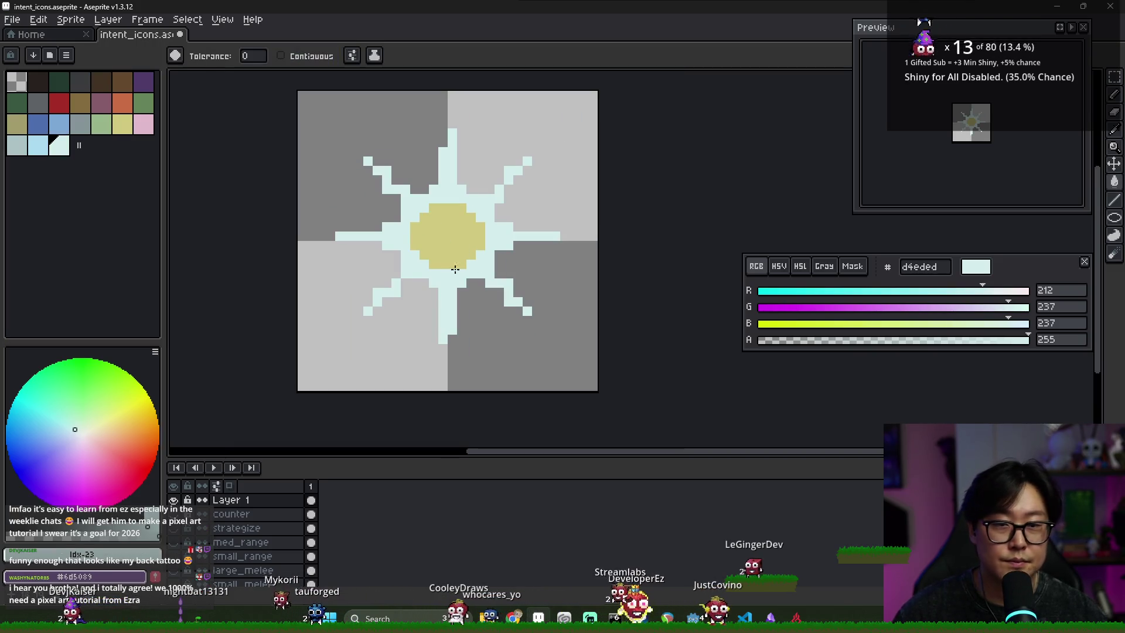
left_click(42, 81)
key("b")
scroll(382, 284, "up", 2)
scroll(409, 261, "down", 1)
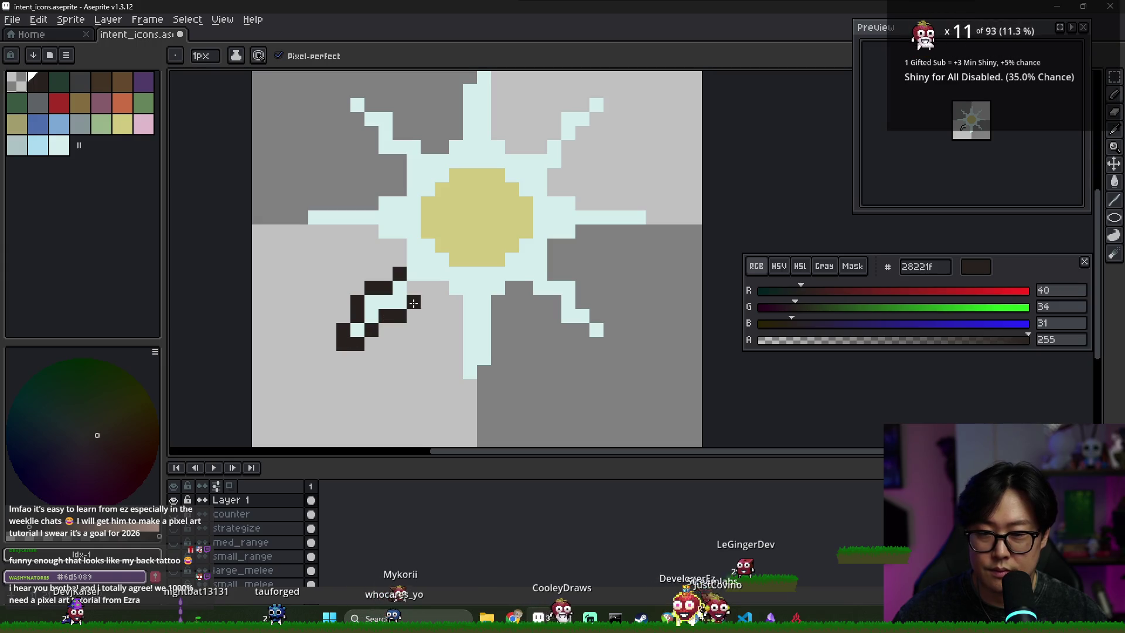
Trace dark 28221f outlines around the bottom, right, top and left rays.
mouse_move(441, 303)
left_mouse_down()
mouse_move(455, 316)
mouse_move(464, 385)
mouse_move(498, 358)
mouse_move(498, 302)
mouse_move(528, 291)
mouse_move(599, 344)
mouse_move(597, 320)
left_mouse_up()
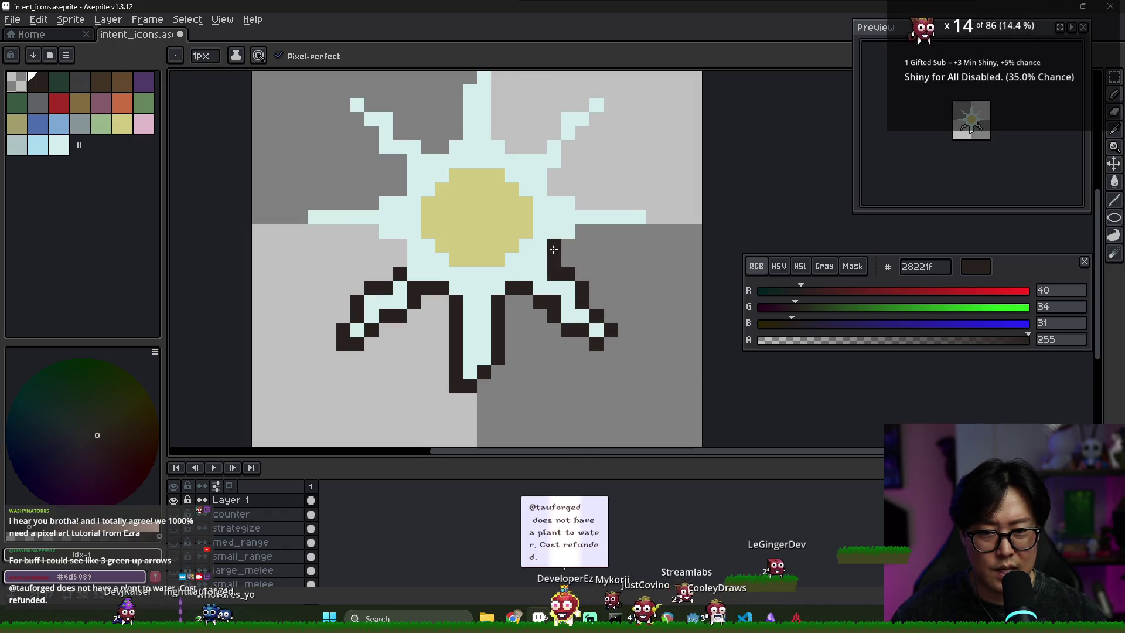
left_click_drag(653, 218, 555, 190)
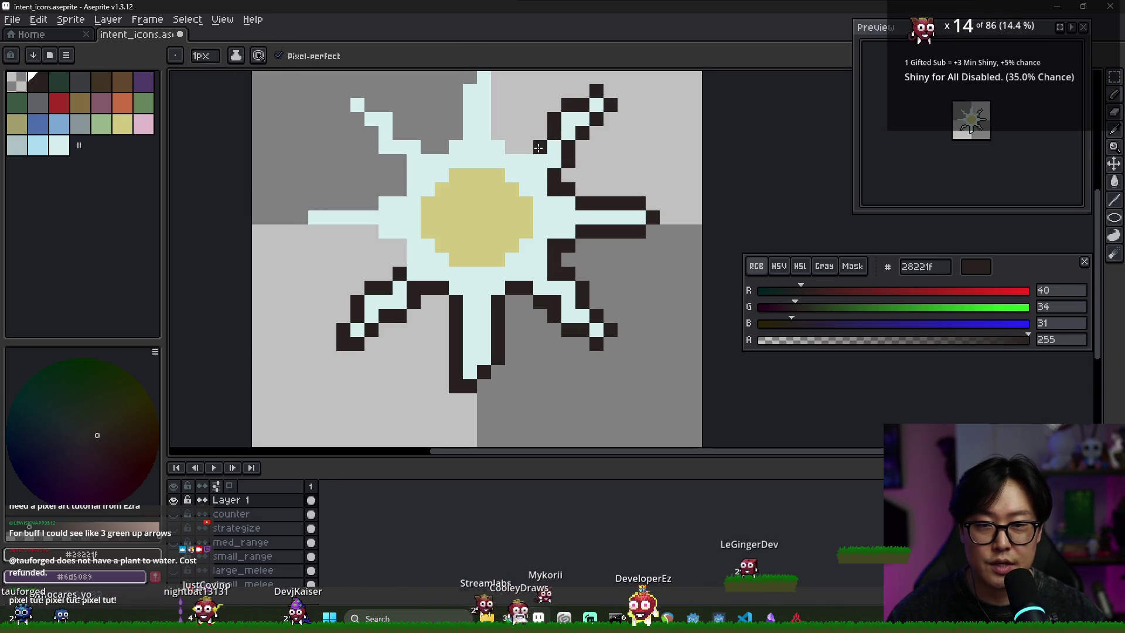
scroll(503, 130, "up", 3)
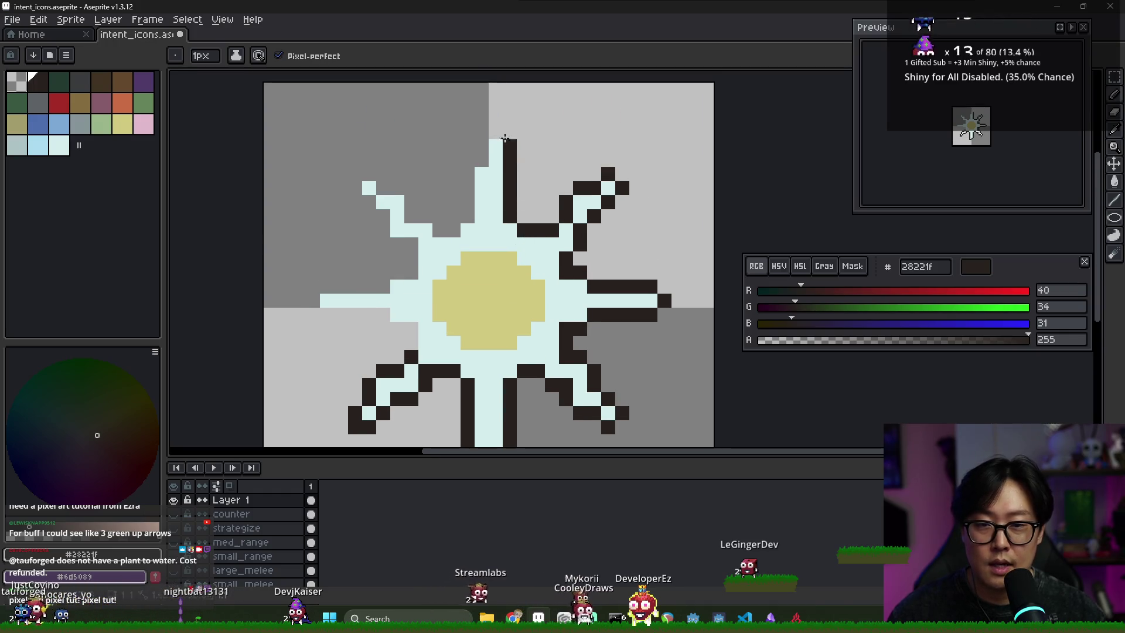
left_click_drag(476, 172, 414, 218)
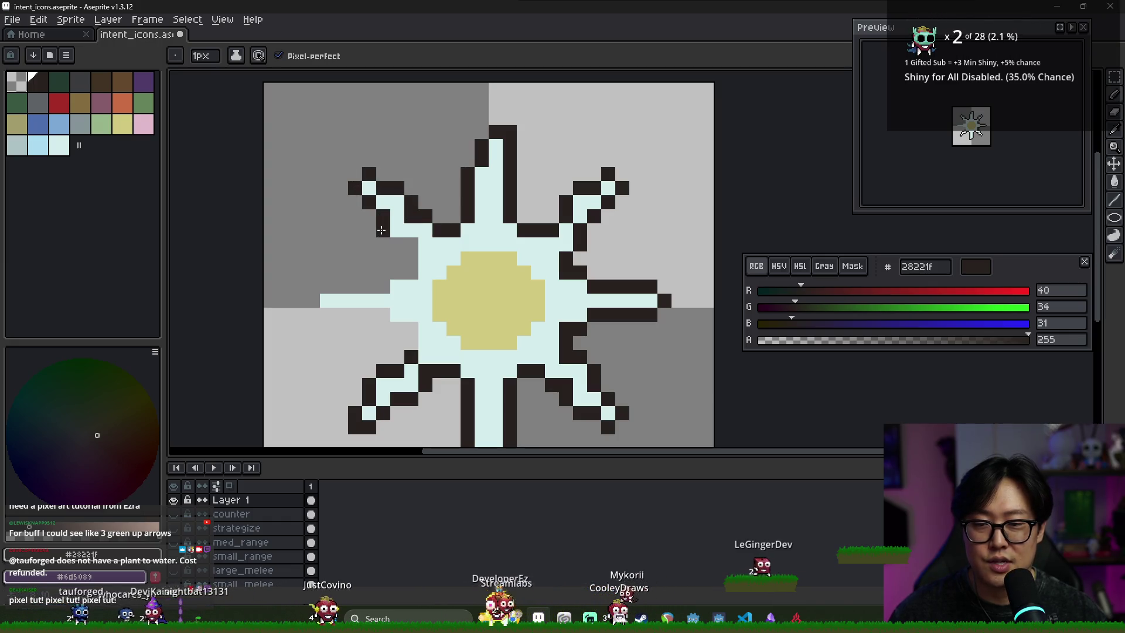
left_click(413, 259)
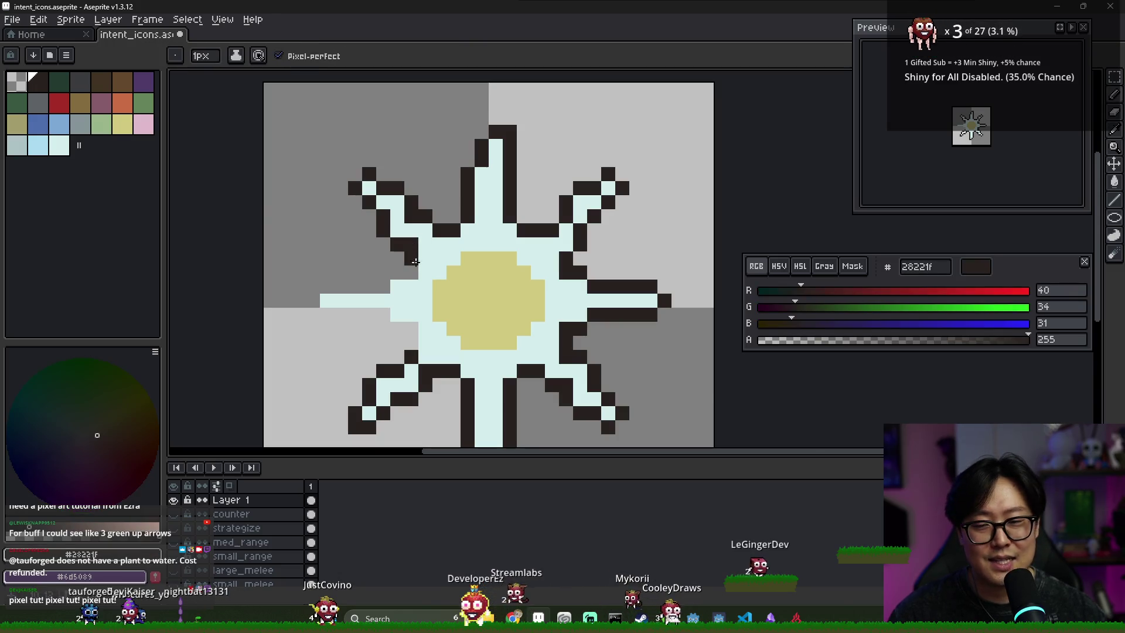
left_click_drag(398, 270, 324, 290)
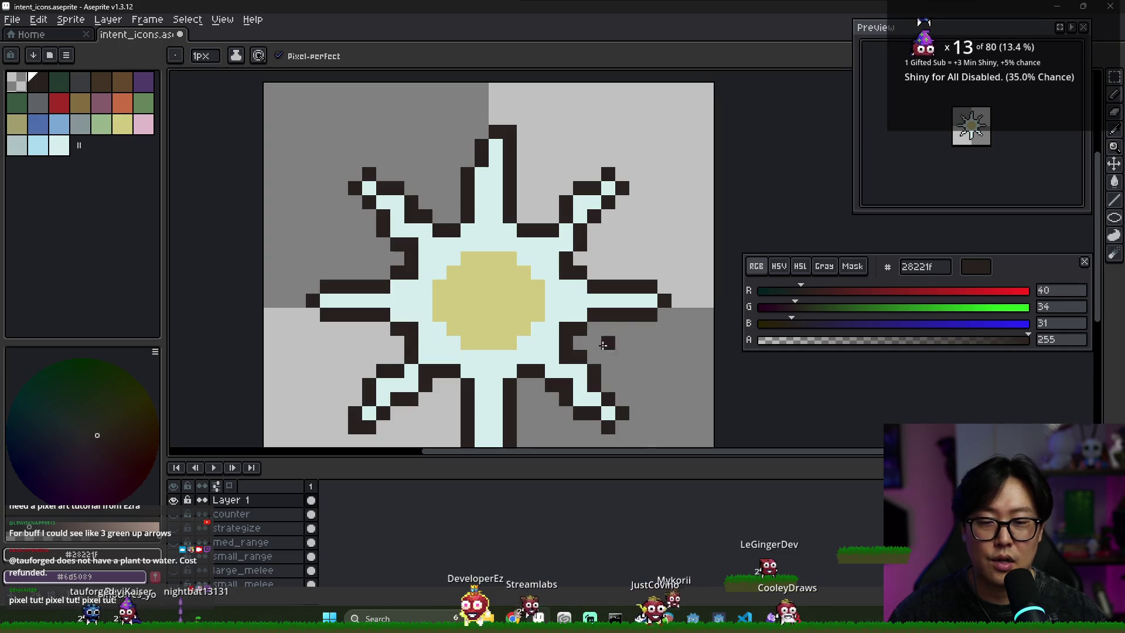
Extend yellow d1ca80 pixels from the core up into the top and right rays.
scroll(607, 343, "down", 2)
left_click(534, 300, "alt")
scroll(534, 300, "up", 3)
left_click(465, 252)
left_click(445, 229)
left_click(482, 253)
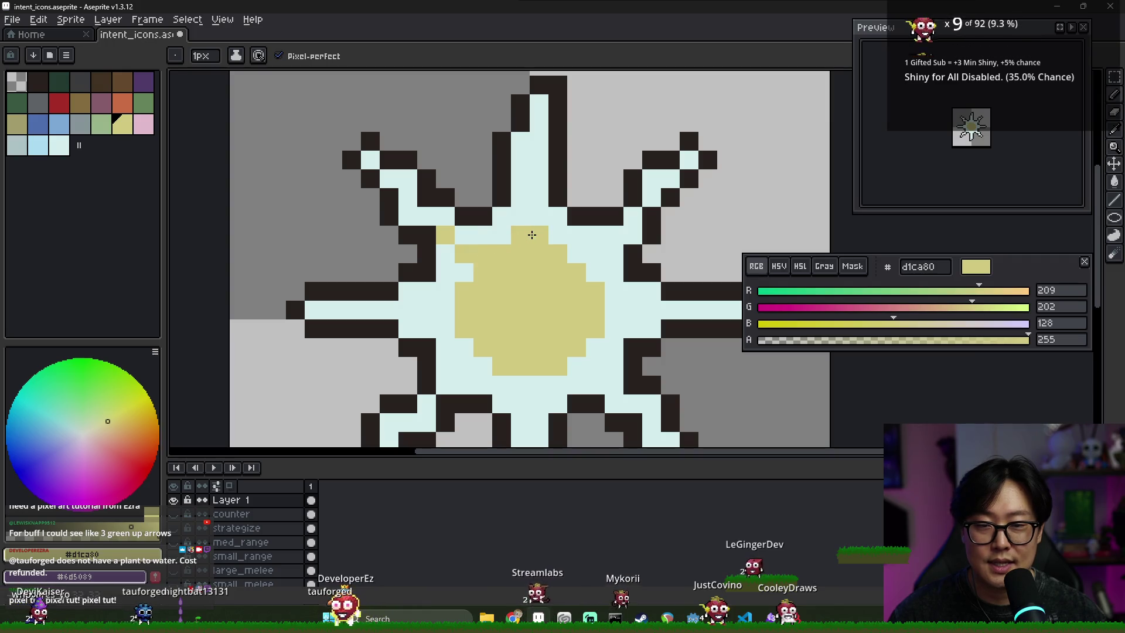
left_click_drag(521, 235, 537, 196)
left_click(584, 258)
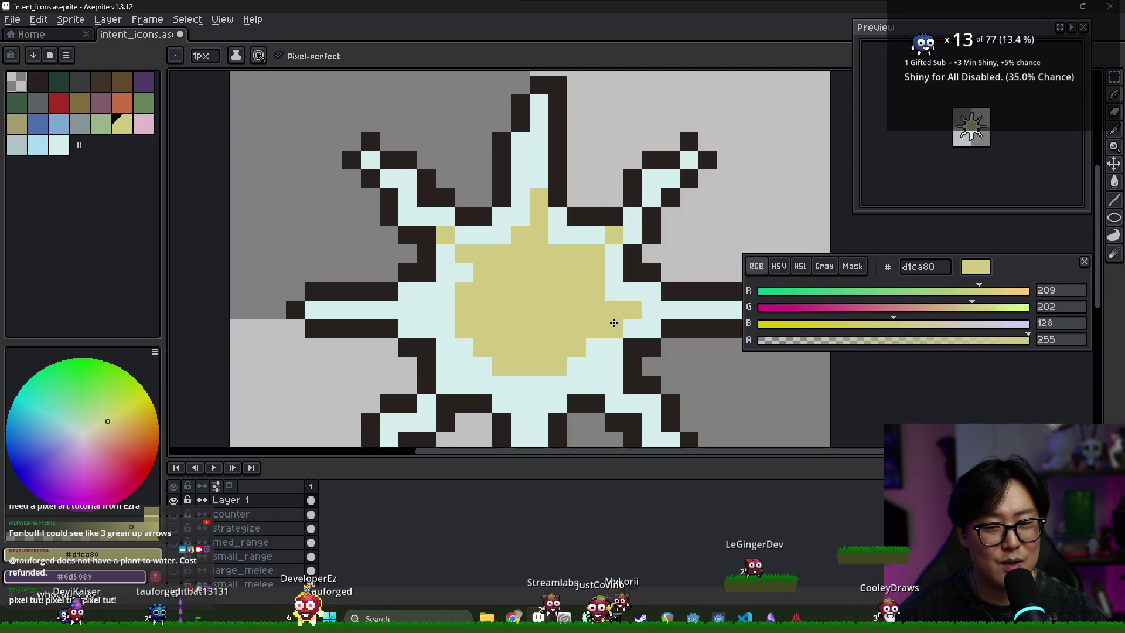
left_click_drag(633, 303, 613, 296)
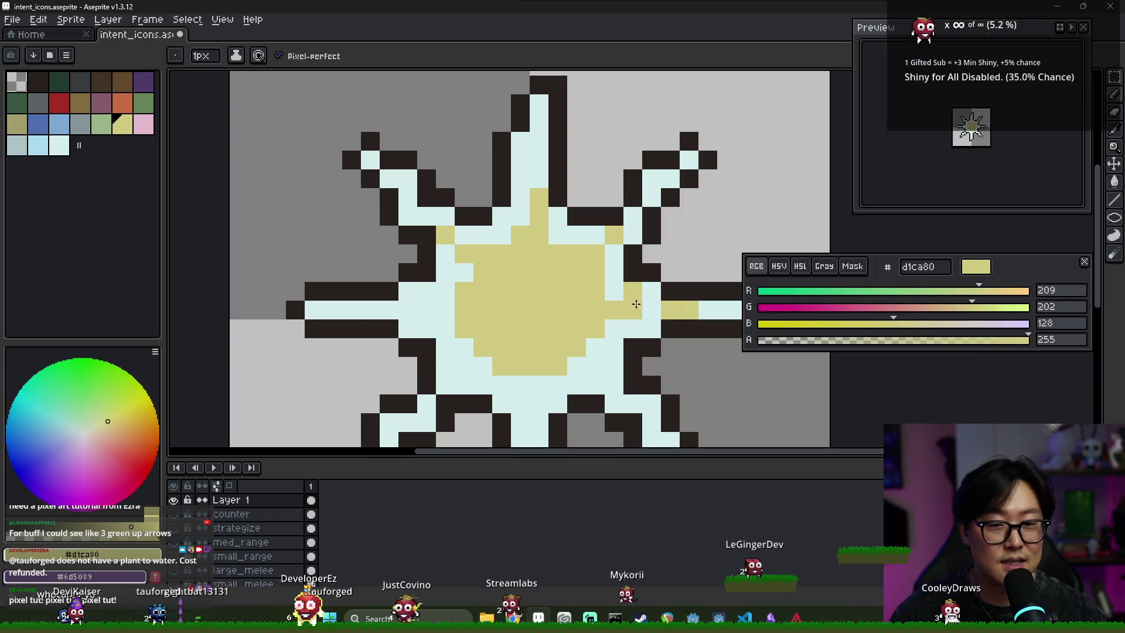
Tidy the core's edge, swapping stray pixels between yellow and light blue.
left_click(615, 252, "alt")
left_click(614, 234)
left_click(613, 293, "alt")
left_click(615, 236)
left_click(595, 253)
left_click(598, 265, "alt")
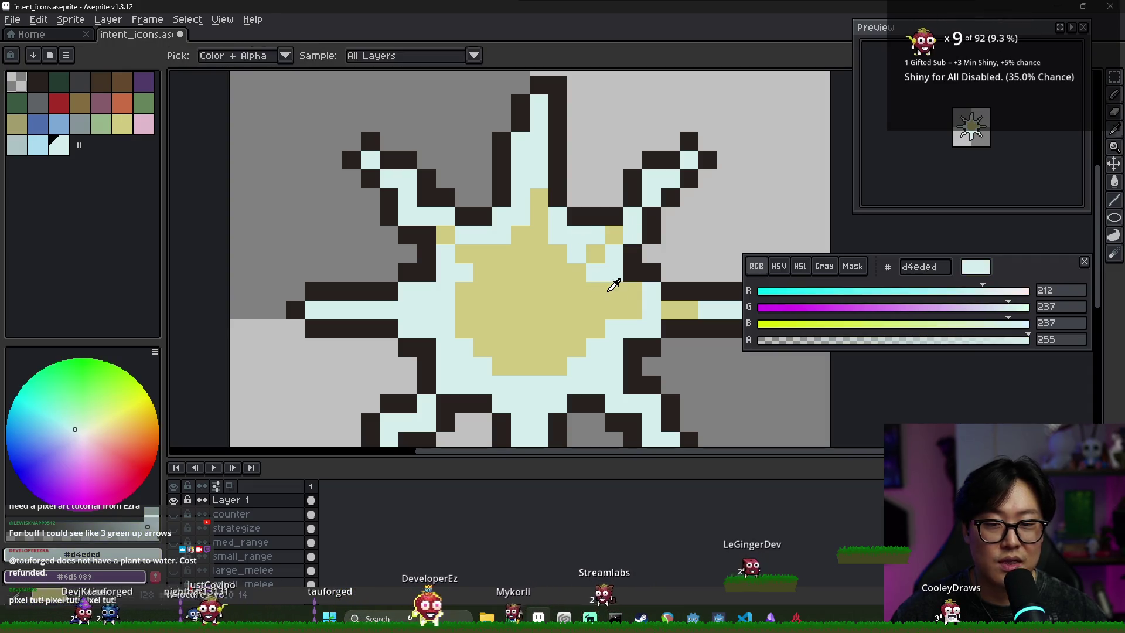
left_click(602, 318, "alt")
left_click(596, 271)
left_click(499, 238, "alt")
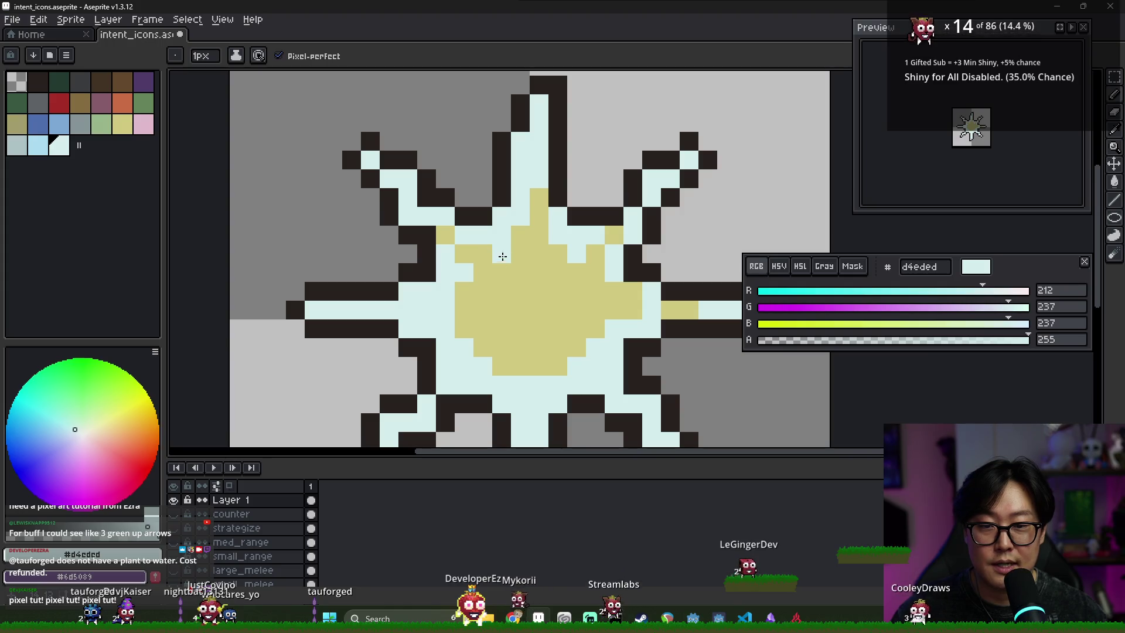
left_click(501, 253)
left_click(494, 265, "alt")
key("ctrl+z")
Add yellow pixels to the left and lower arms of the sun.
left_click(447, 324)
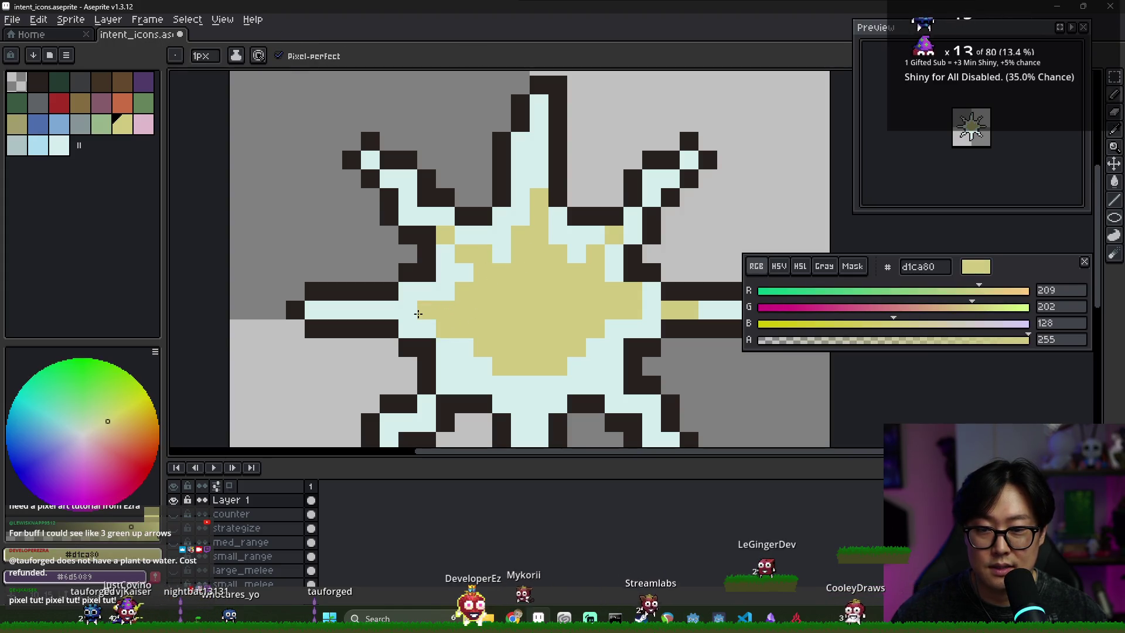
left_click(370, 310)
scroll(518, 284, "down", 3)
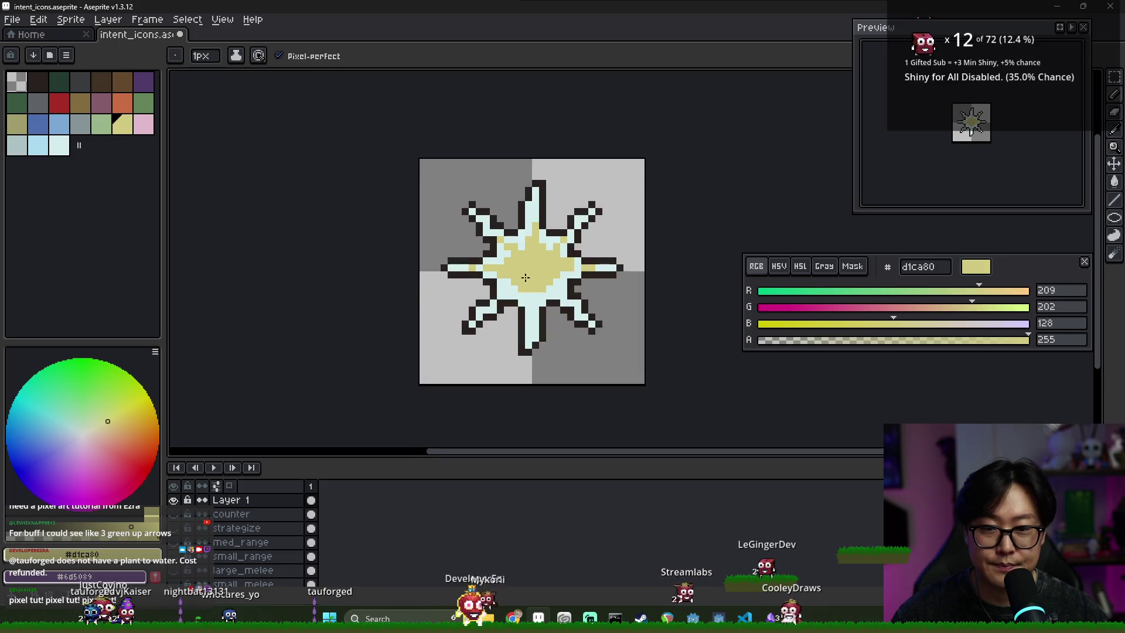
scroll(518, 283, "up", 2)
left_click(563, 300)
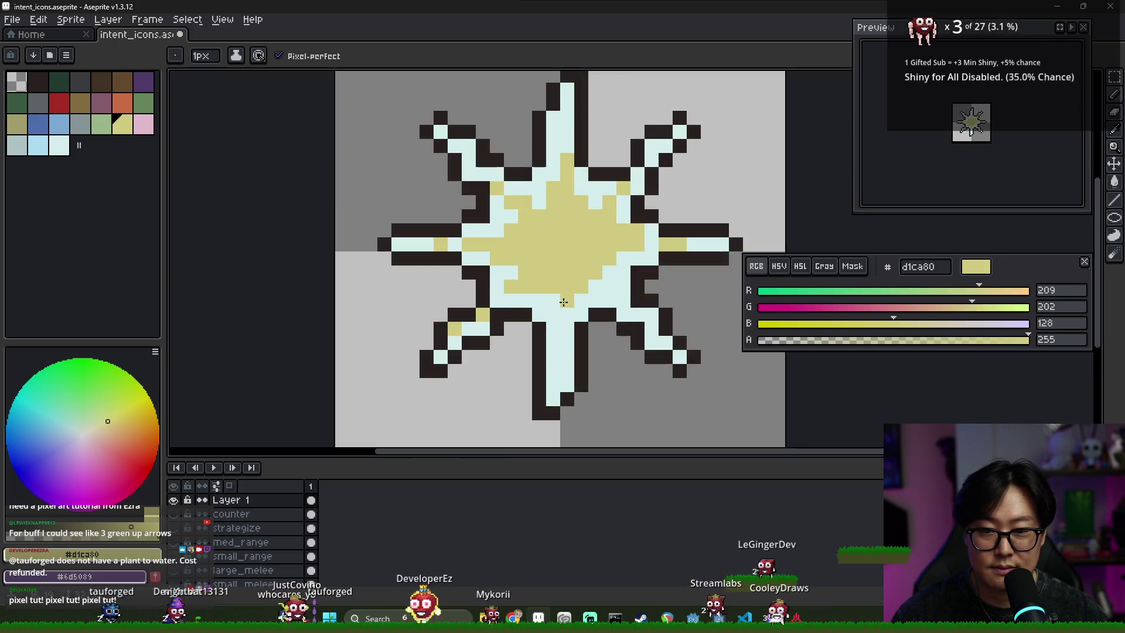
left_click(454, 328)
left_click(561, 326)
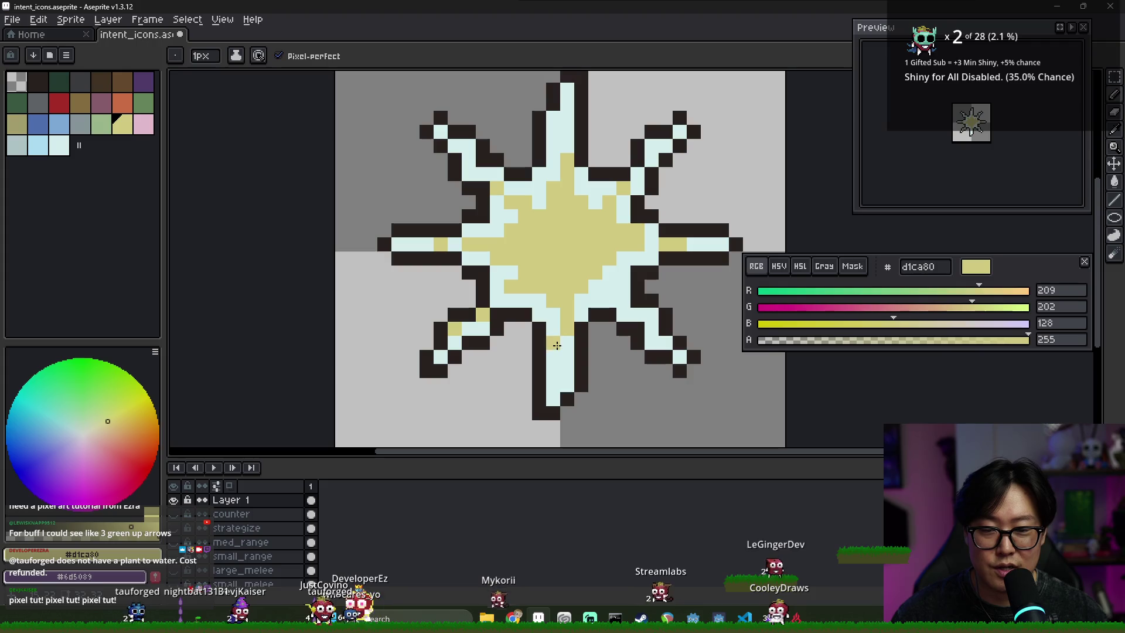
left_click(623, 299)
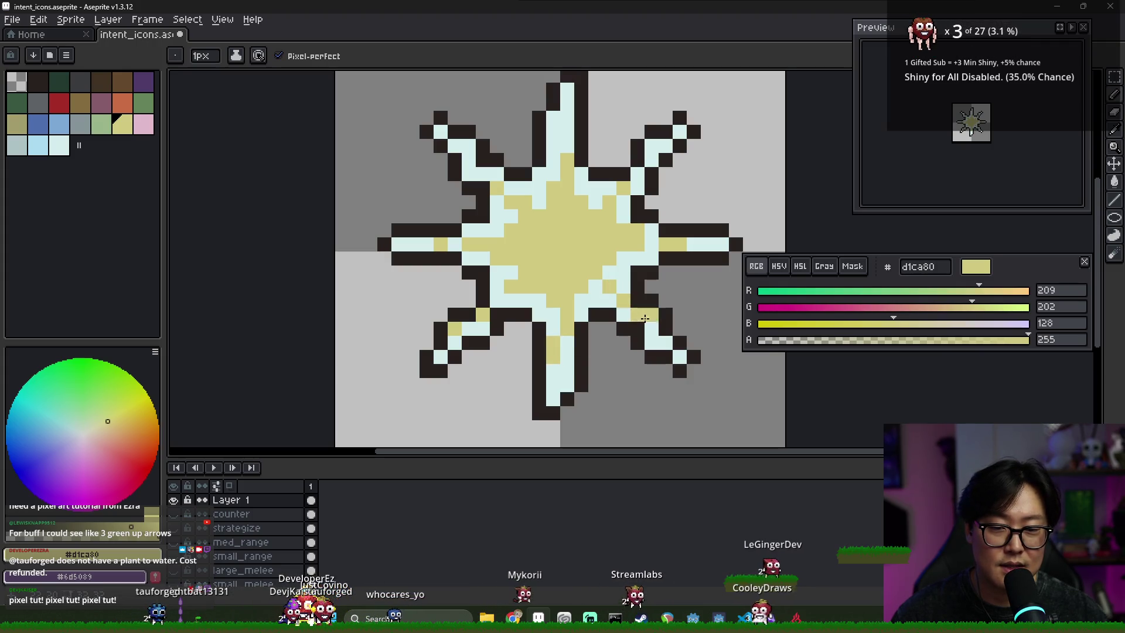
scroll(602, 280, "down", 2)
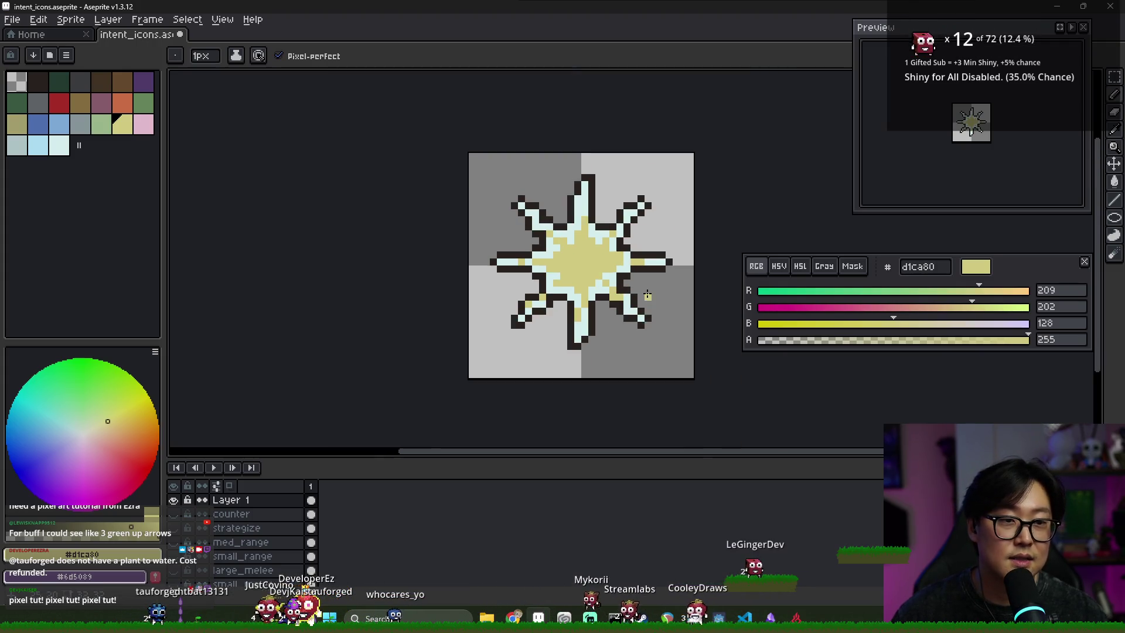
scroll(635, 275, "down", 2)
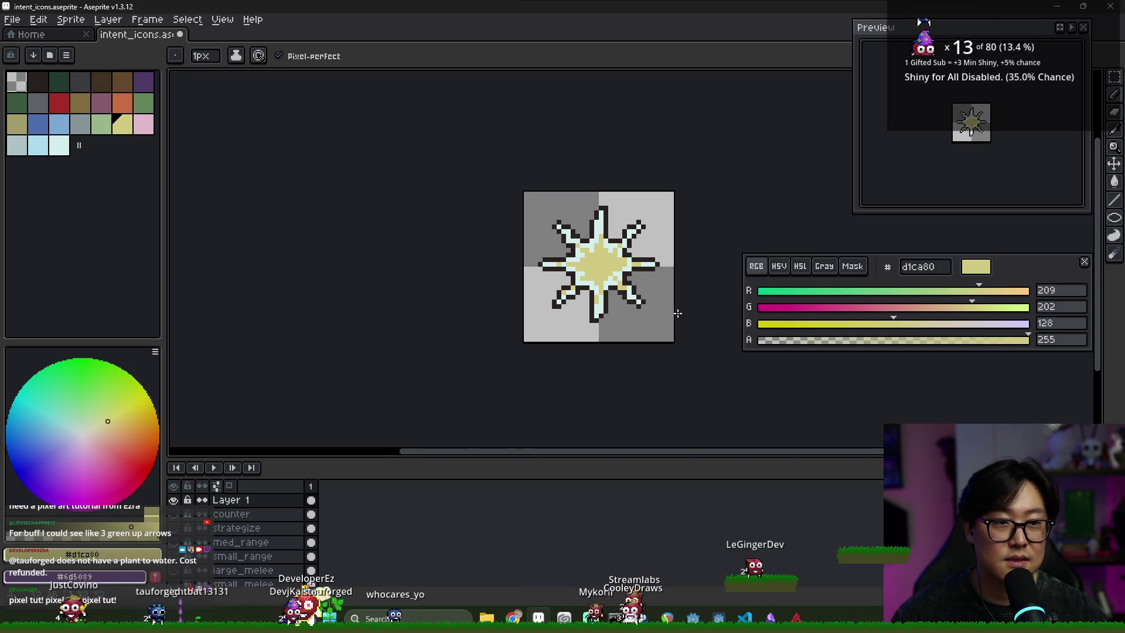
Export the sun icon as a PNG through File > Export As with a new file name.
key("v")
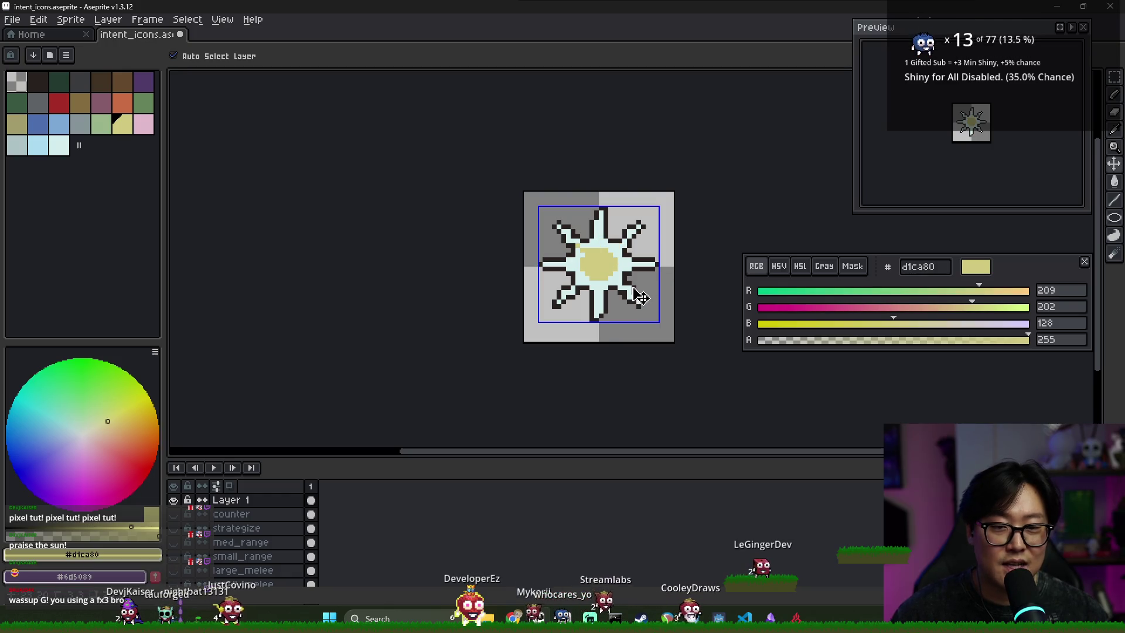
key("b")
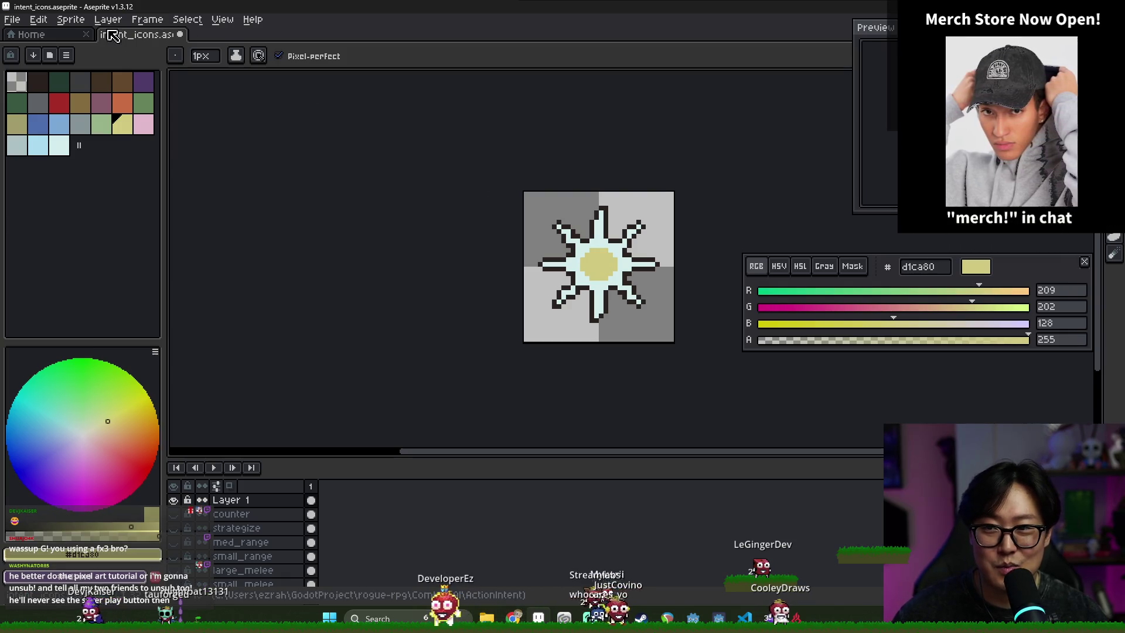
left_click(11, 20)
mouse_move(65, 135)
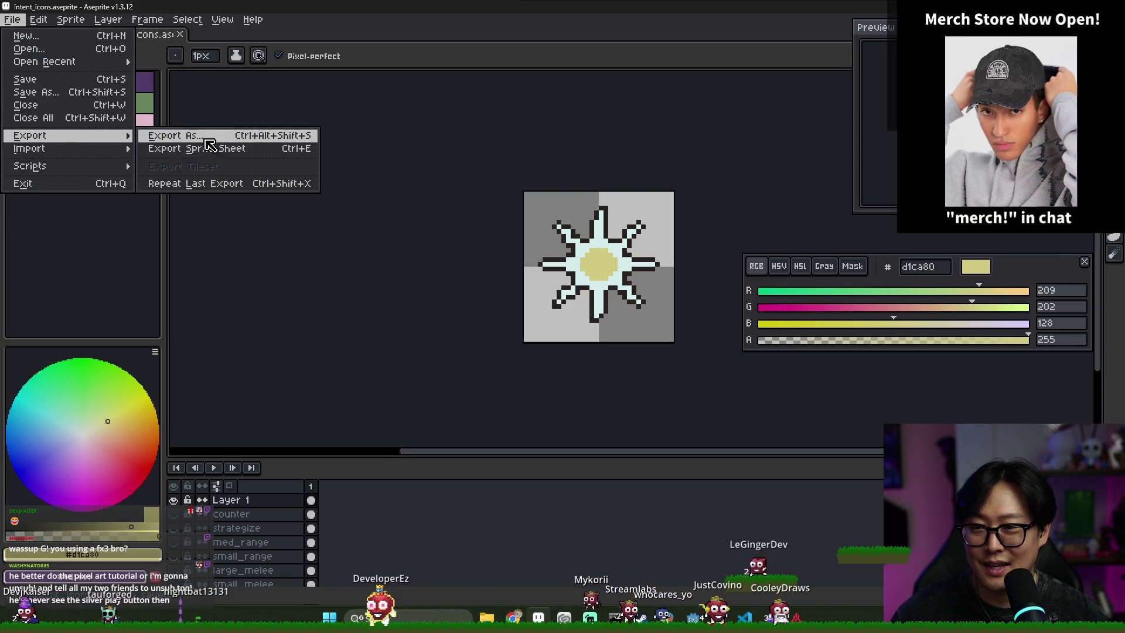
left_click(176, 136)
double_click(431, 43)
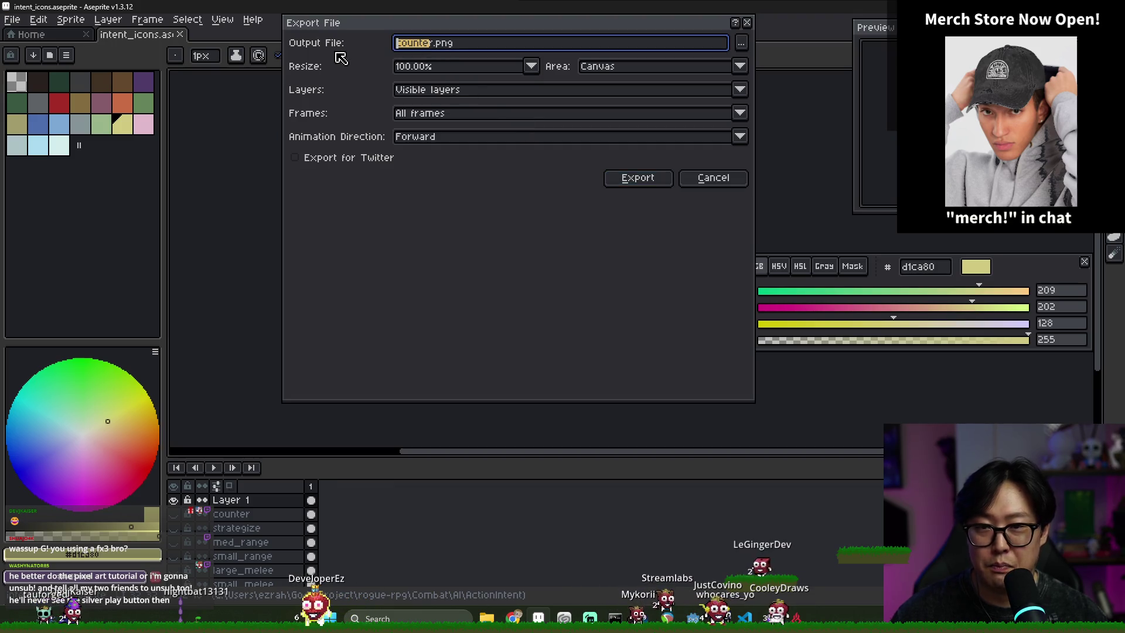
key("Escape")
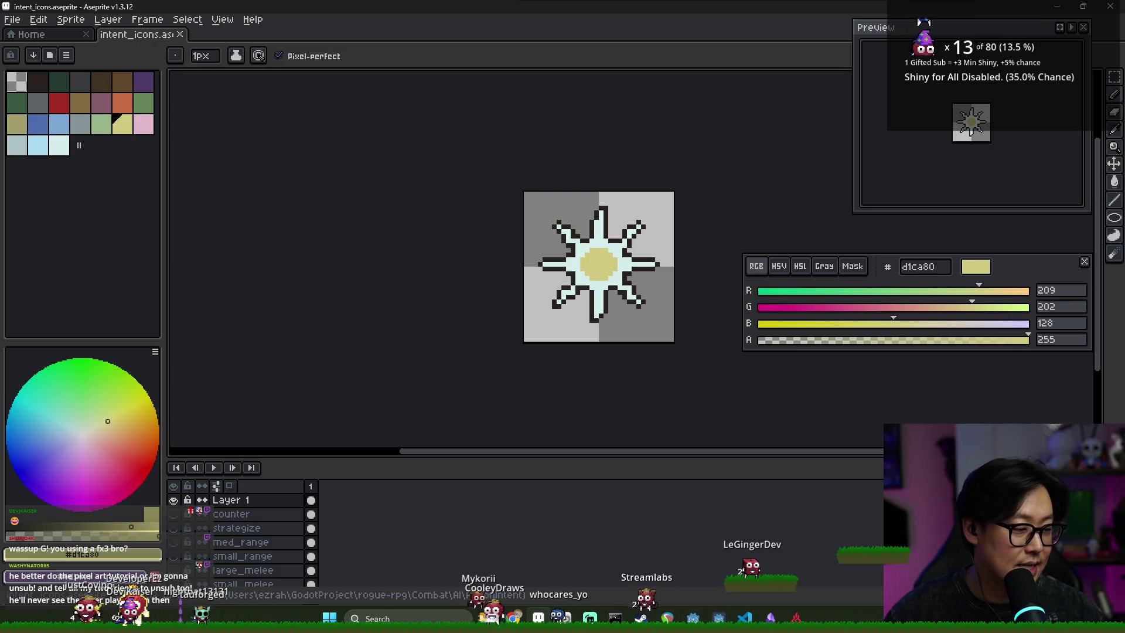
scroll(682, 276, "up", 2)
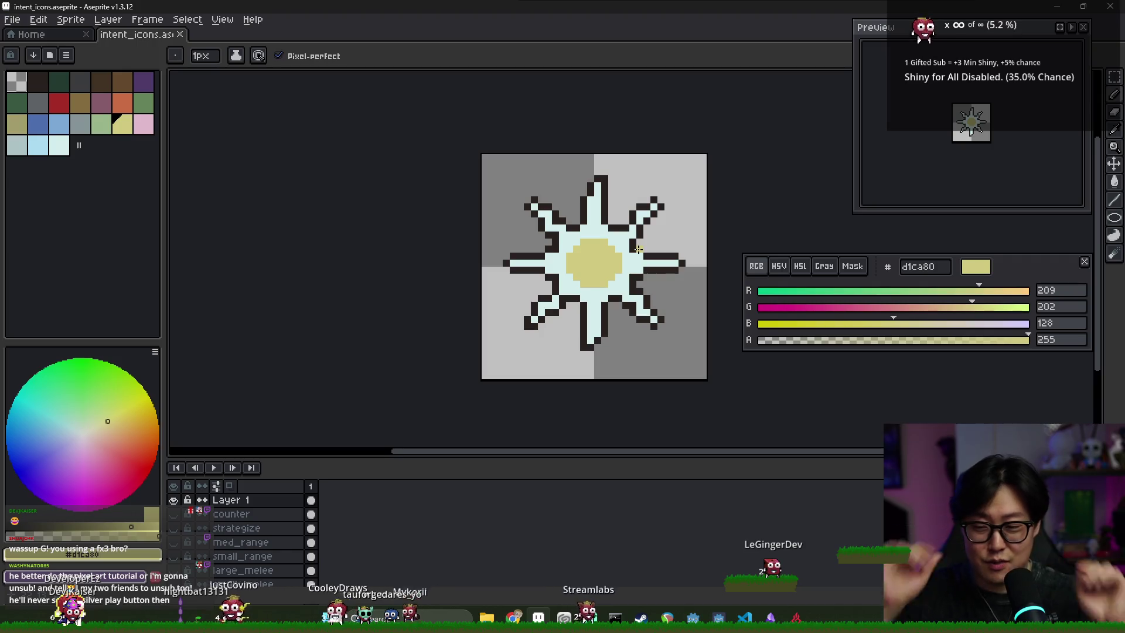
Switch to Godot and open EnemyCharacter.tscn by filtering the FileSystem for 'enemy'.
key("alt+Tab")
left_click(506, 234)
key("alt+Tab")
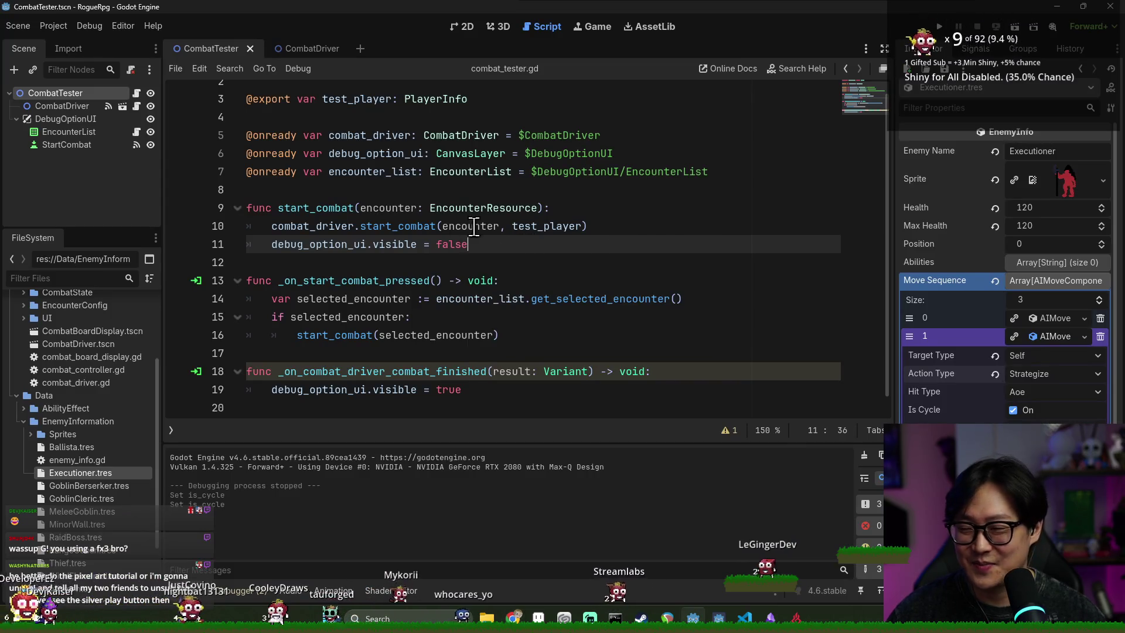
key("ctrl+s")
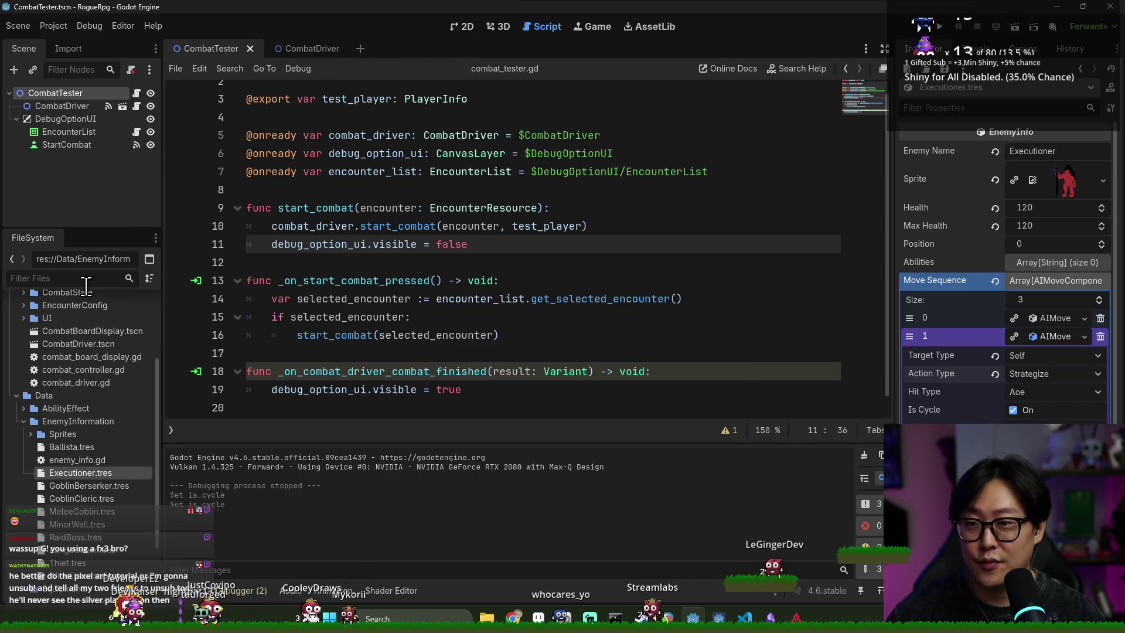
type("enemy")
left_click(110, 378)
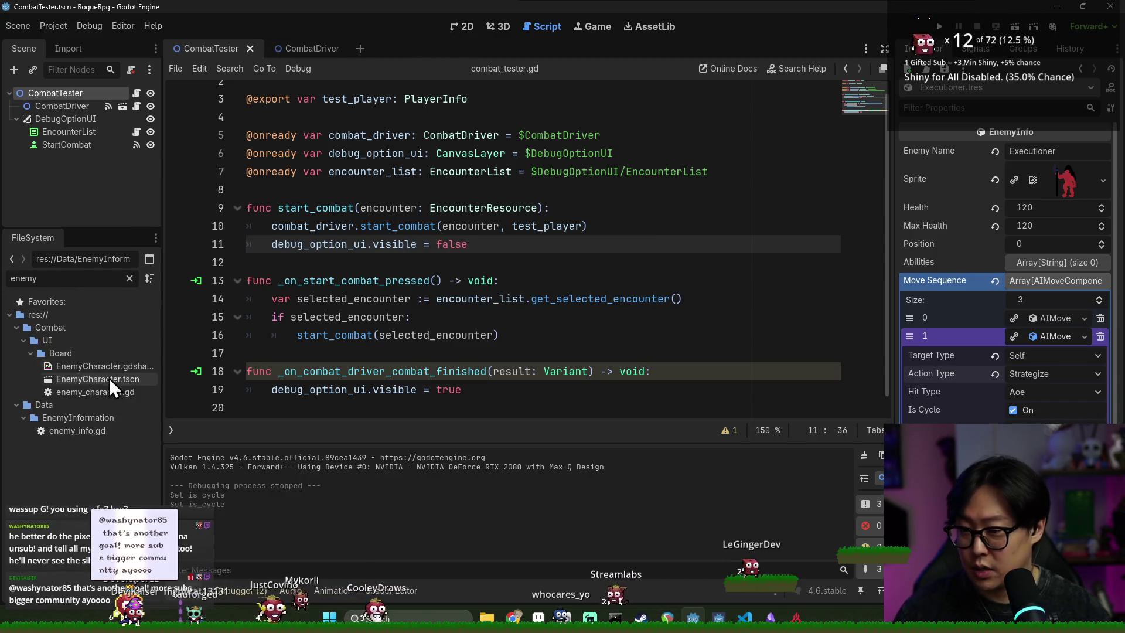
double_click(110, 378)
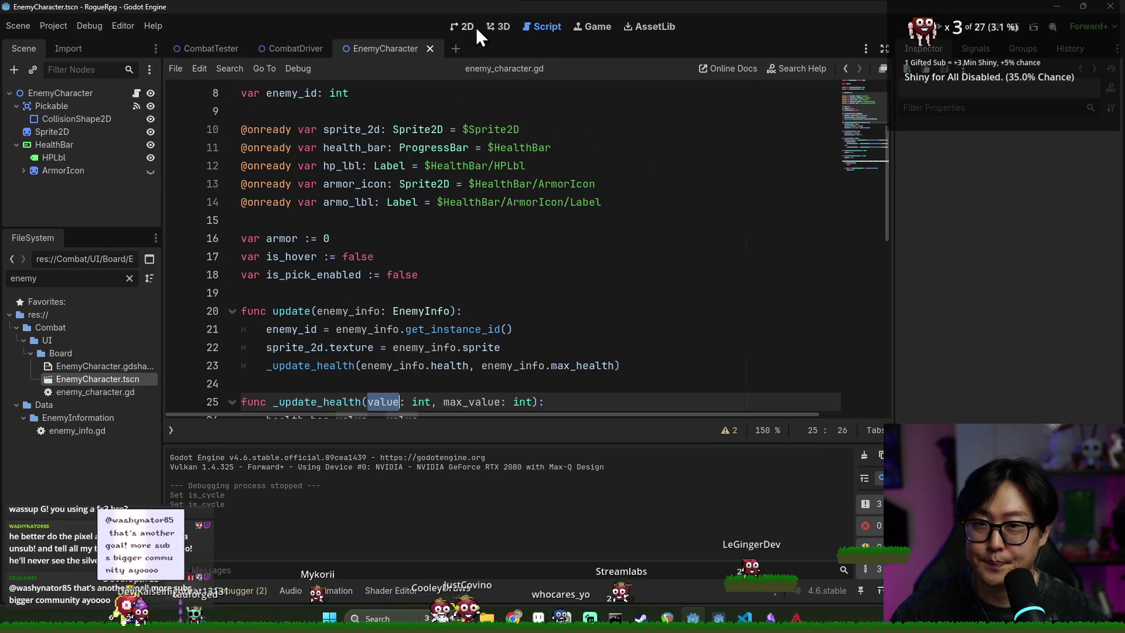
left_click(467, 27)
Collapse the HealthBar and Pickable nodes and save the EnemyCharacter scene.
scroll(387, 281, "up", 3)
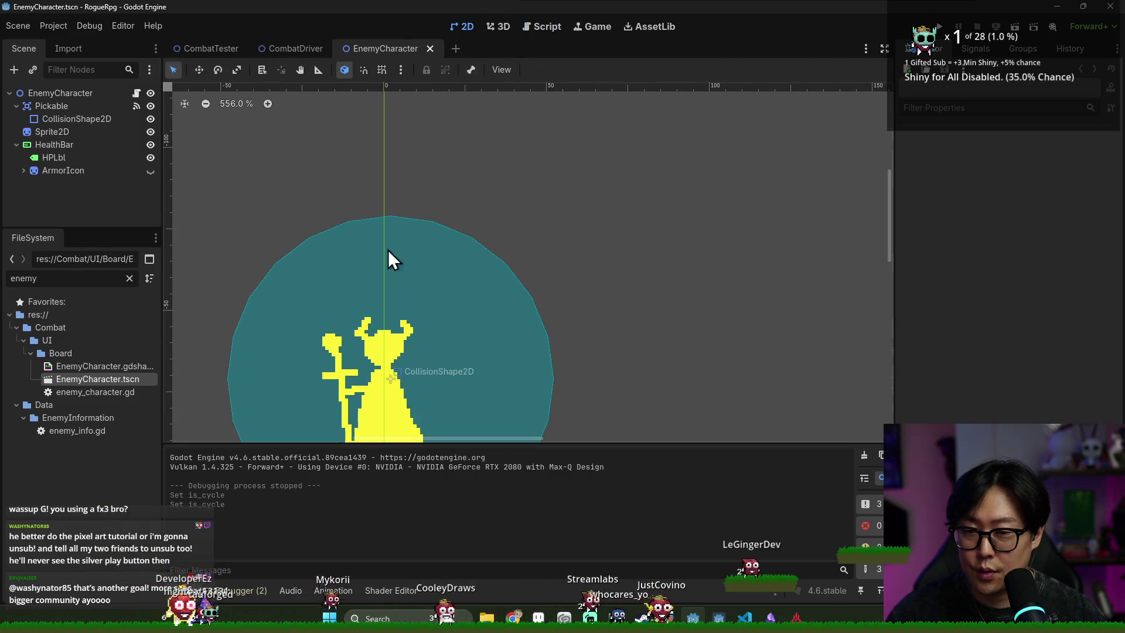
key("ctrl+s")
left_click(15, 144)
key("ctrl+s")
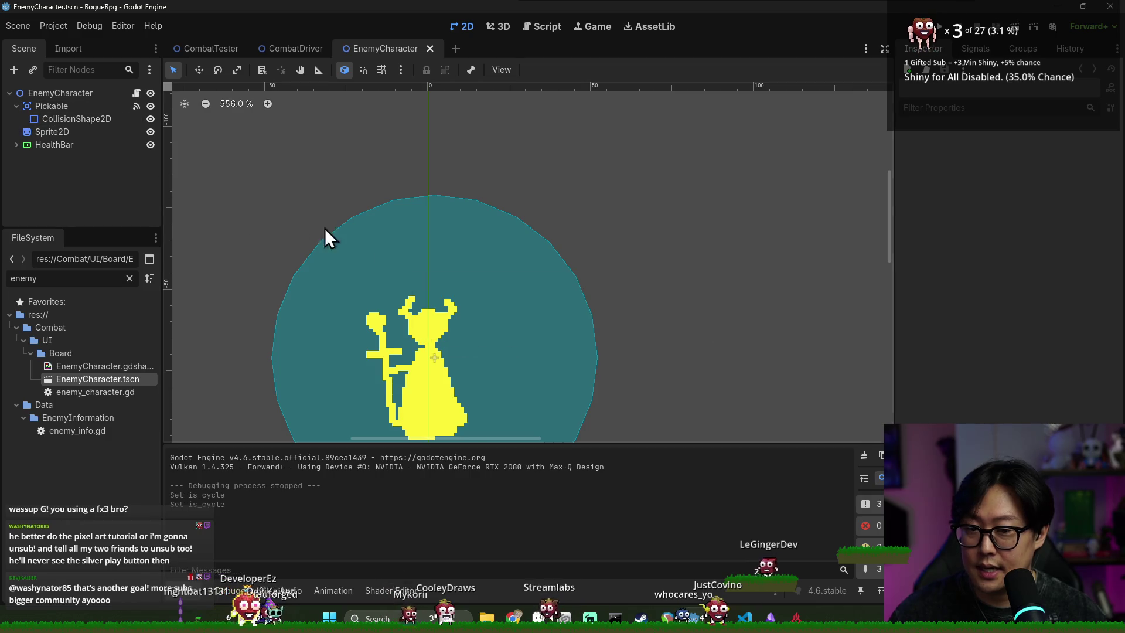
left_click(17, 106)
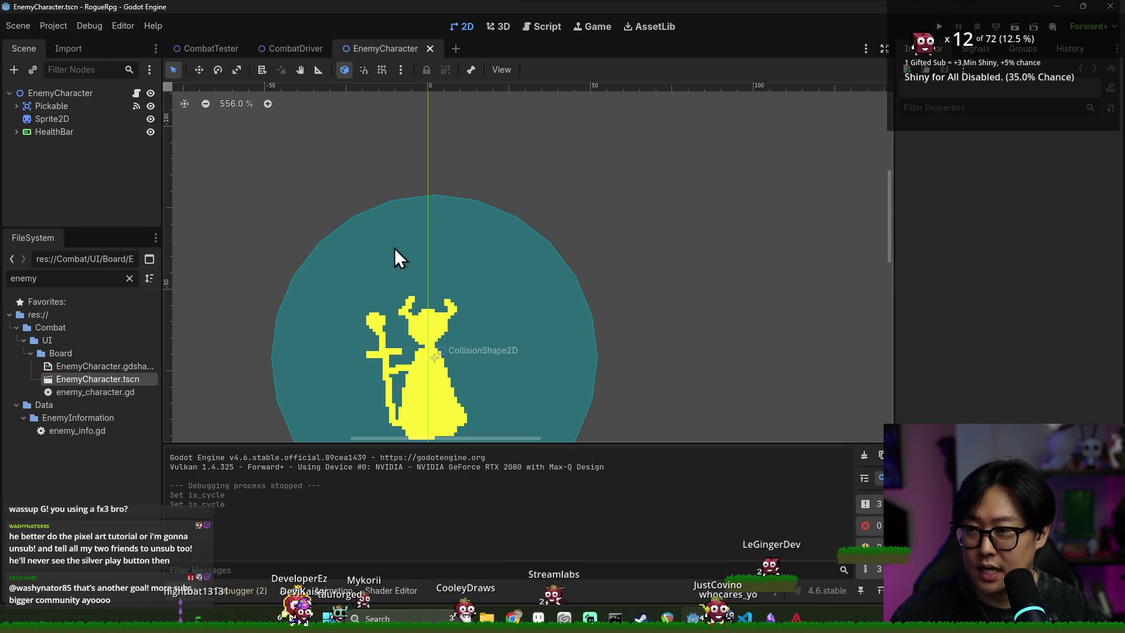
scroll(472, 289, "down", 2)
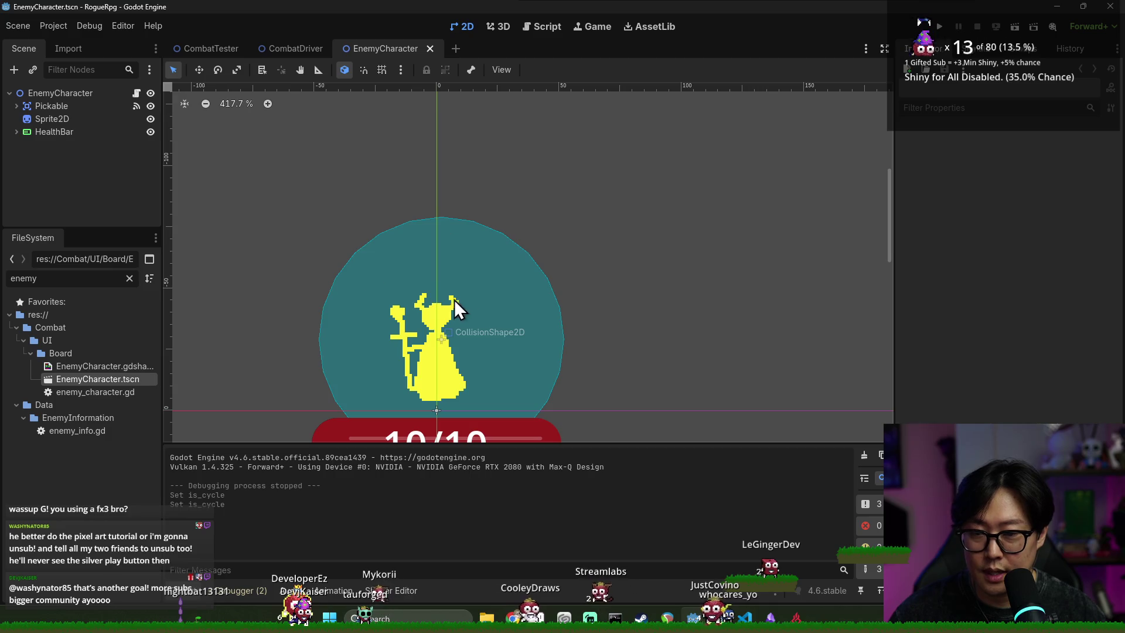
scroll(461, 300, "up", 2)
key("ctrl+s")
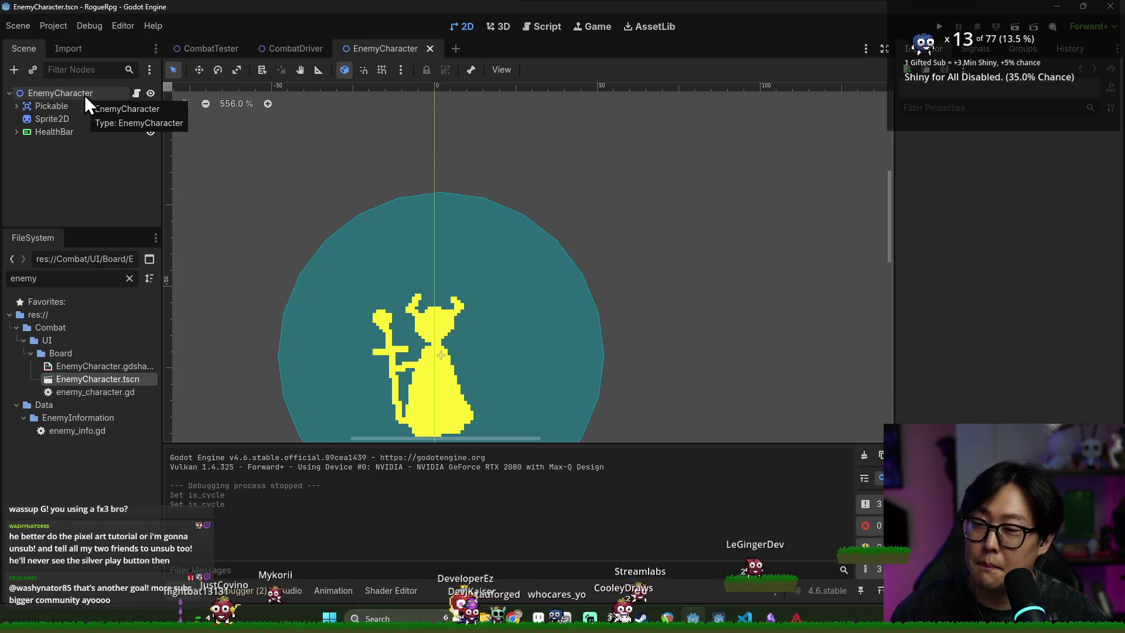
Clear the FileSystem filter and expand folders down to Combat/AI/ActionIntent.
left_click(29, 353)
left_click(28, 343)
left_click(129, 278)
scroll(103, 340, "down", 3)
left_click(31, 393)
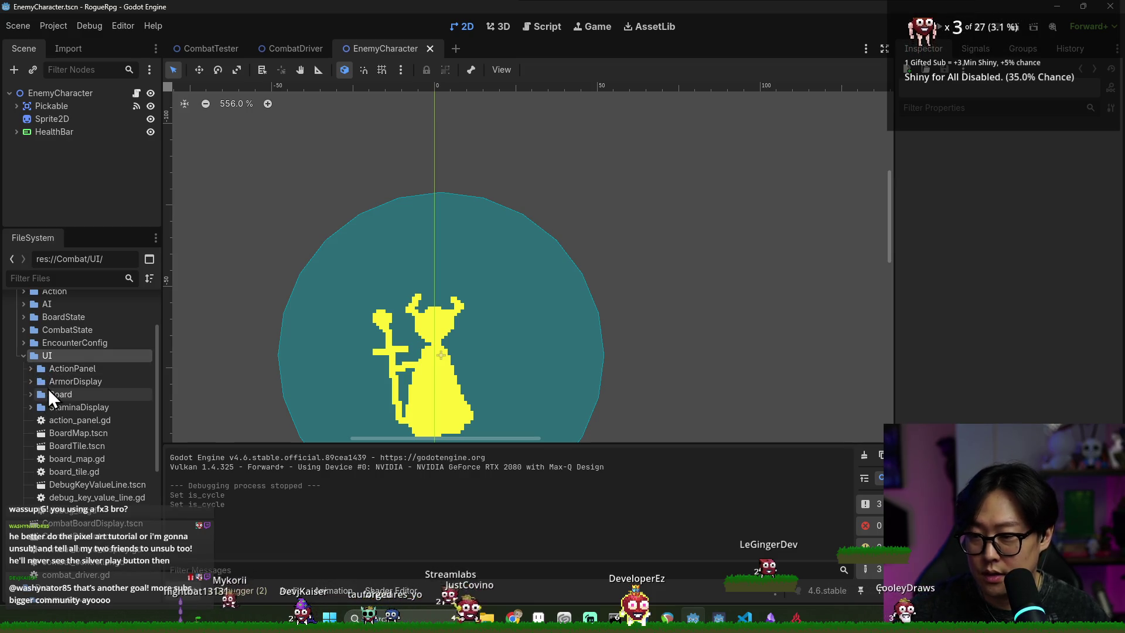
scroll(35, 365, "up", 3)
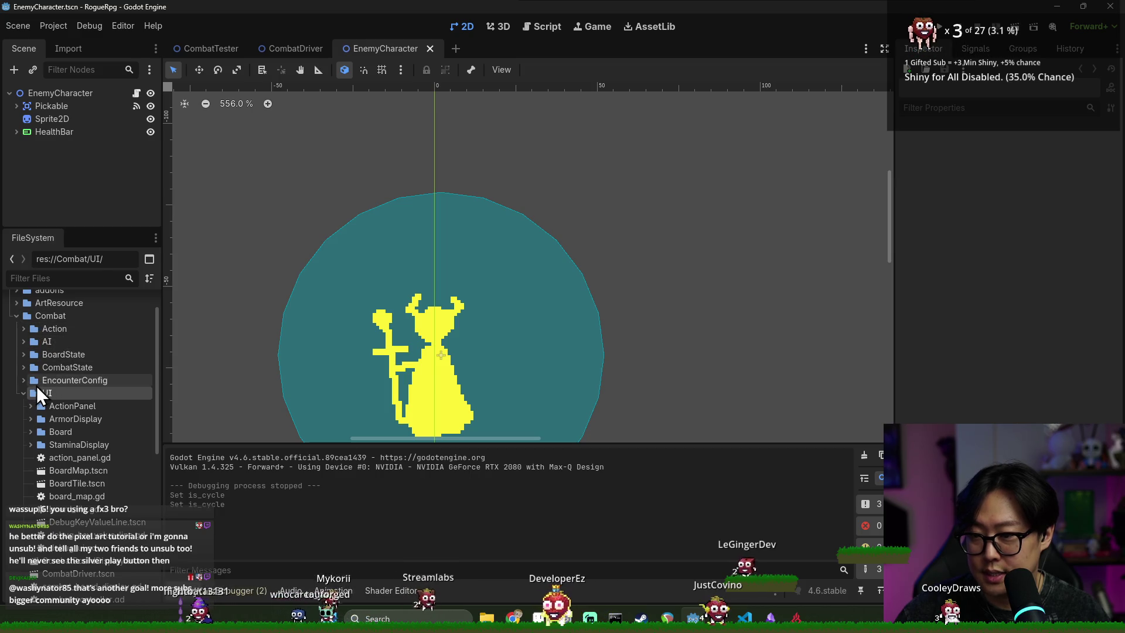
double_click(36, 390)
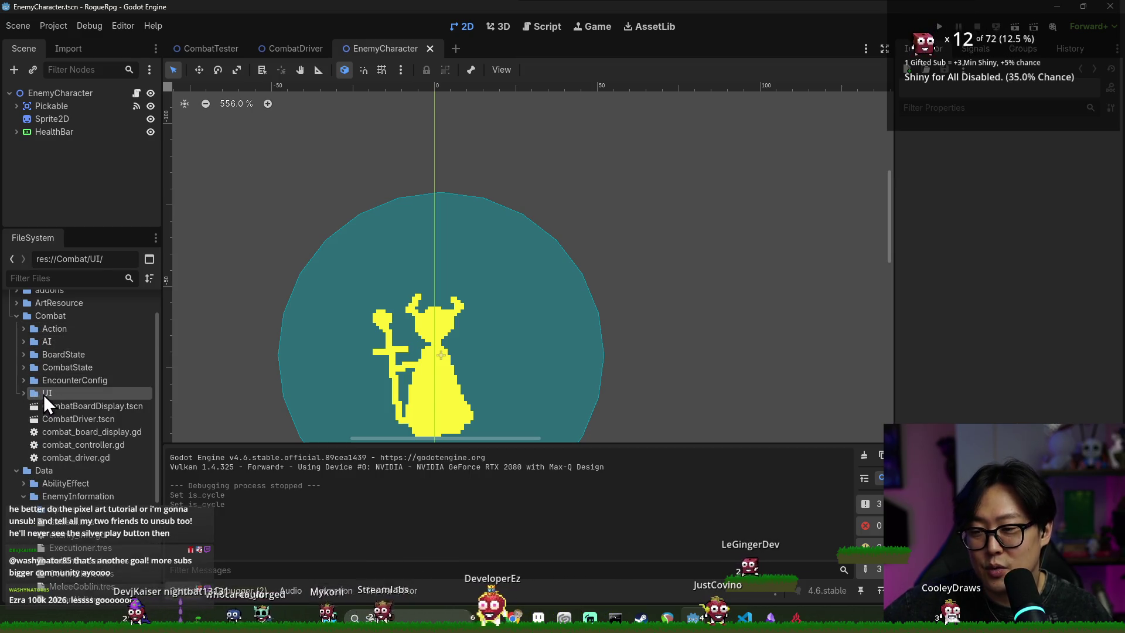
double_click(37, 392)
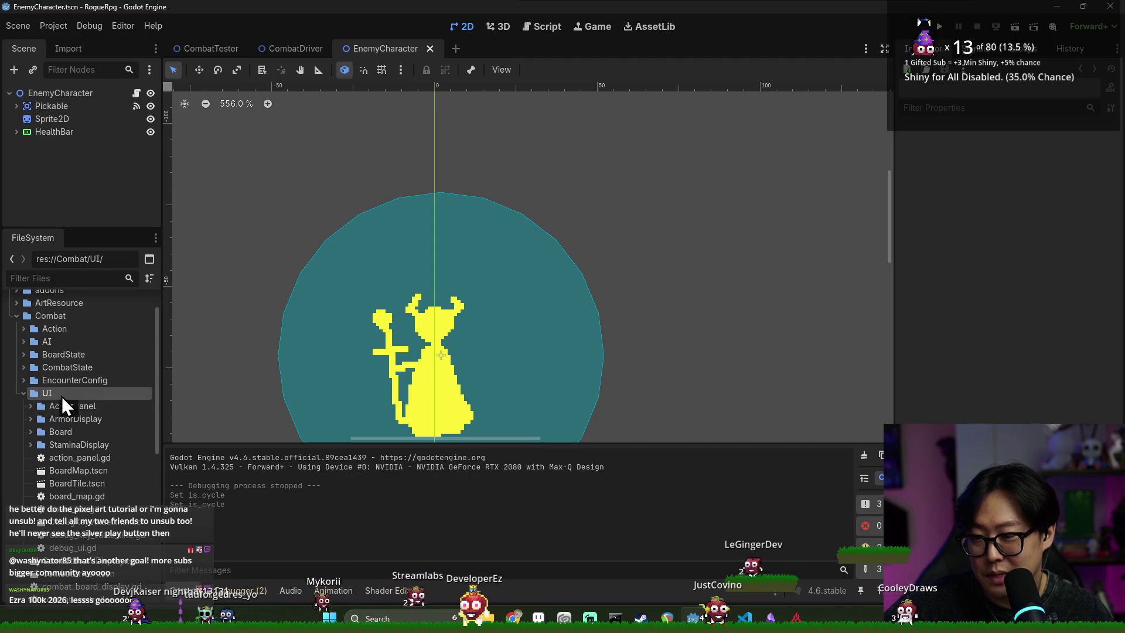
double_click(44, 395)
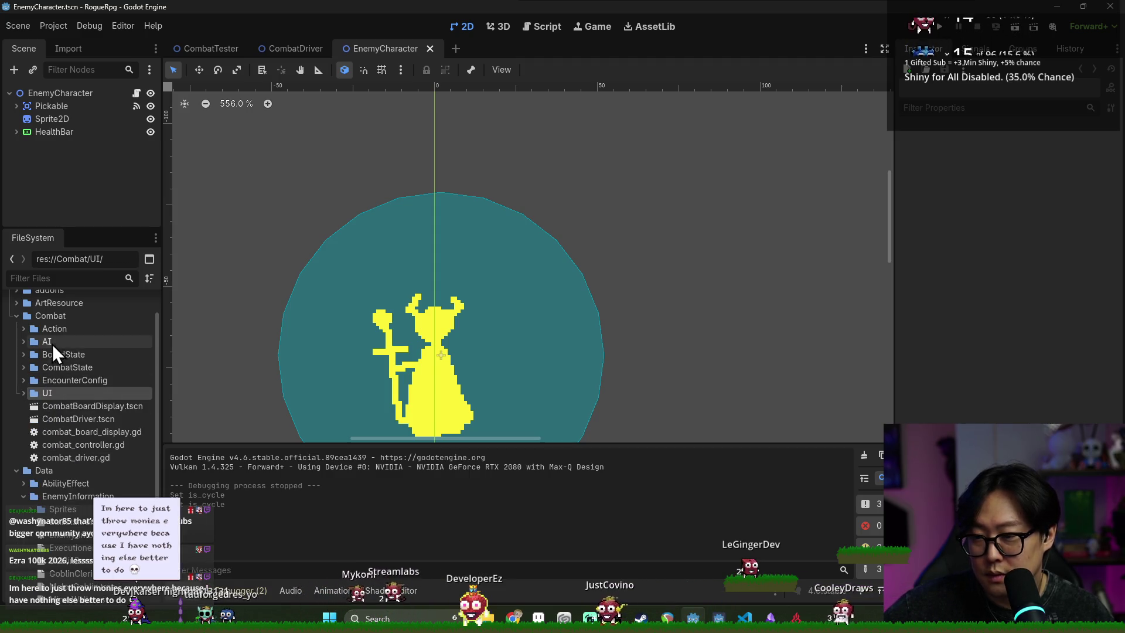
double_click(51, 332)
double_click(61, 328)
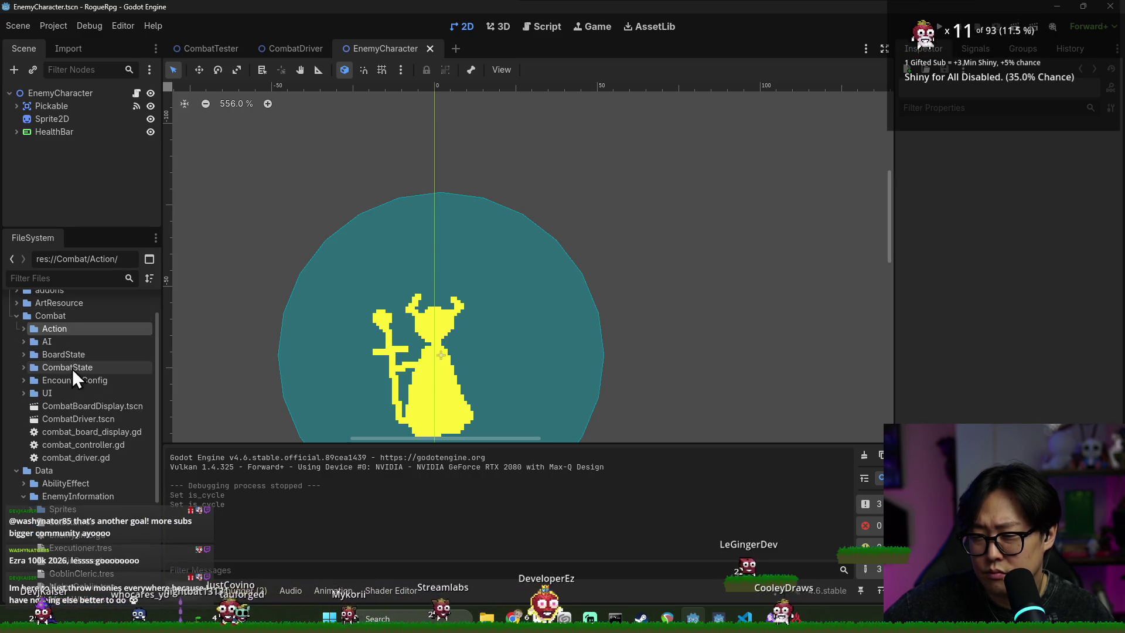
double_click(69, 342)
double_click(80, 354)
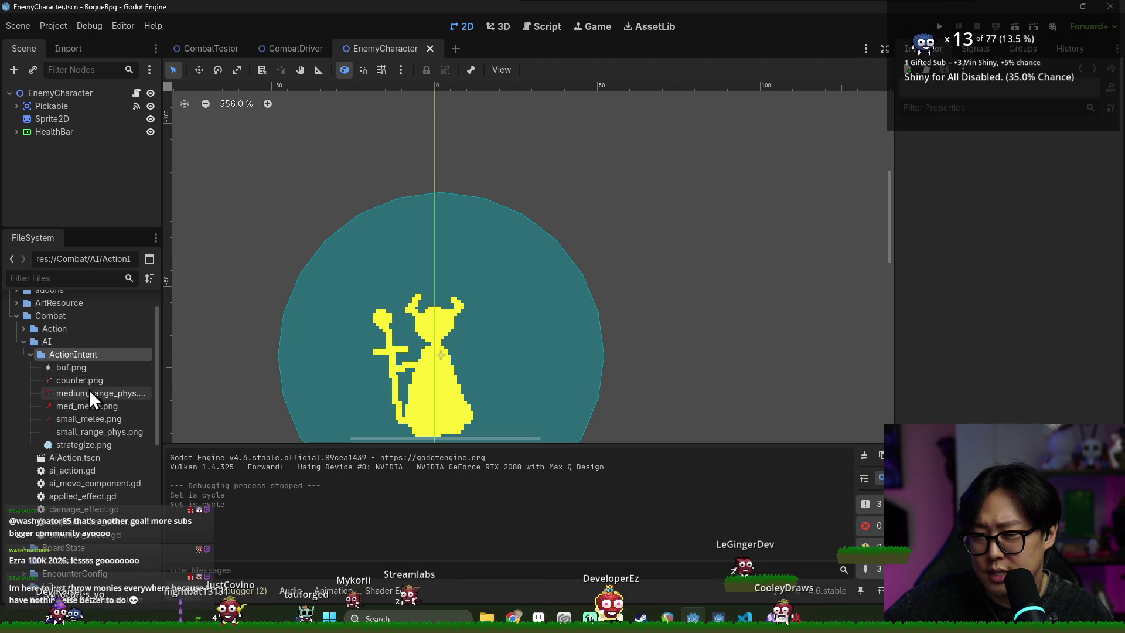
Create ActionIntentIcon.tscn in the ActionIntent folder with a User Interface root.
right_click(78, 356)
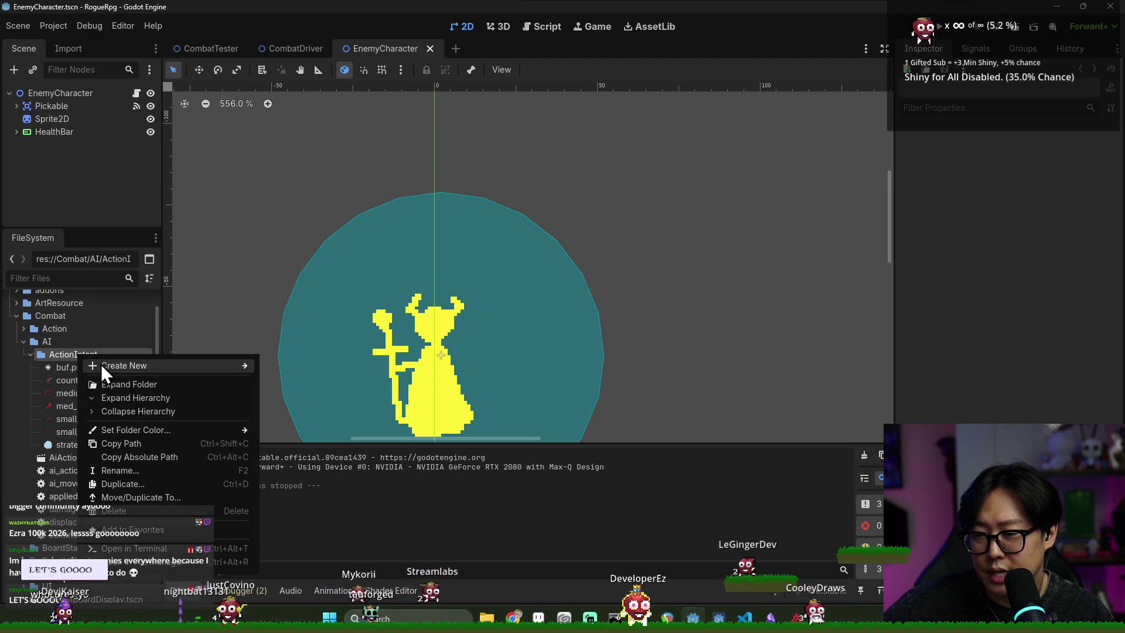
mouse_move(100, 364)
left_click(311, 382)
left_click(556, 268)
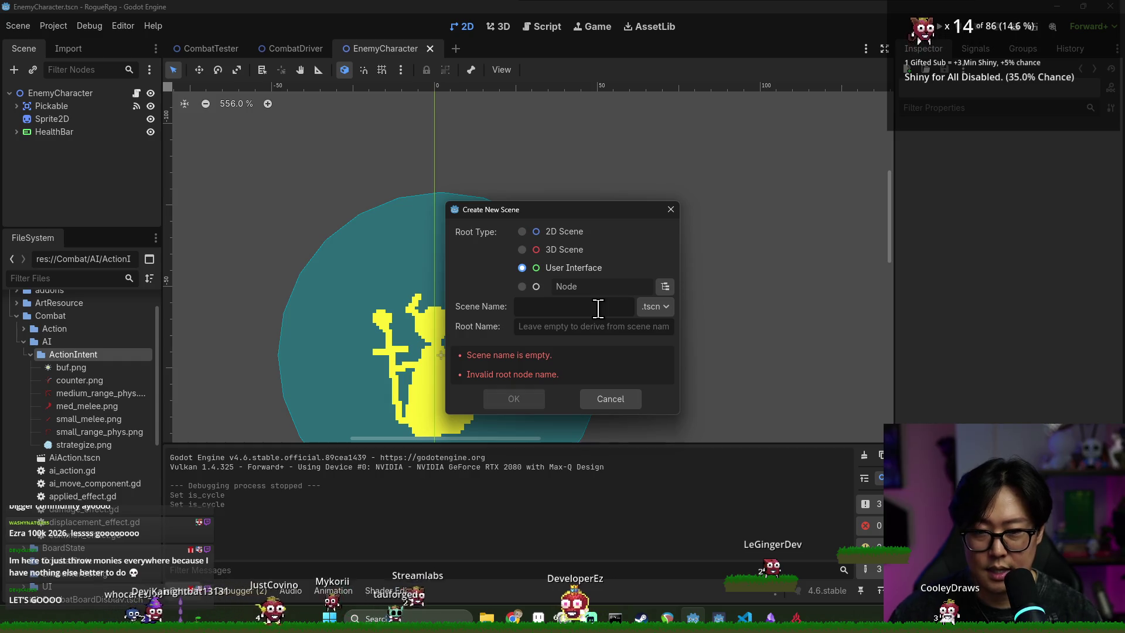
type("ActionIntentI")
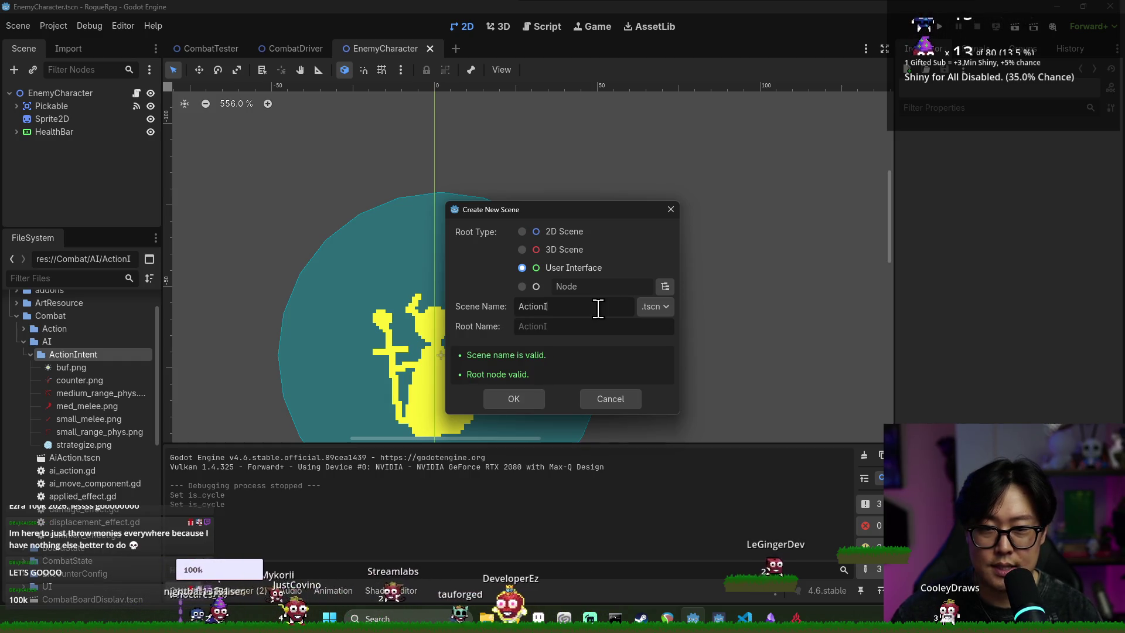
type("con")
key("Return")
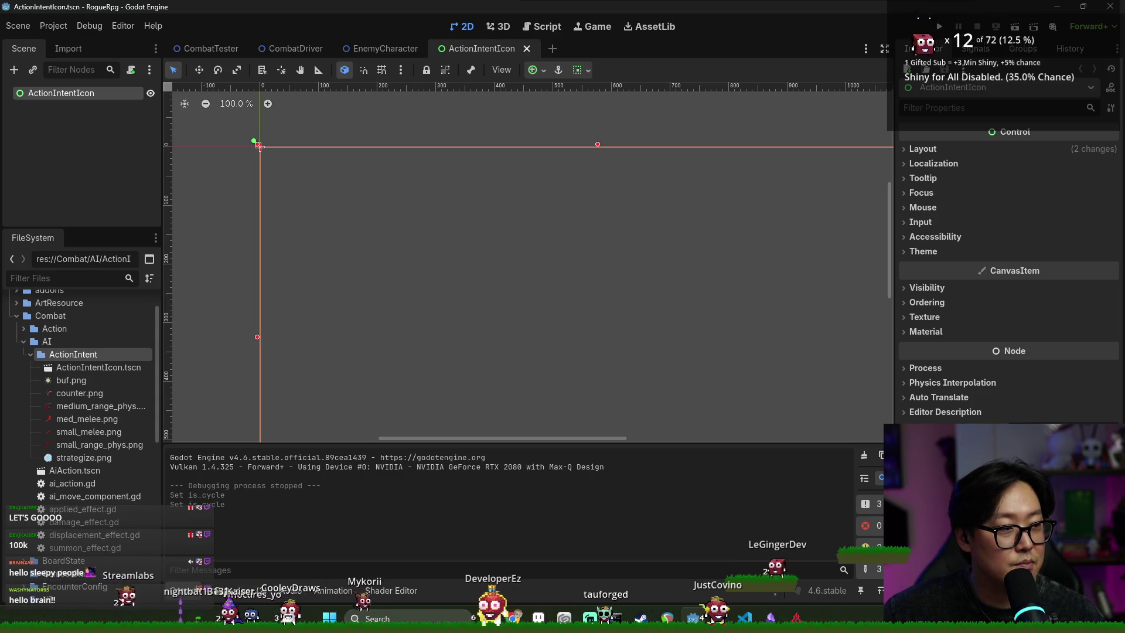
key("alt+Tab")
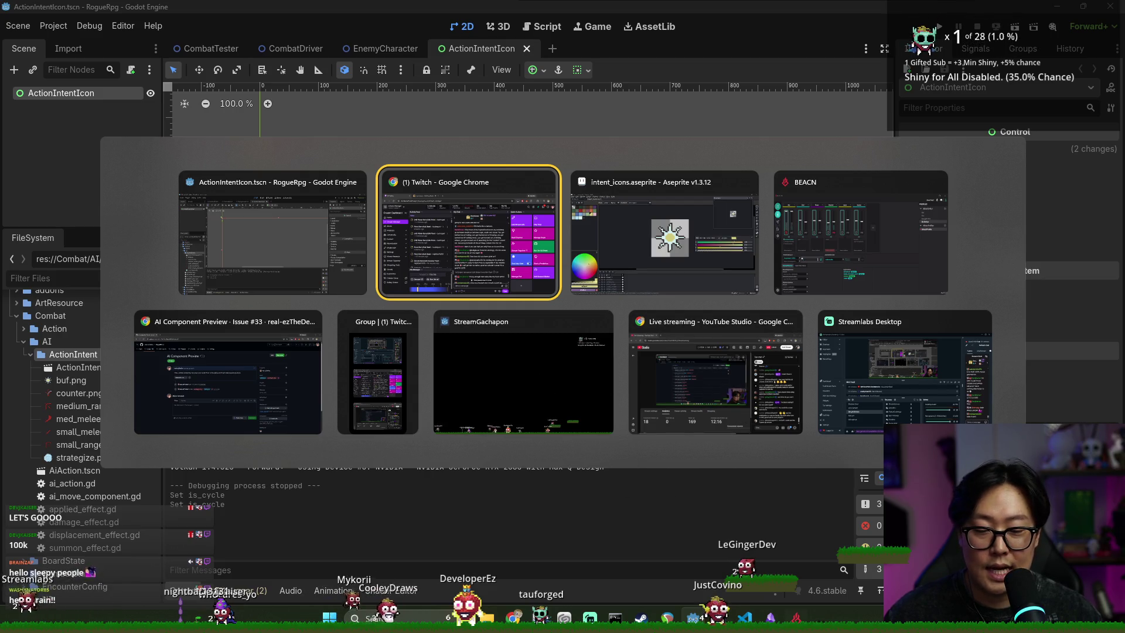
Visit the Saint11 pixel art tutorials link from Discord's #resources-and-guides, then minimise Discord.
key("Escape")
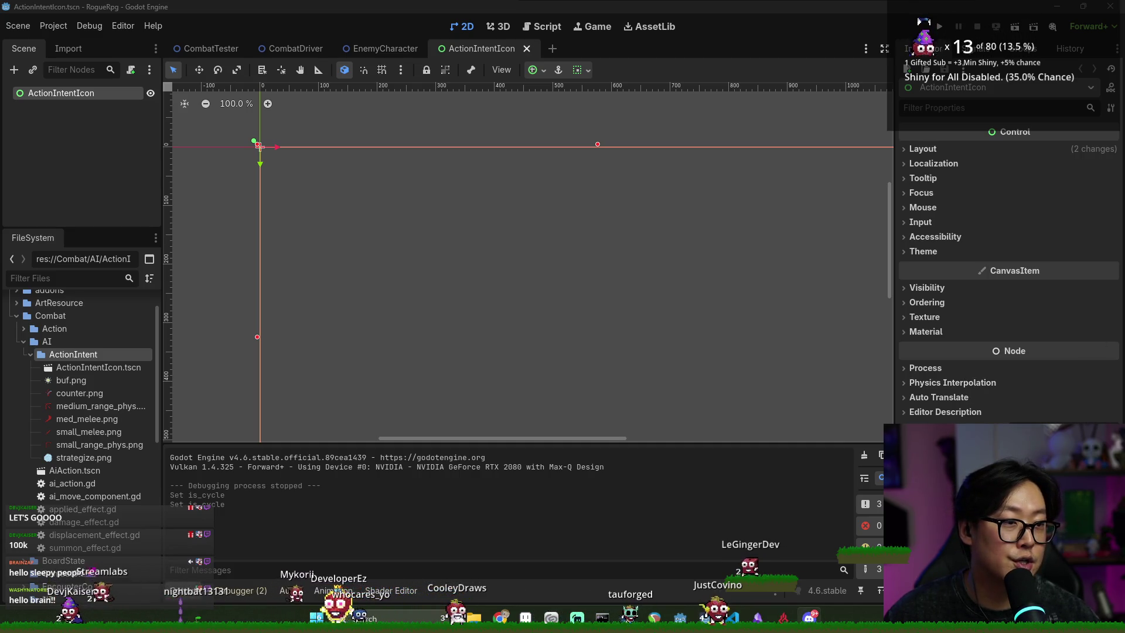
key("alt+Tab")
left_click_drag(533, 20, 429, 54)
scroll(416, 284, "down", 3)
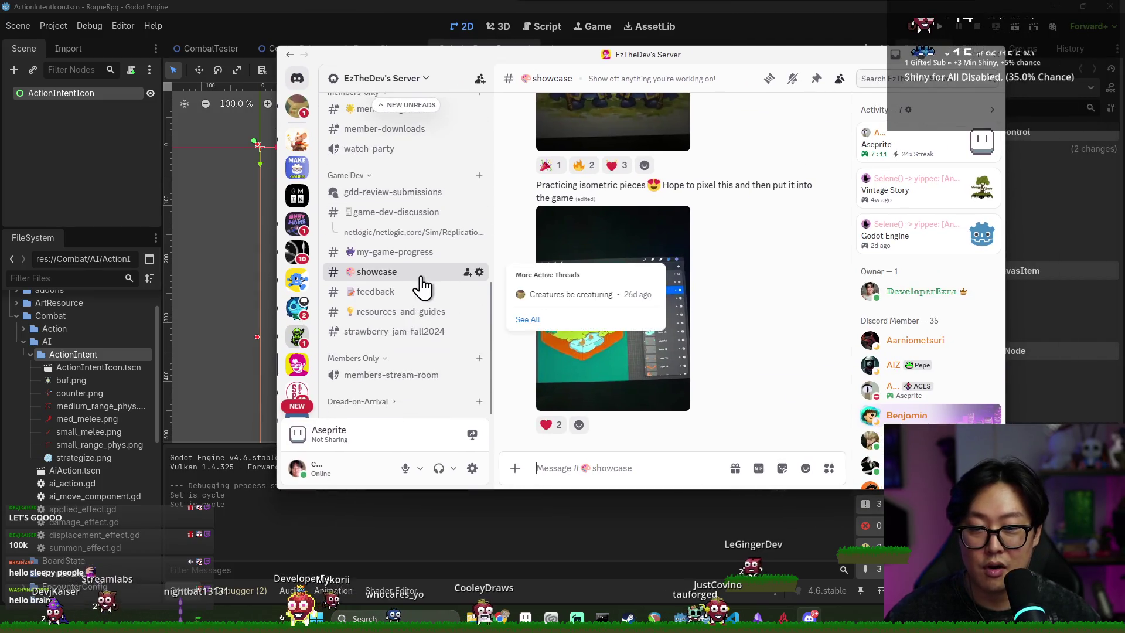
left_click(413, 312)
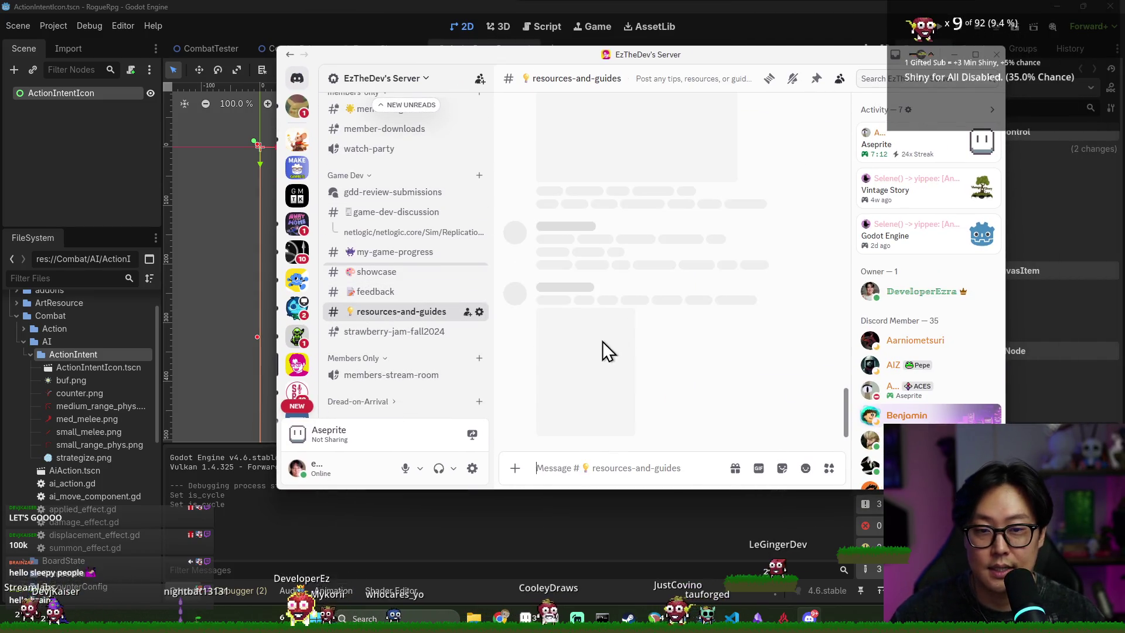
scroll(601, 353, "up", 10)
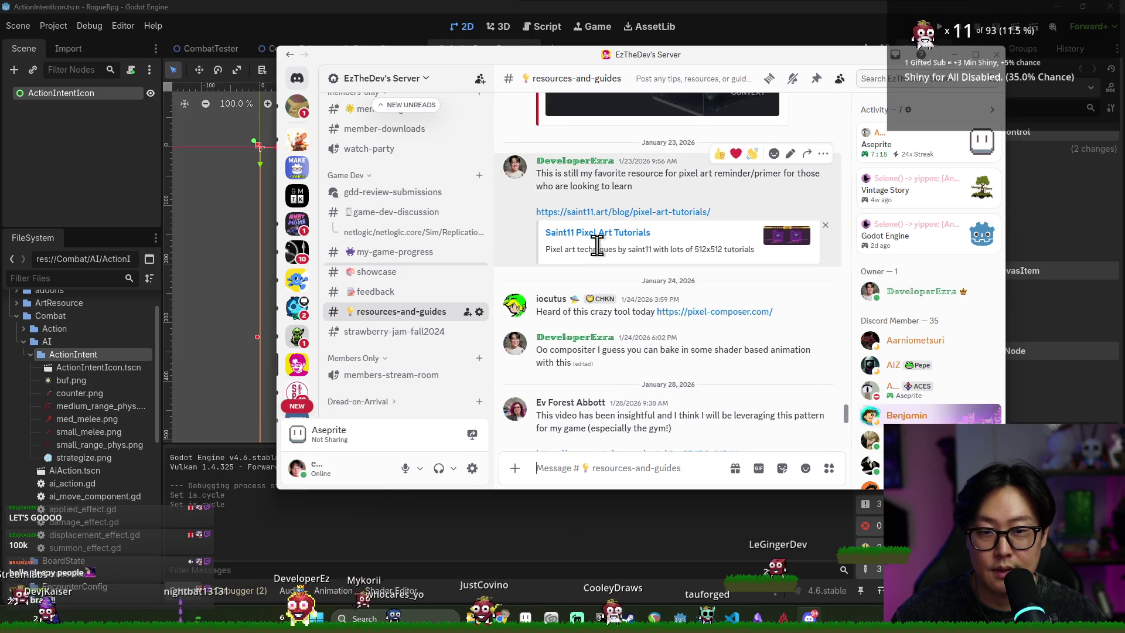
left_click(597, 233)
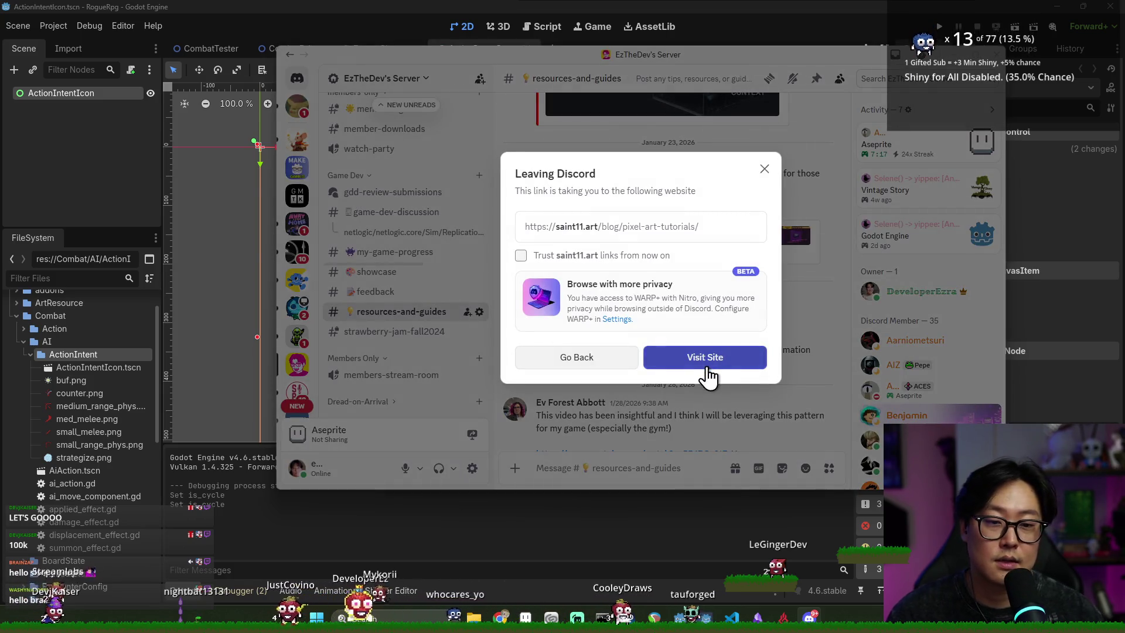
left_click(708, 369)
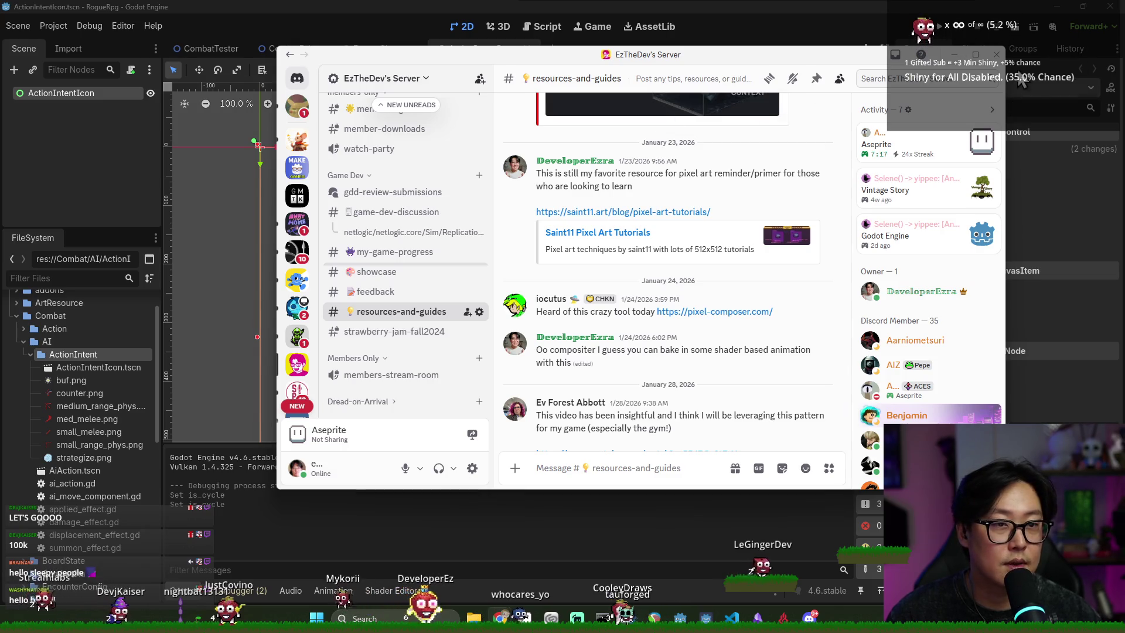
left_click(1028, 88)
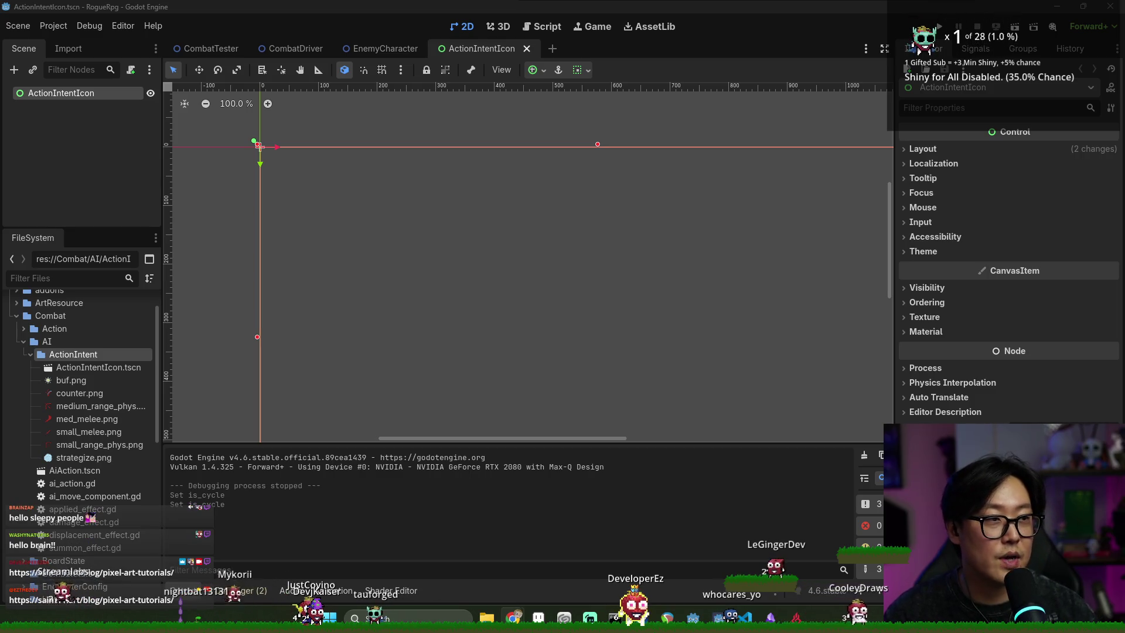
Maximise Chrome, read down the Saint11 pixel art tutorials page, then leave it to return to Godot.
left_click_drag(0, 18, 499, 5)
scroll(561, 299, "down", 12)
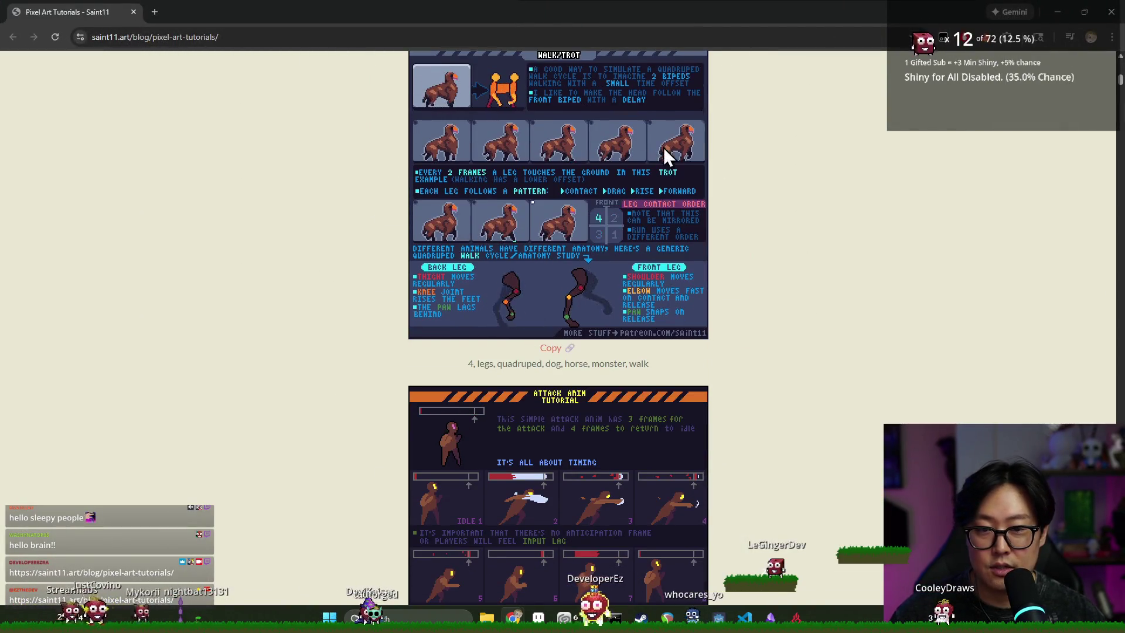
scroll(518, 220, "down", 4)
scroll(545, 159, "down", 3)
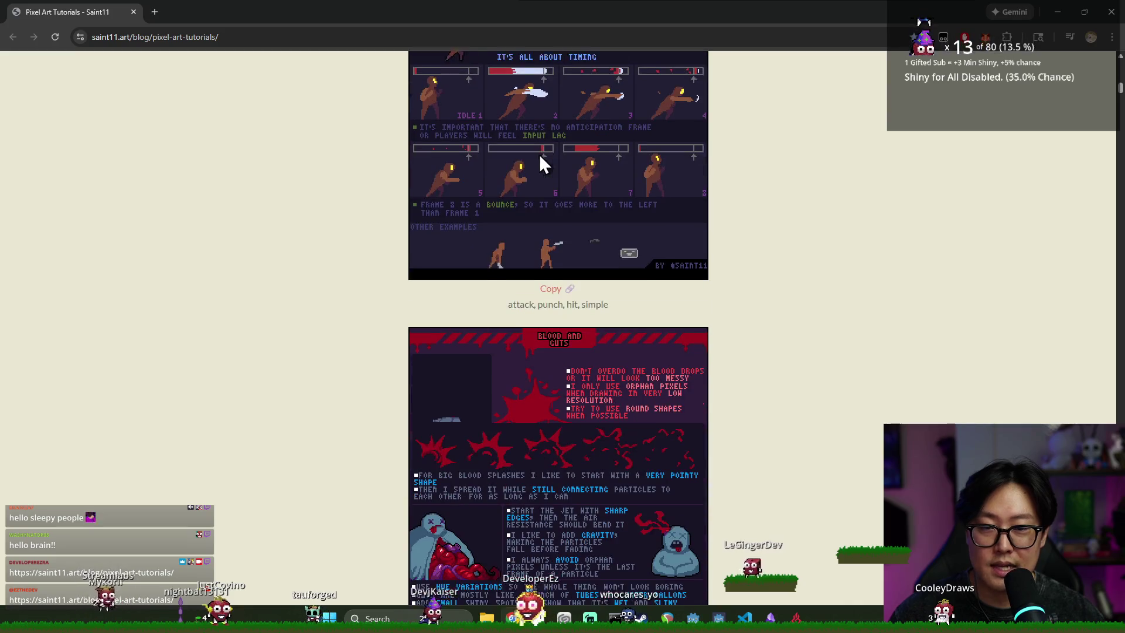
scroll(484, 296, "down", 9)
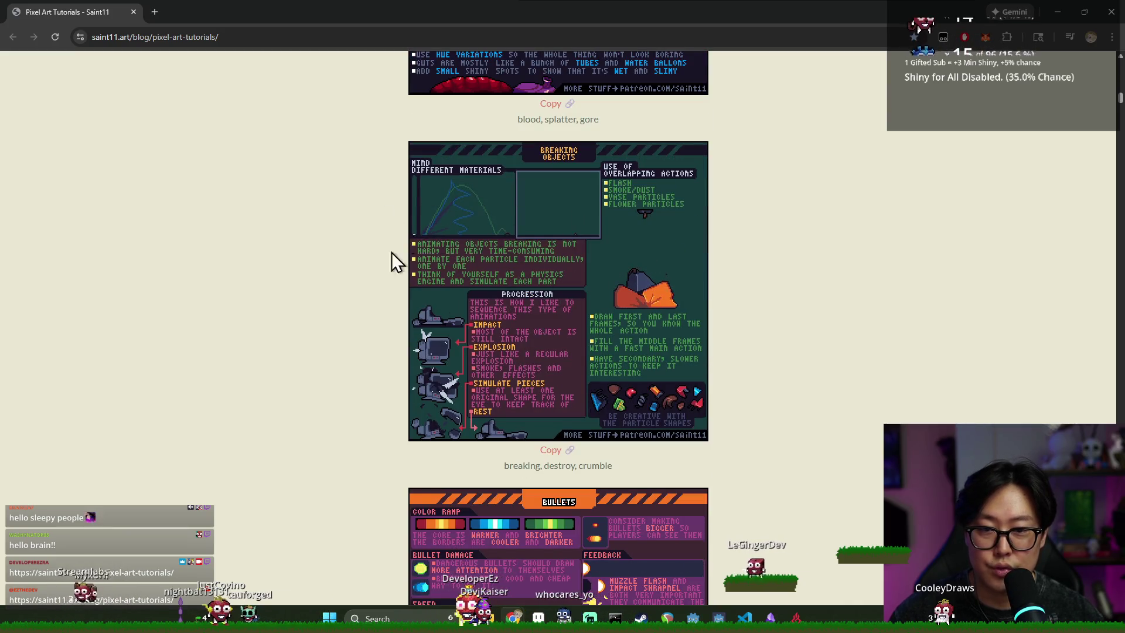
scroll(494, 286, "down", 5)
scroll(509, 275, "down", 6)
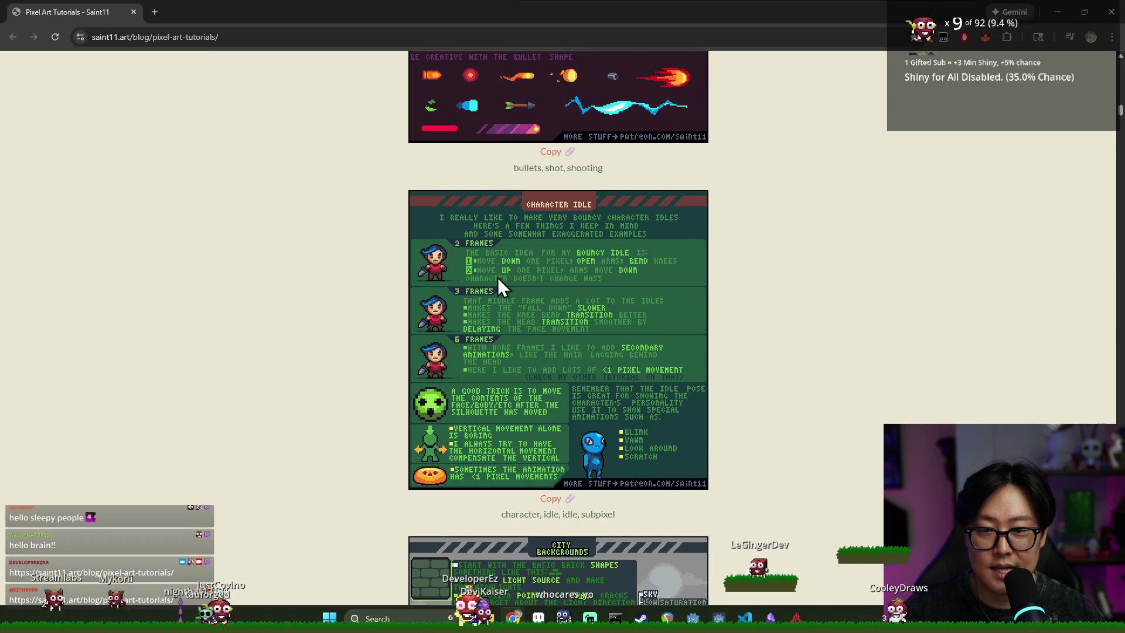
scroll(510, 287, "down", 5)
scroll(536, 319, "down", 4)
scroll(472, 390, "down", 7)
scroll(490, 333, "down", 6)
scroll(535, 354, "down", 4)
scroll(440, 354, "down", 3)
scroll(440, 306, "down", 4)
scroll(455, 326, "down", 3)
scroll(491, 271, "down", 5)
scroll(490, 241, "down", 9)
scroll(577, 284, "down", 10)
scroll(592, 324, "down", 4)
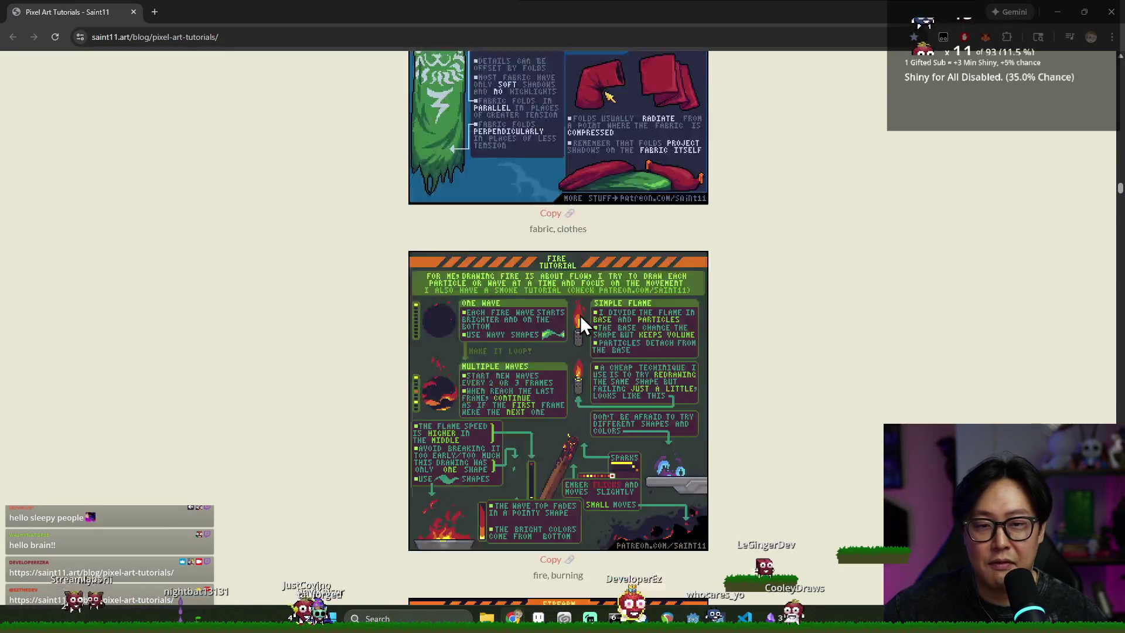
scroll(583, 308, "up", 3)
scroll(562, 307, "down", 6)
scroll(527, 322, "down", 5)
scroll(458, 310, "down", 20)
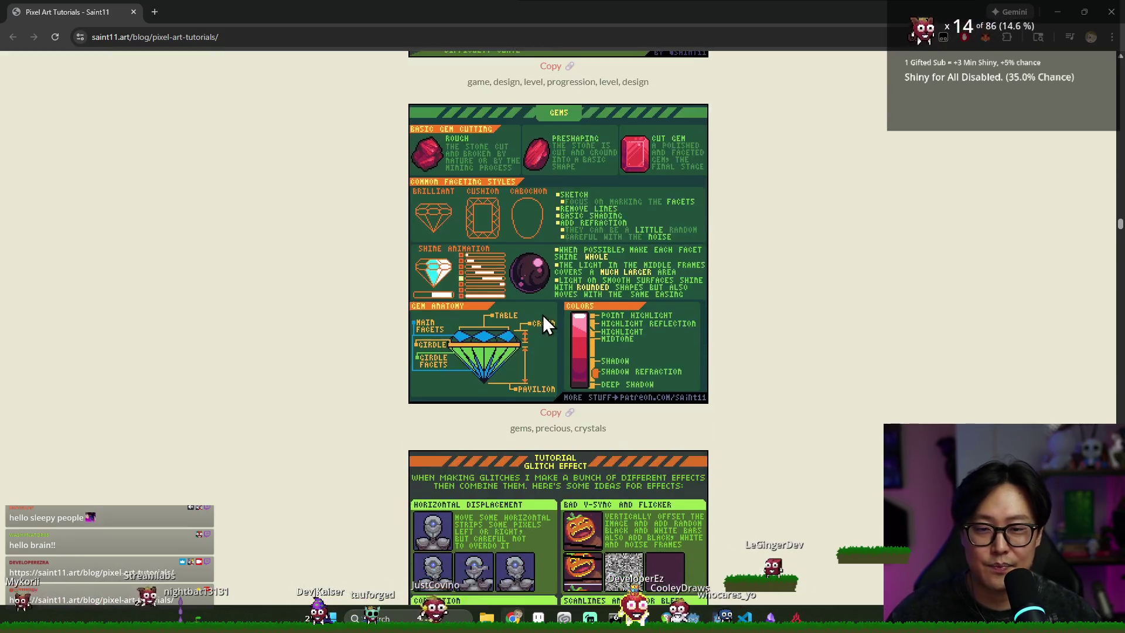
scroll(543, 323, "down", 17)
scroll(554, 319, "down", 7)
scroll(570, 301, "down", 20)
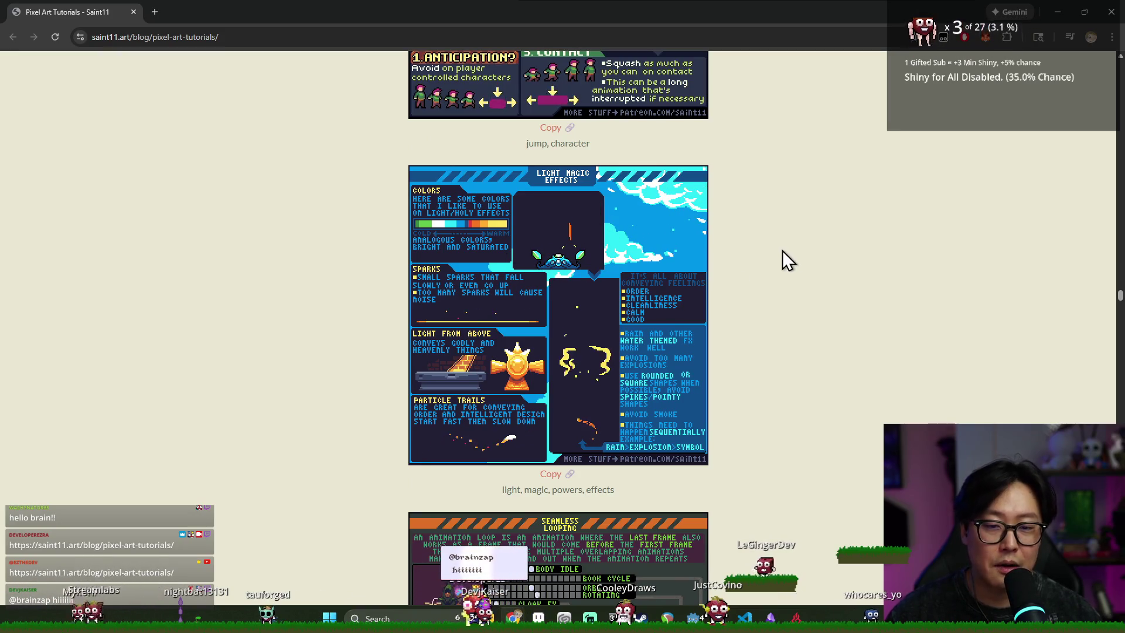
scroll(781, 250, "down", 5)
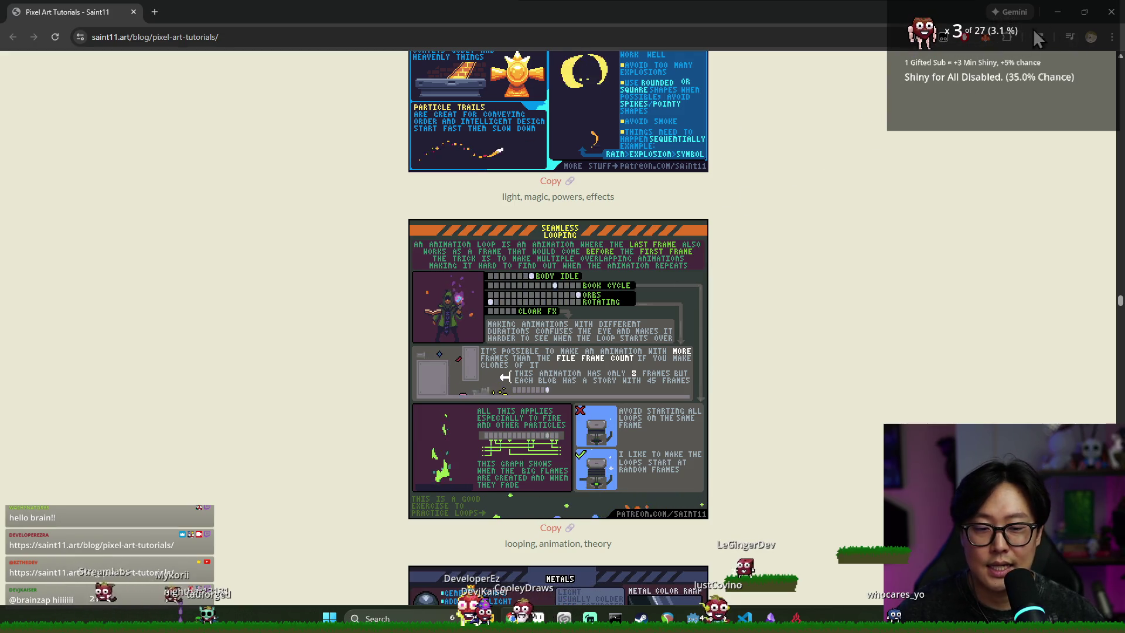
scroll(912, 205, "down", 14)
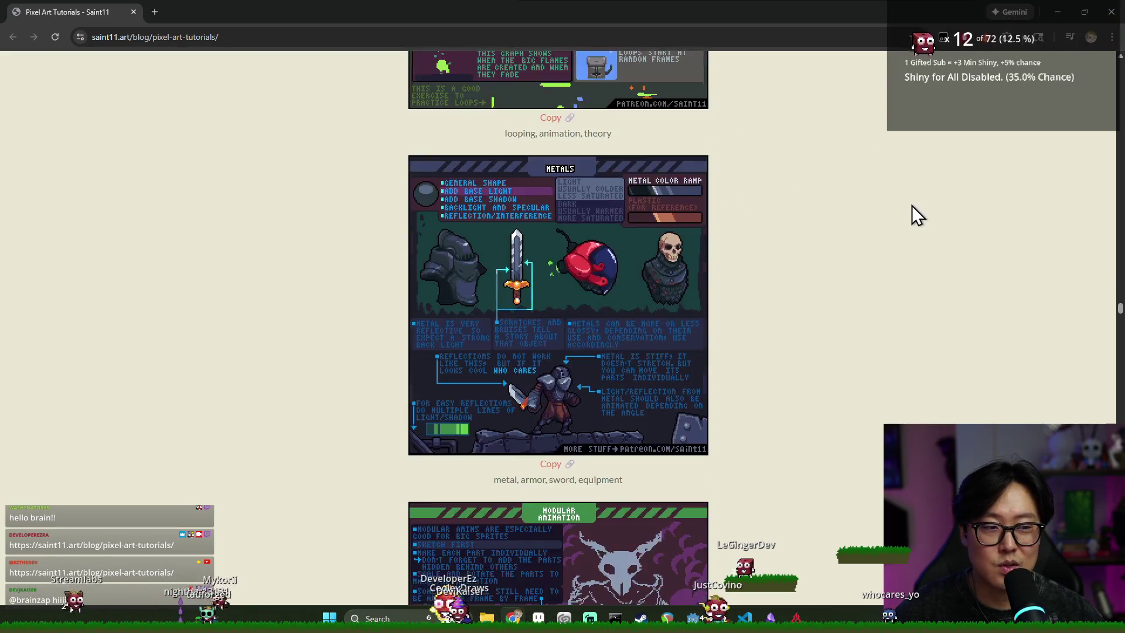
scroll(949, 205, "down", 12)
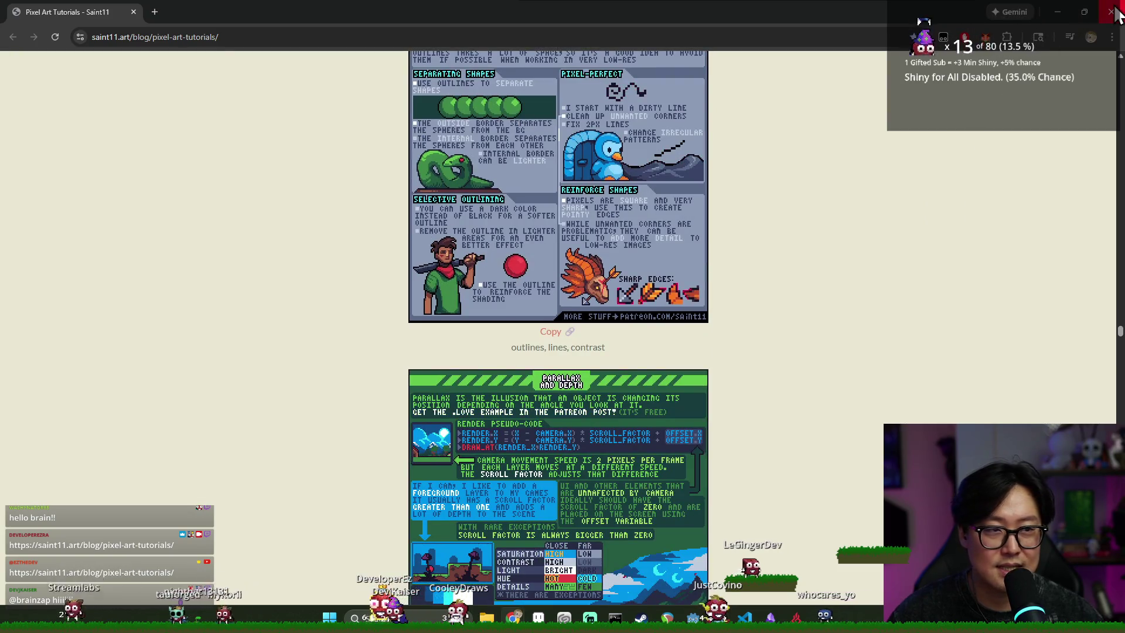
key("alt+Tab")
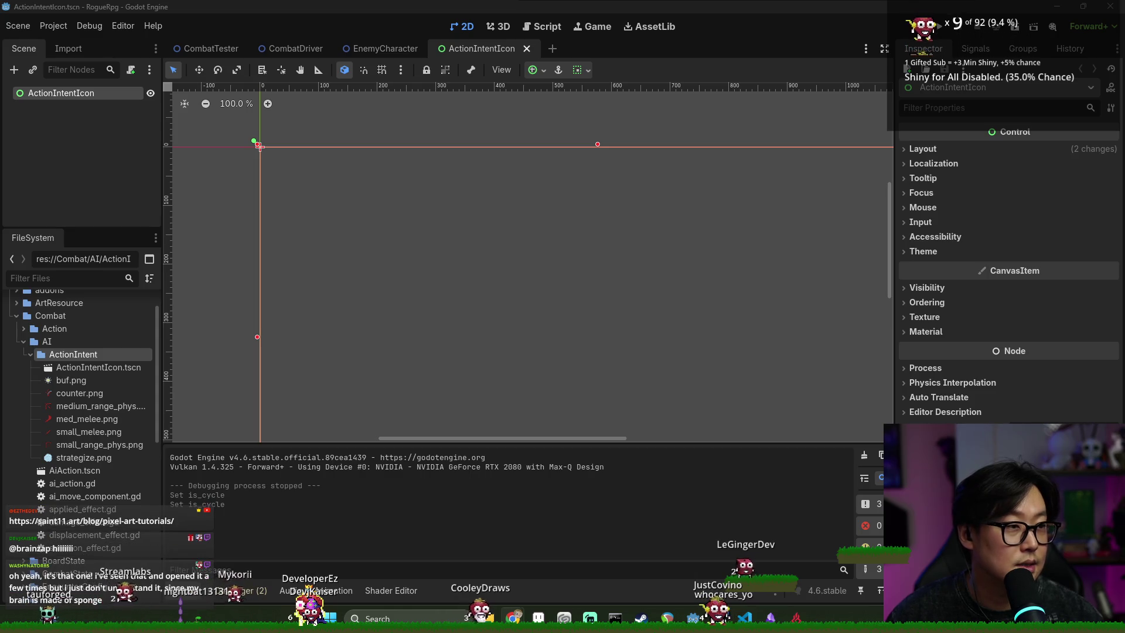
key("alt+Tab")
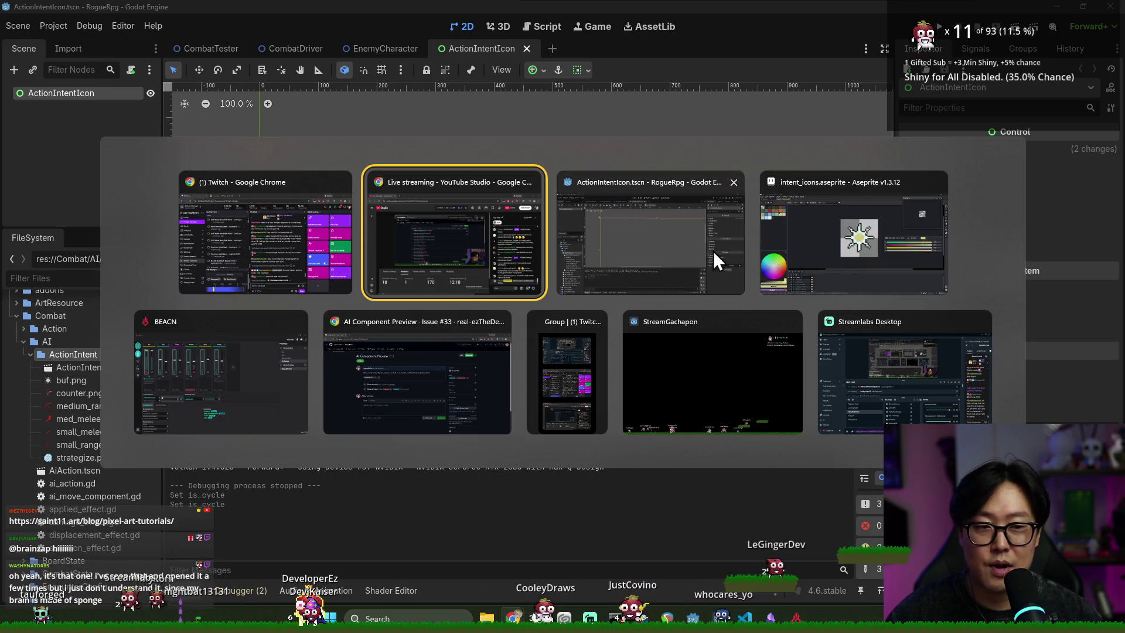
Switch to the intent_icons sprite and sample the sun's pale cyan d4eded as the foreground colour.
left_click(870, 241)
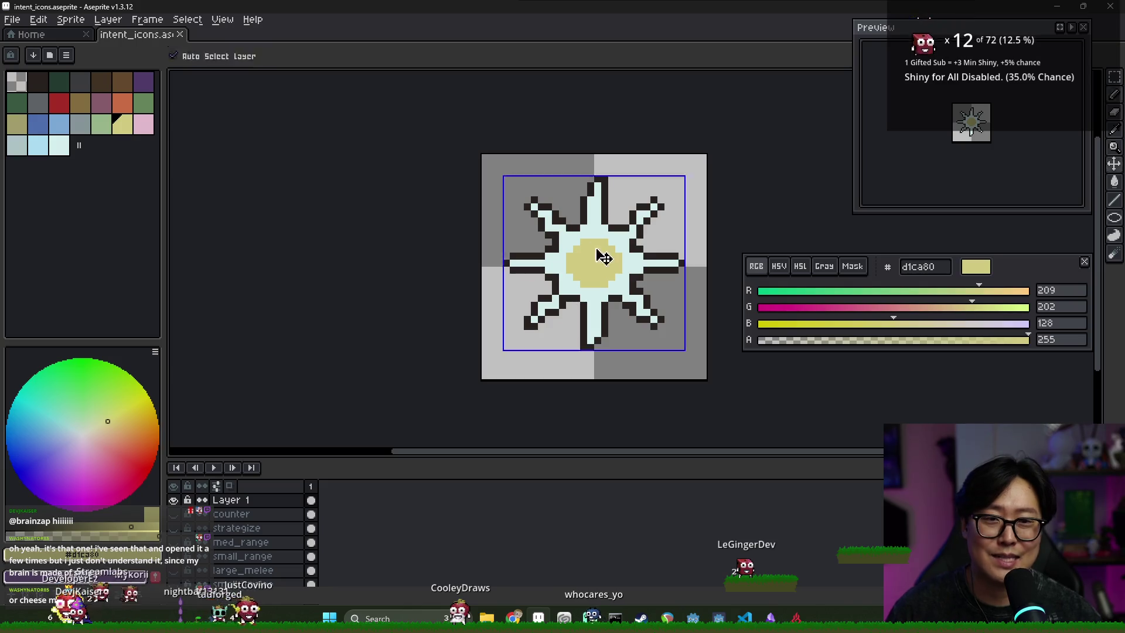
scroll(607, 251, "down", 1)
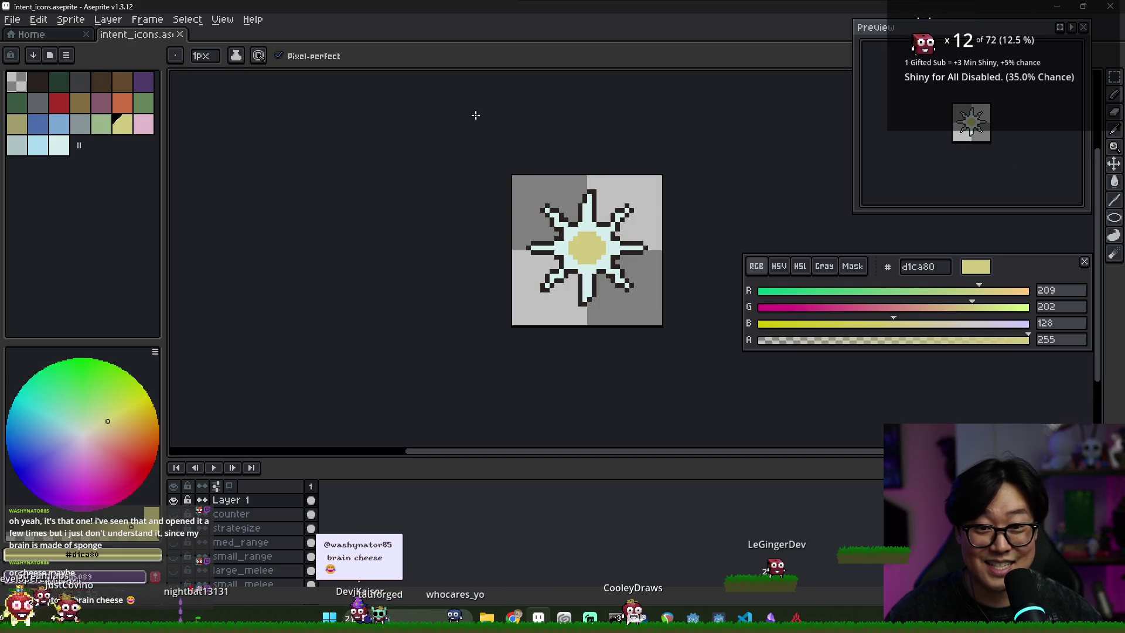
scroll(565, 268, "up", 1)
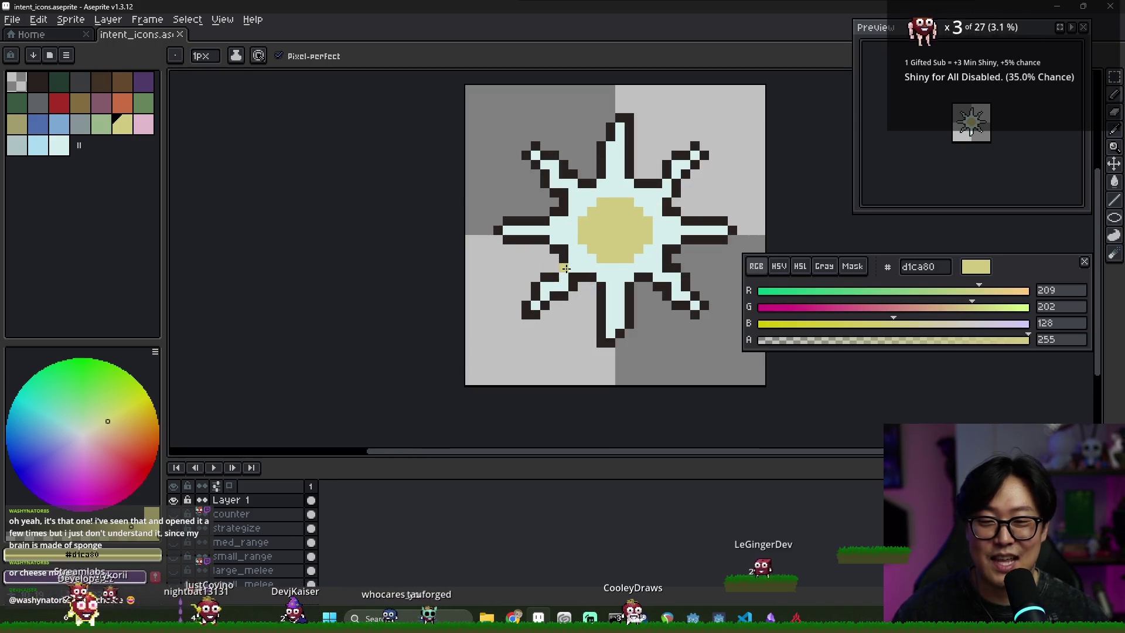
left_click(565, 268, "alt")
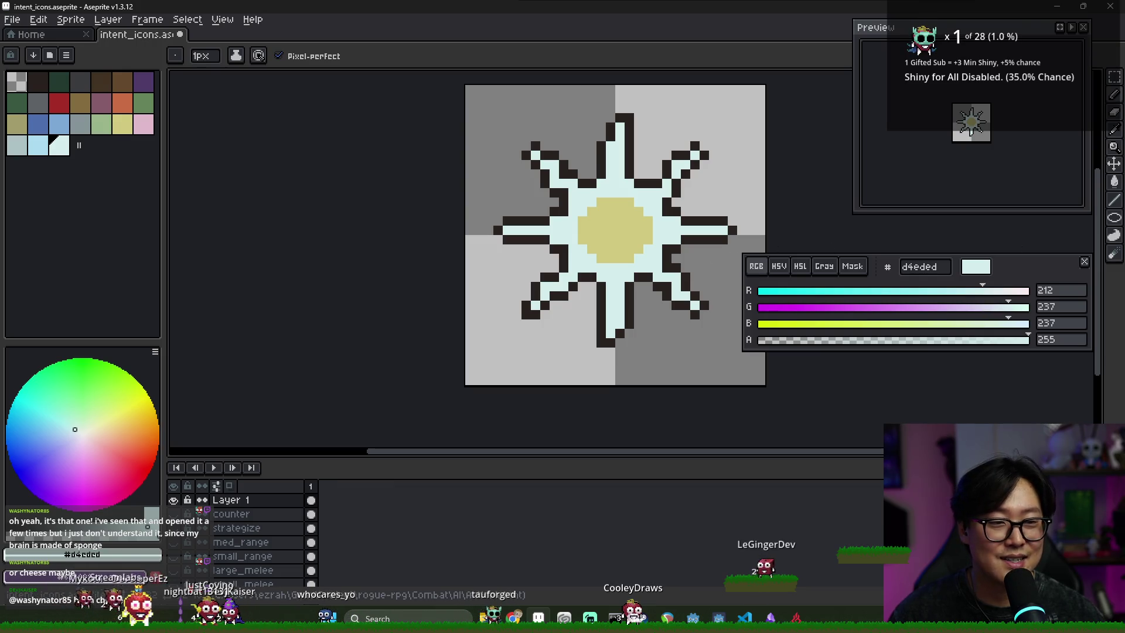
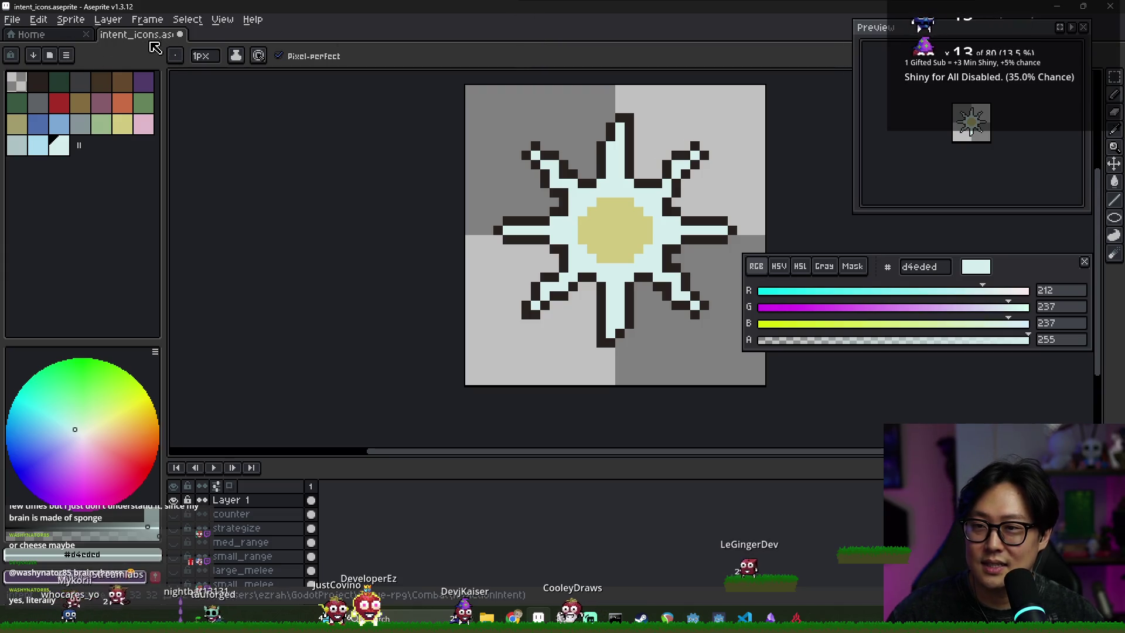
Close intent_icons.aseprite in Aseprite, discarding its unsaved changes, then return to Godot.
key("alt+Tab")
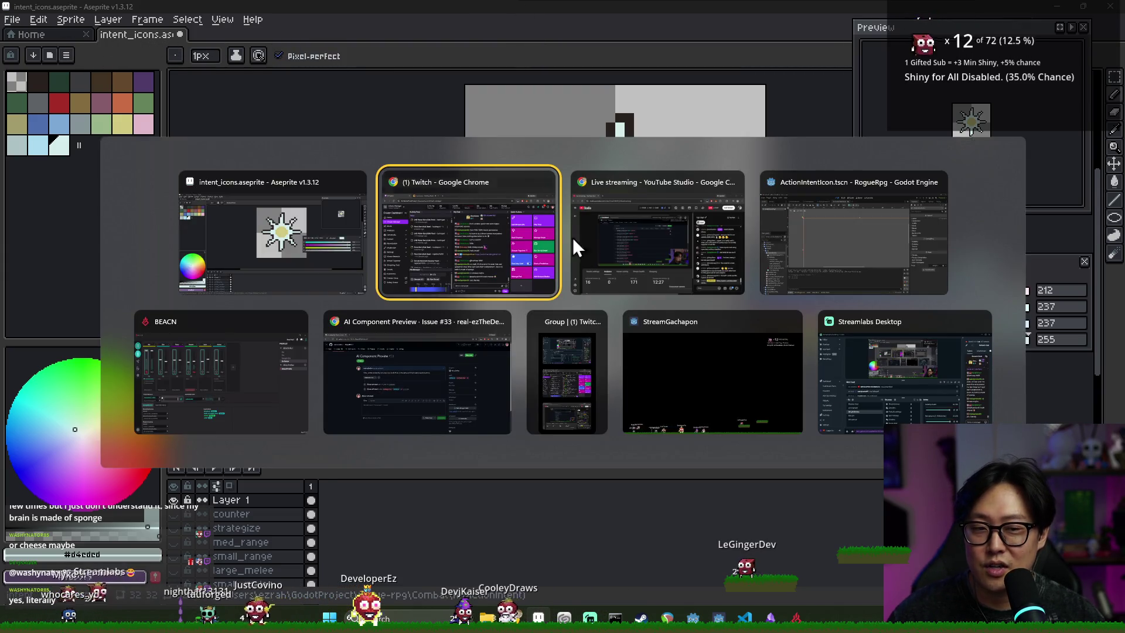
left_click(293, 252)
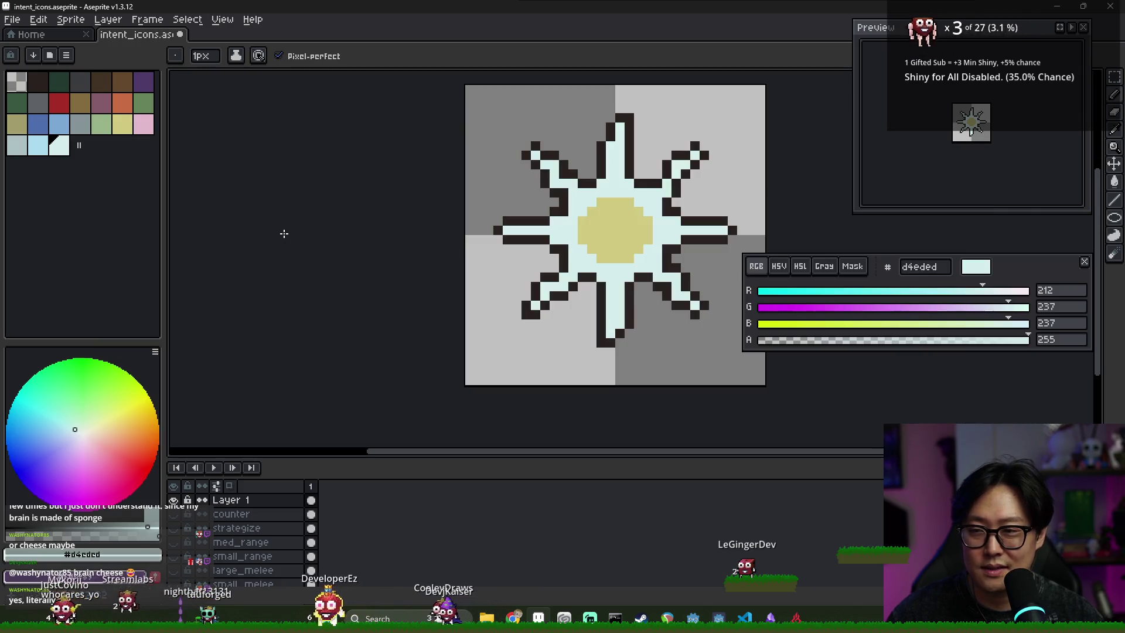
left_click(180, 35)
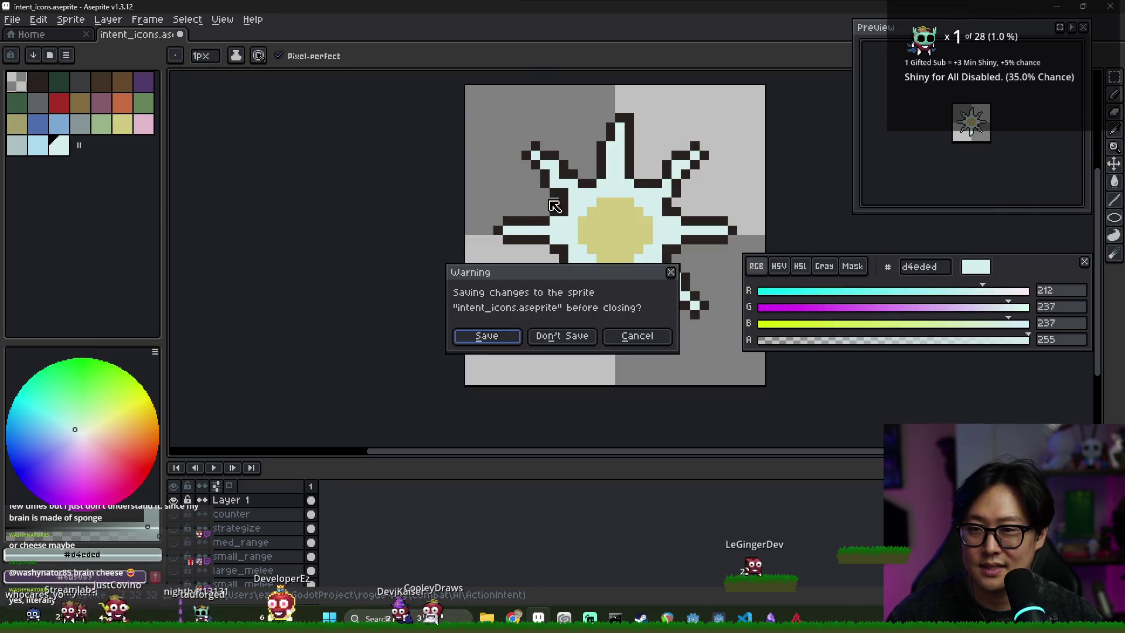
left_click(530, 338)
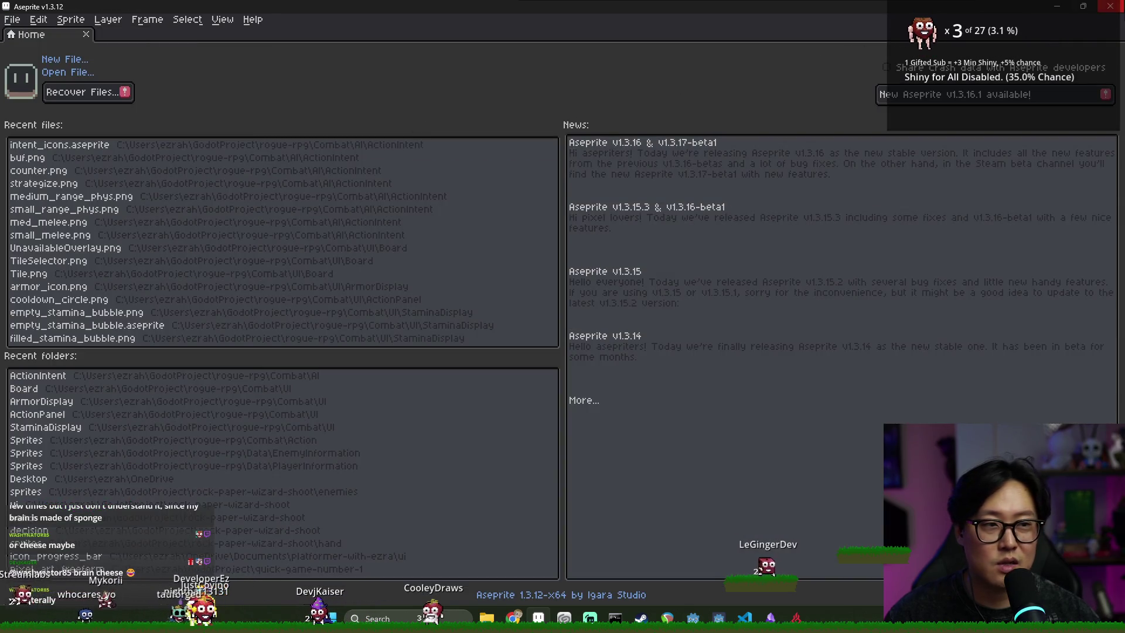
key("alt+Tab")
key("alt+Tab")
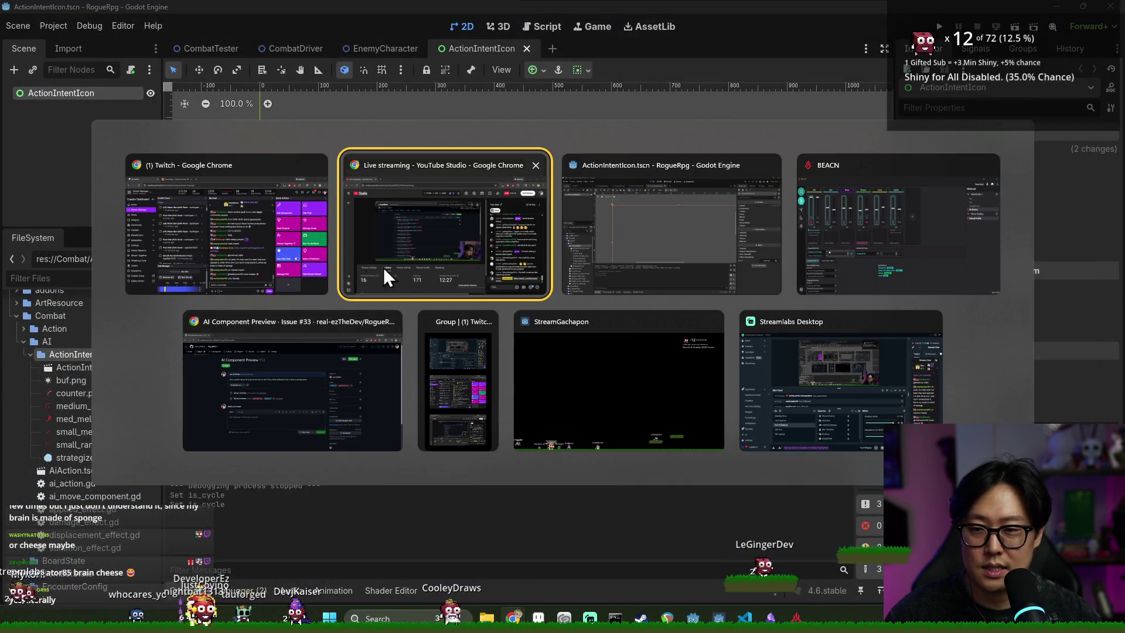
Attach a new action_intent_icon.gd script to the ActionIntentIcon node.
key("Escape")
left_click_drag(175, 124, 288, 172)
scroll(337, 189, "up", 6)
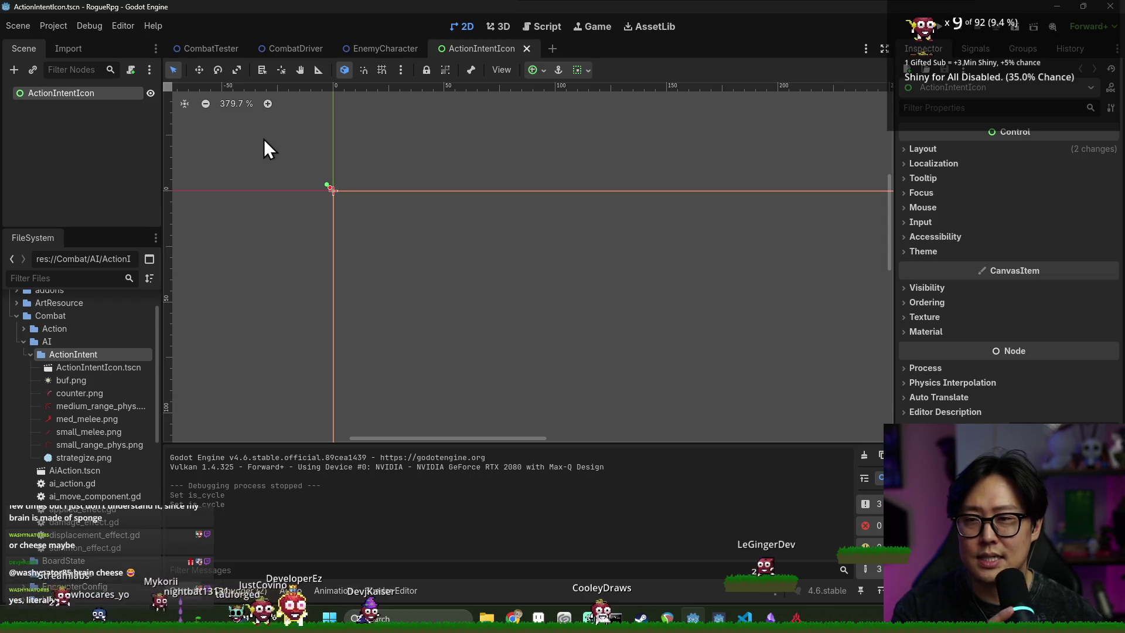
right_click(97, 95)
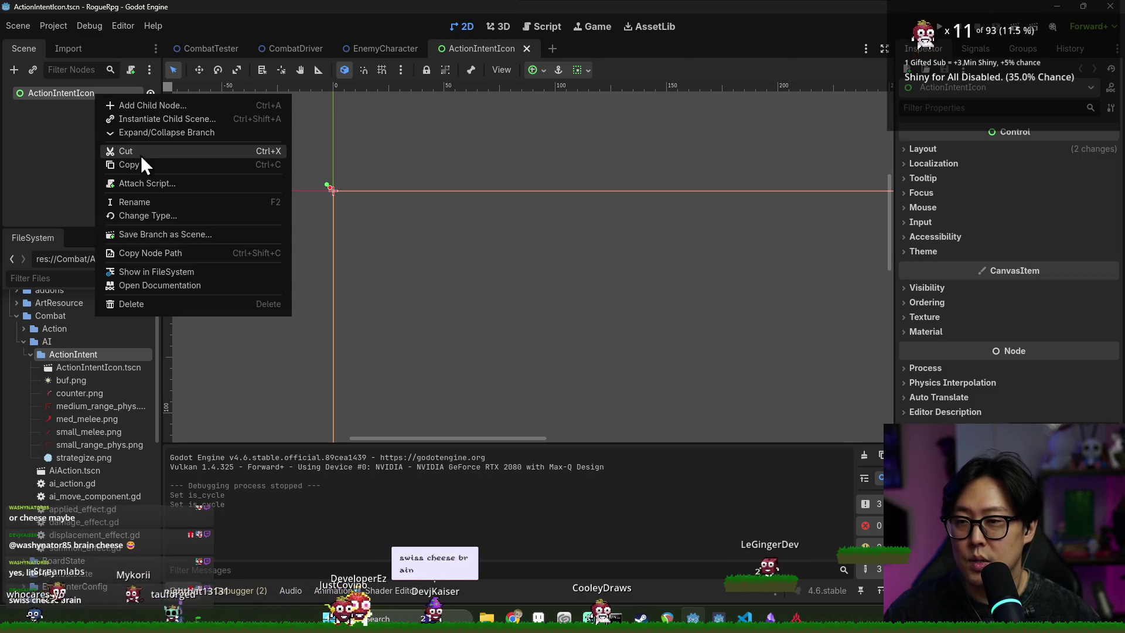
left_click(175, 184)
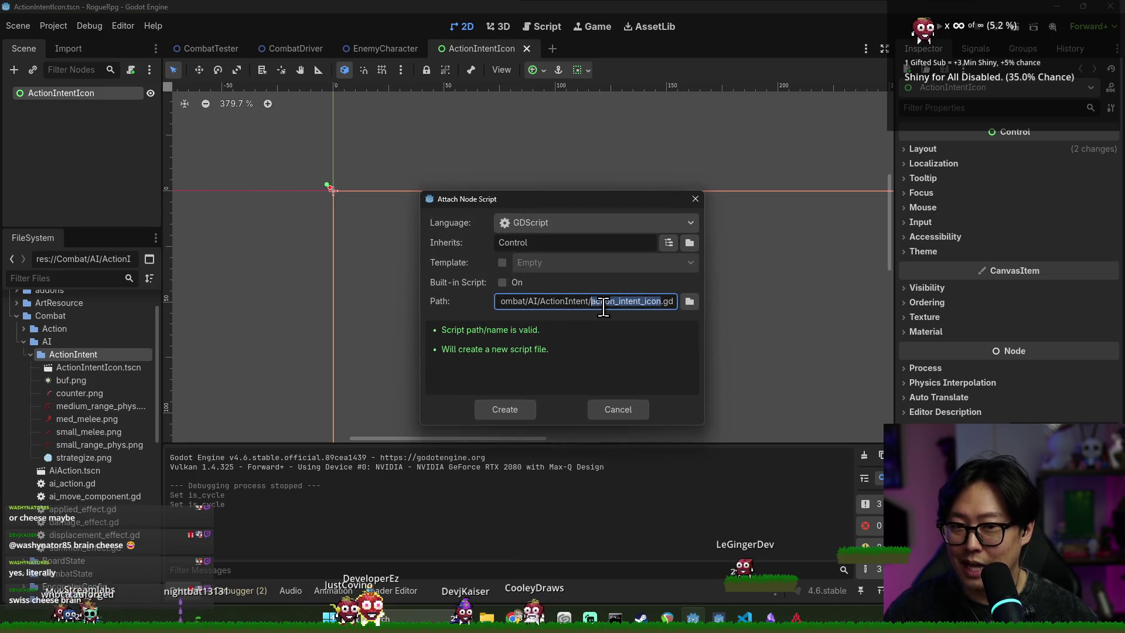
left_click(509, 409)
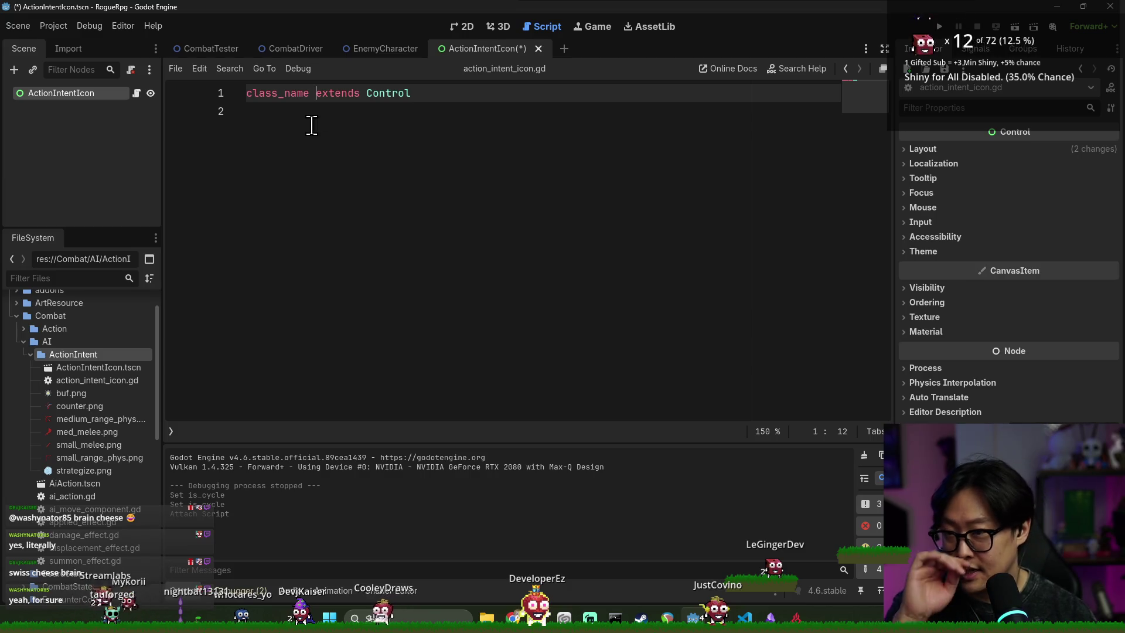
Declare class_name ActionIntentIcon on the script's first line and save the scene.
type("ActionIntentIcon")
key("Return")
key("BackSpace")
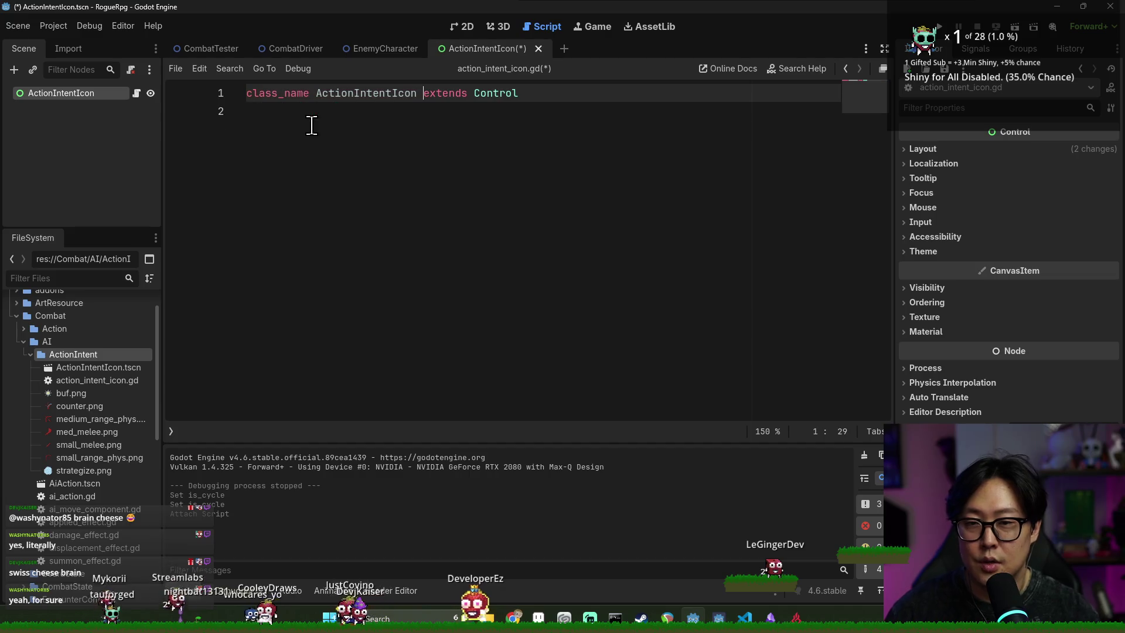
key("ctrl+s")
left_click(464, 26)
Add a TextureRect child under ActionIntentIcon and rename it IconRect.
right_click(89, 99)
left_click(131, 129)
type("texture")
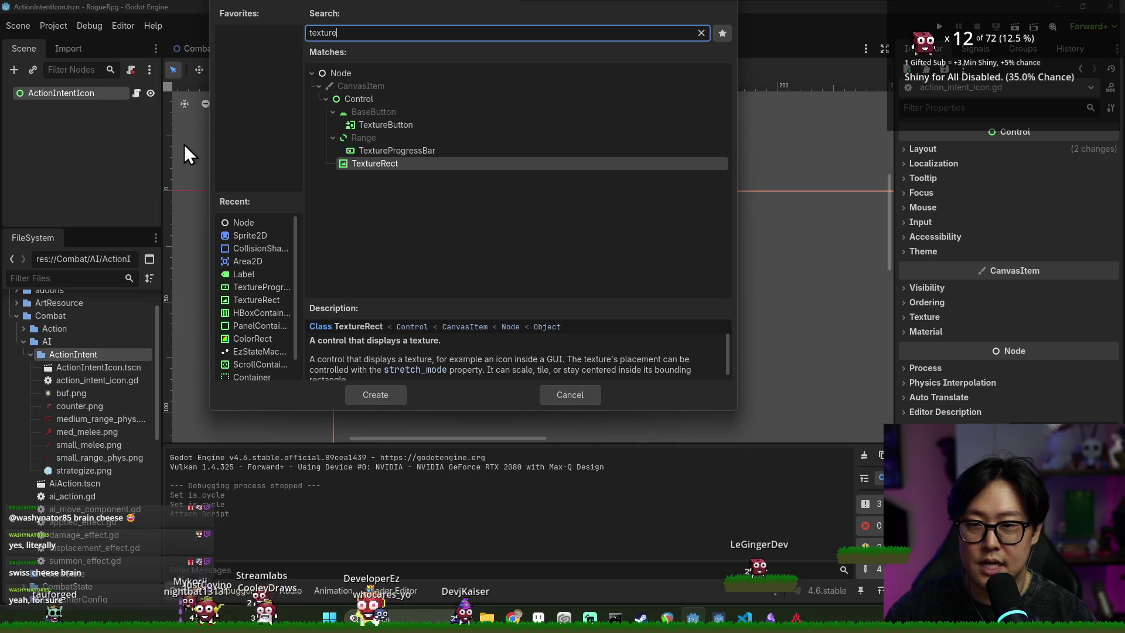
key("Return")
double_click(78, 106)
type("IconRect")
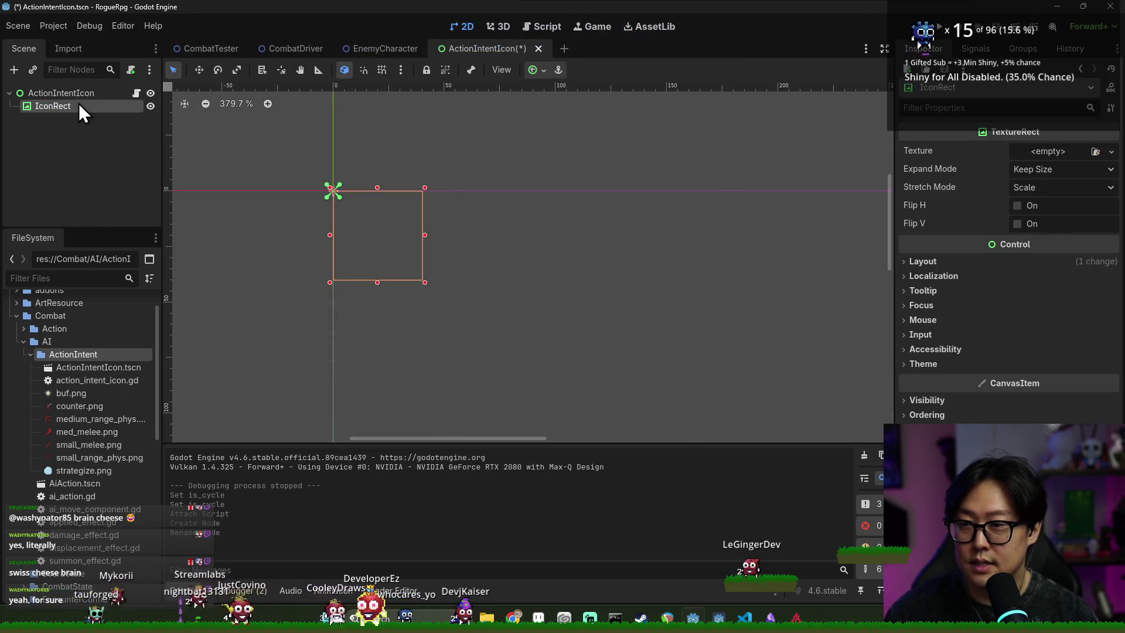
Add a Label child under ActionIntentIcon and rename it ValueLbl.
left_click(64, 97)
right_click(64, 97)
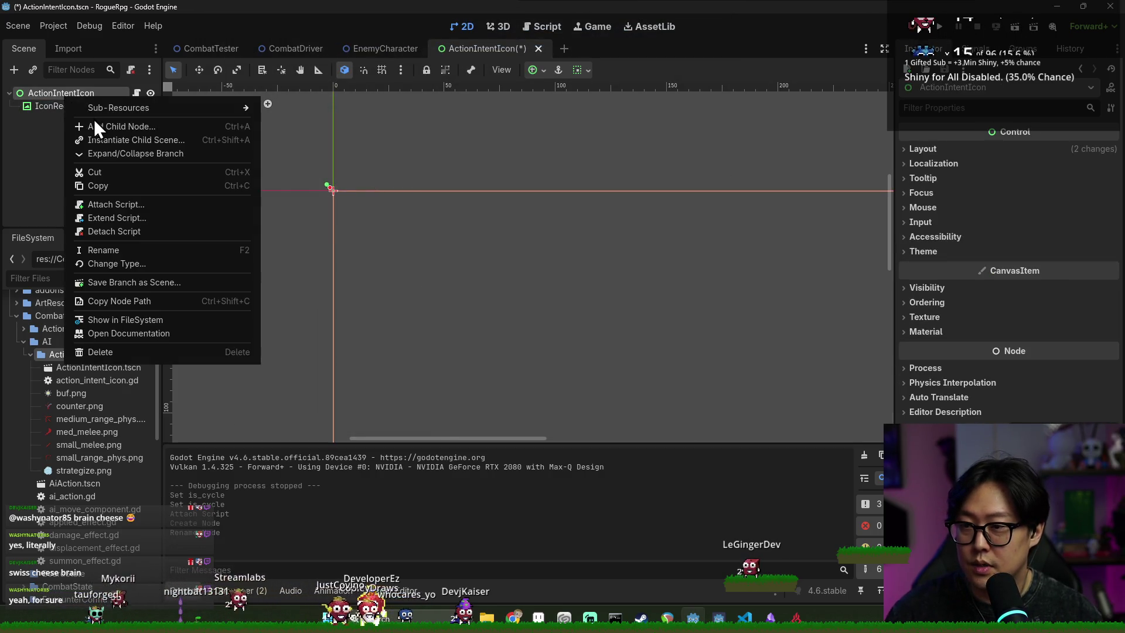
left_click(92, 109)
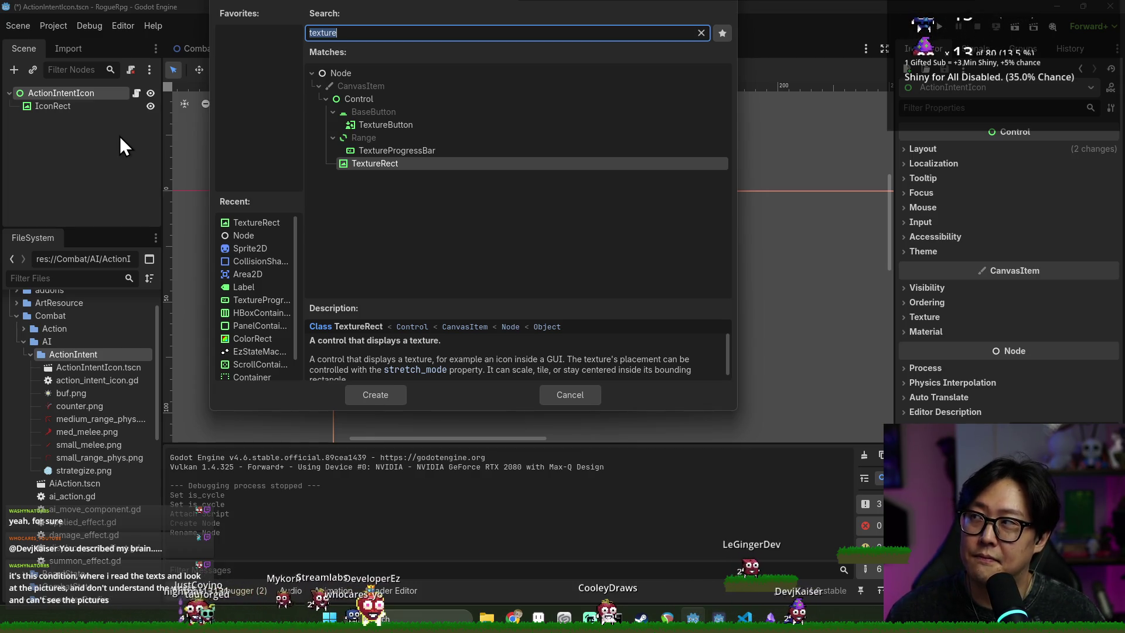
type("label")
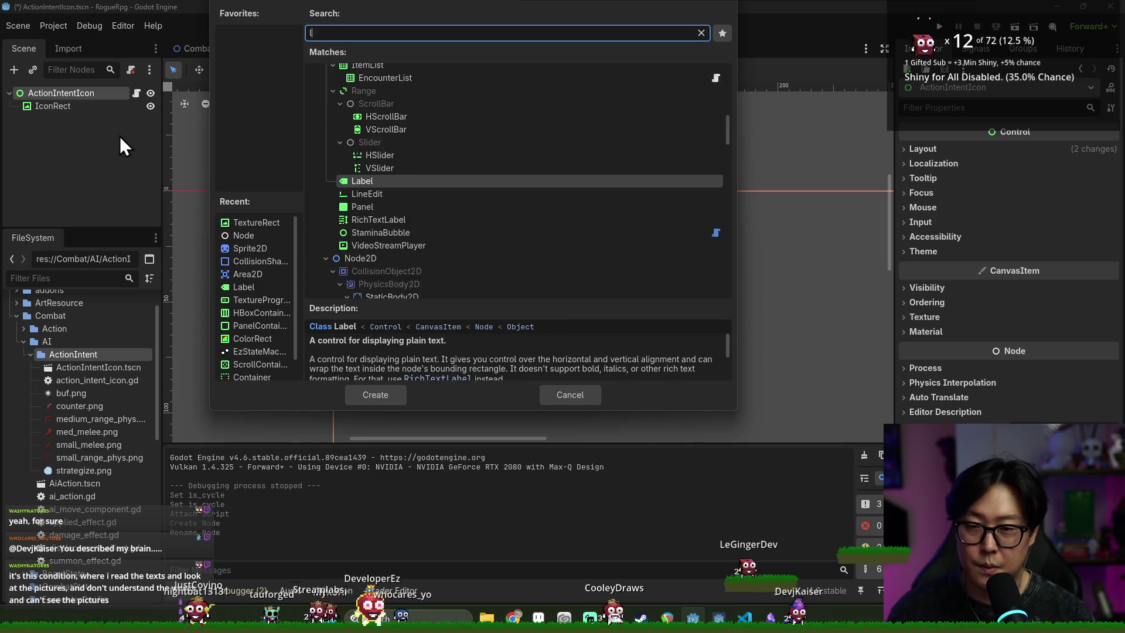
key("Return")
double_click(81, 123)
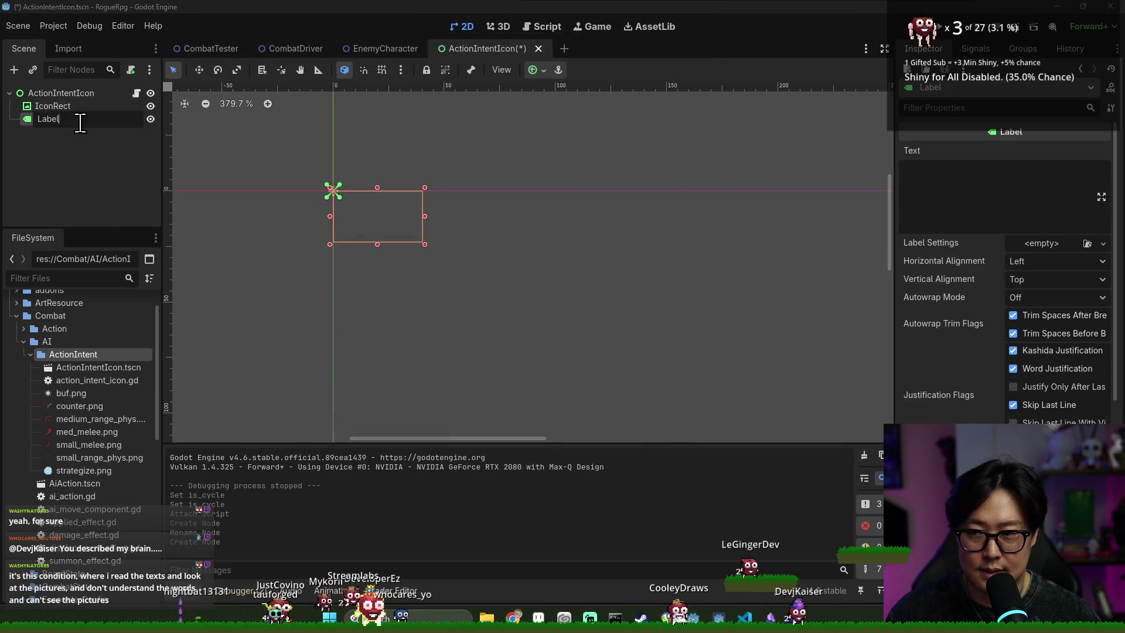
type("ValueL")
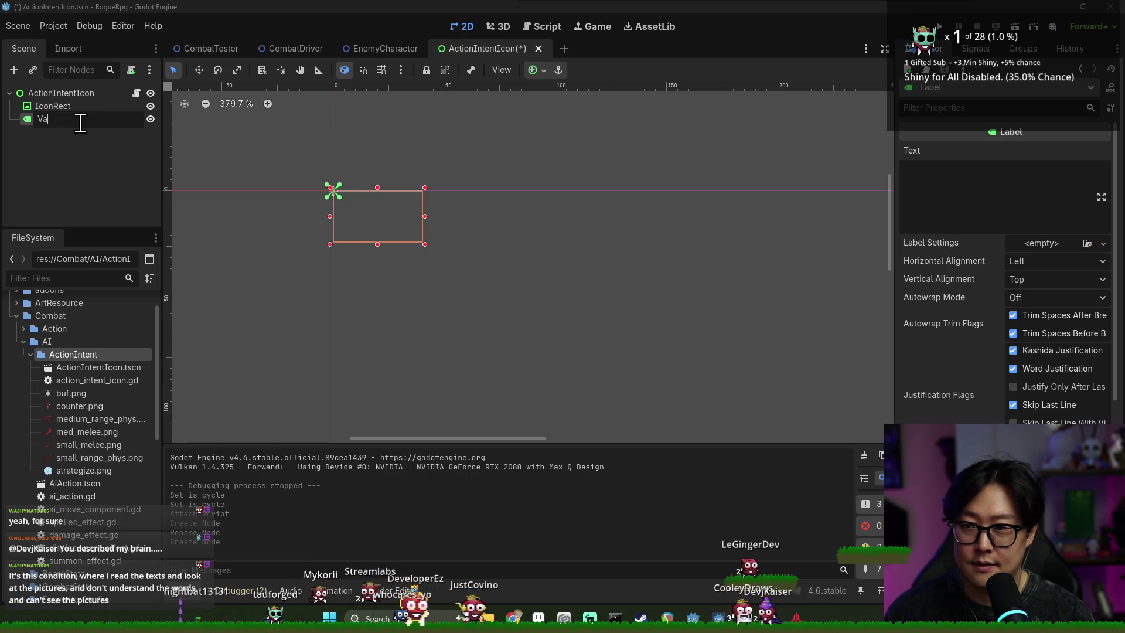
type("bl")
key("Return")
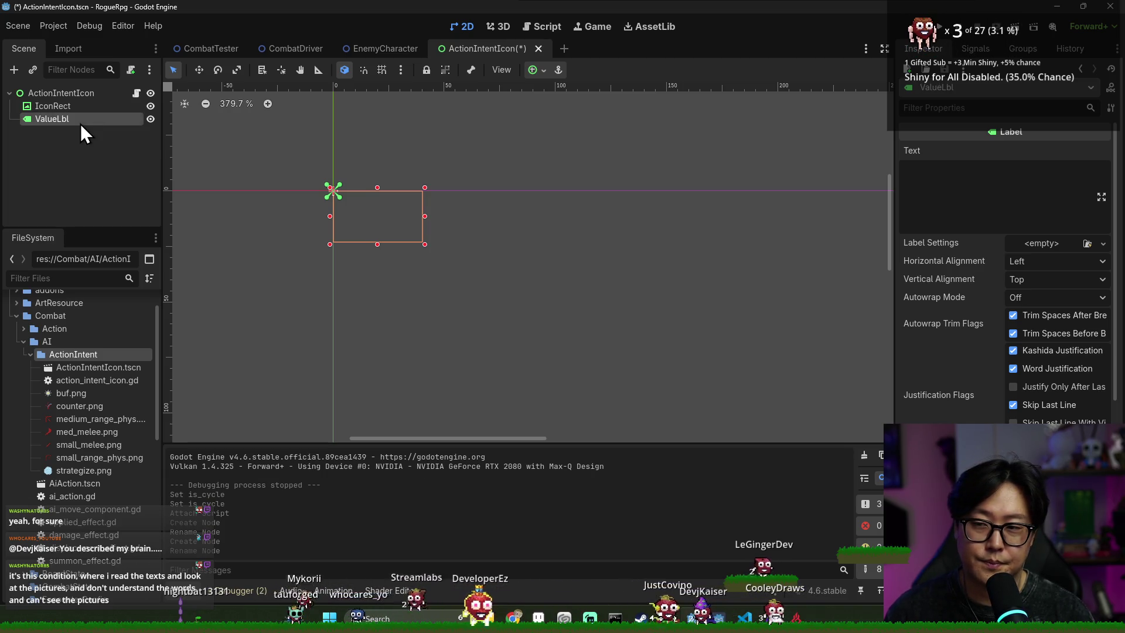
left_click(955, 189)
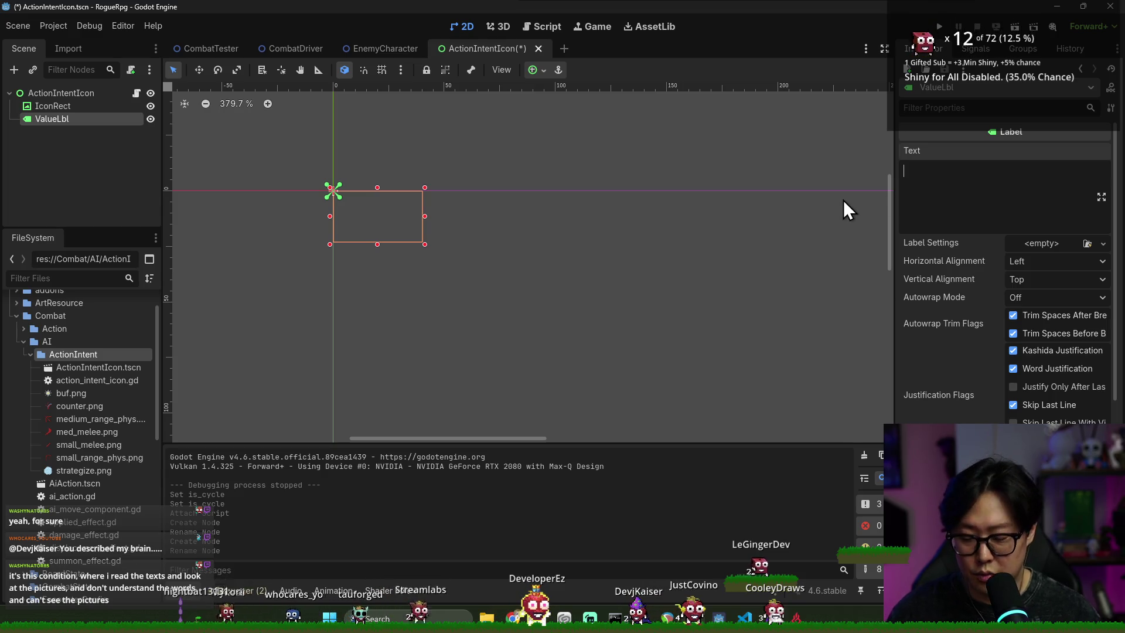
type("6")
key("BackSpace")
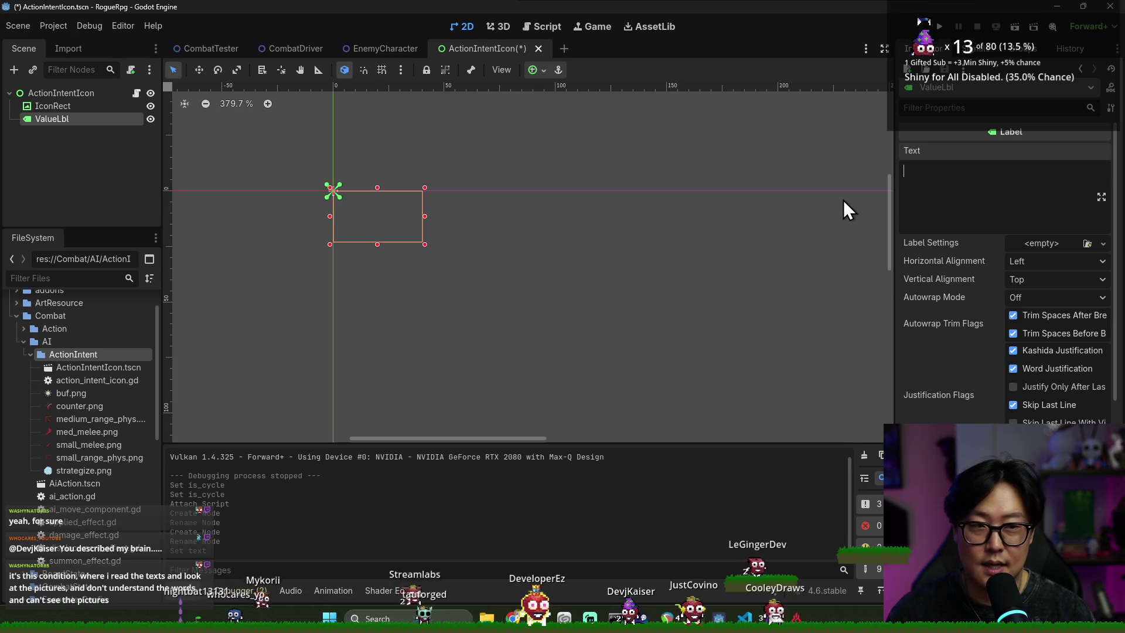
type("1d")
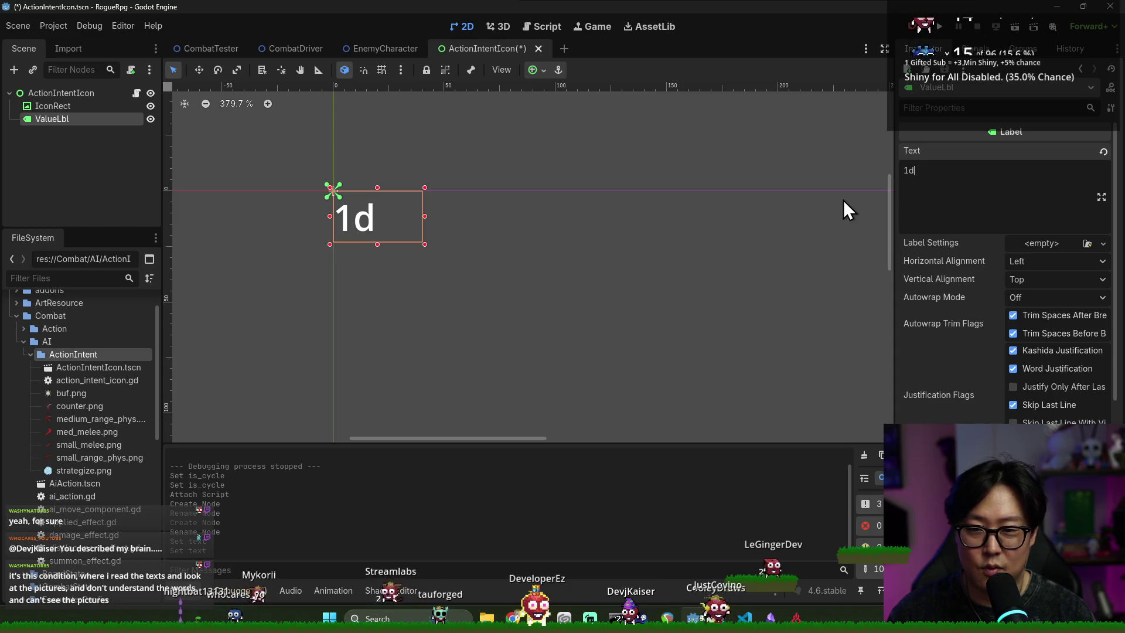
type("4 x2")
key("BackSpace")
key("BackSpace")
type("2")
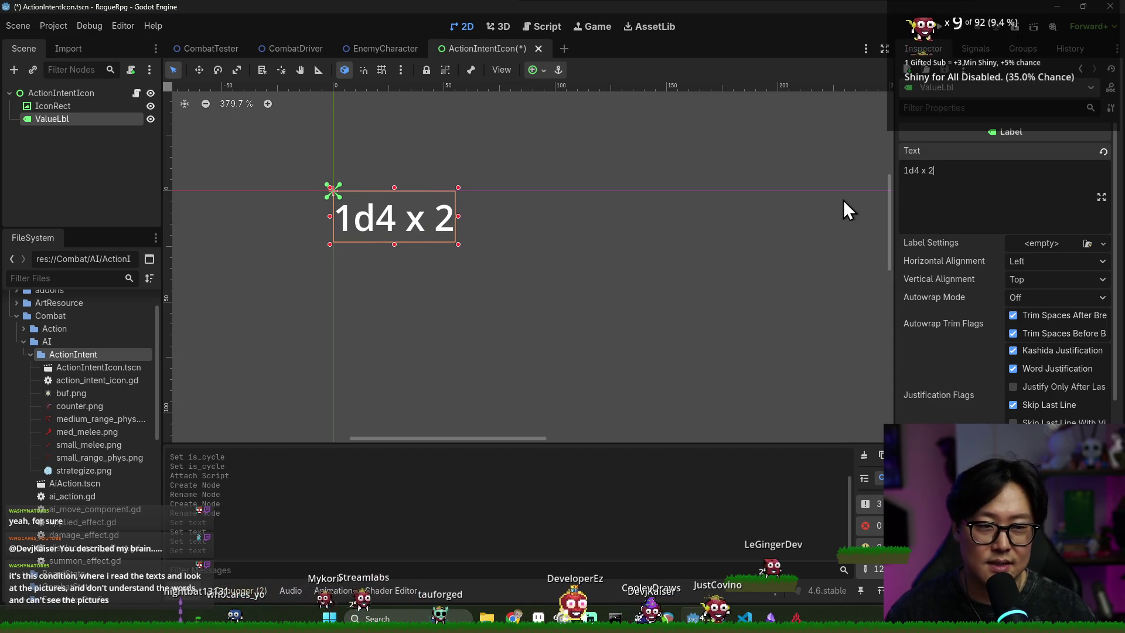
left_click(434, 269)
scroll(434, 268, "down", 3)
left_click(361, 239)
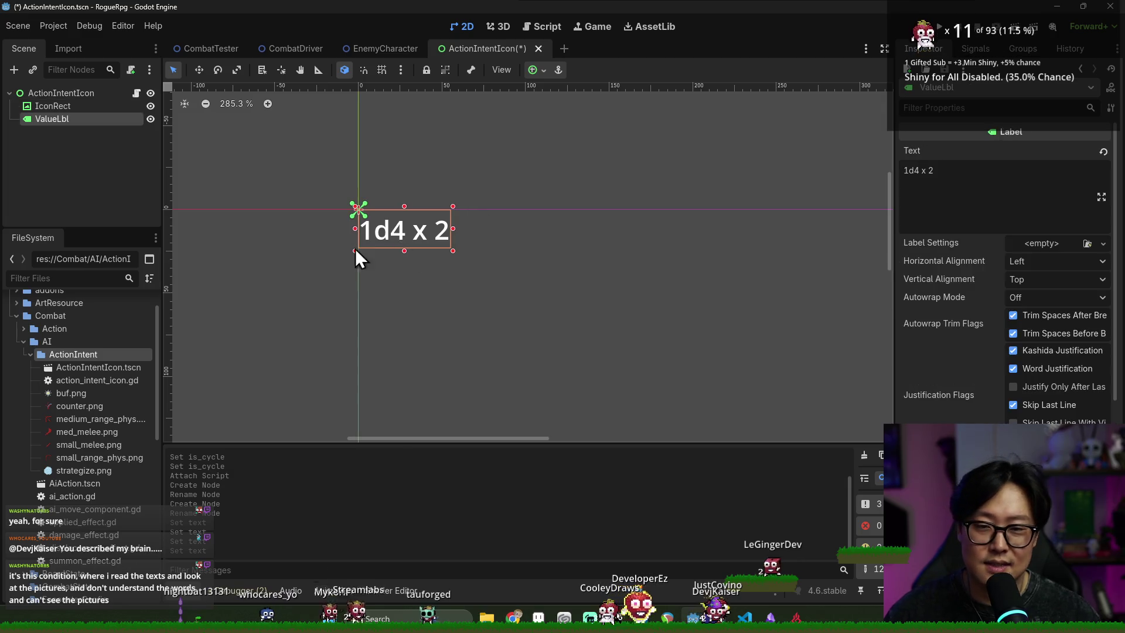
scroll(365, 234, "up", 1)
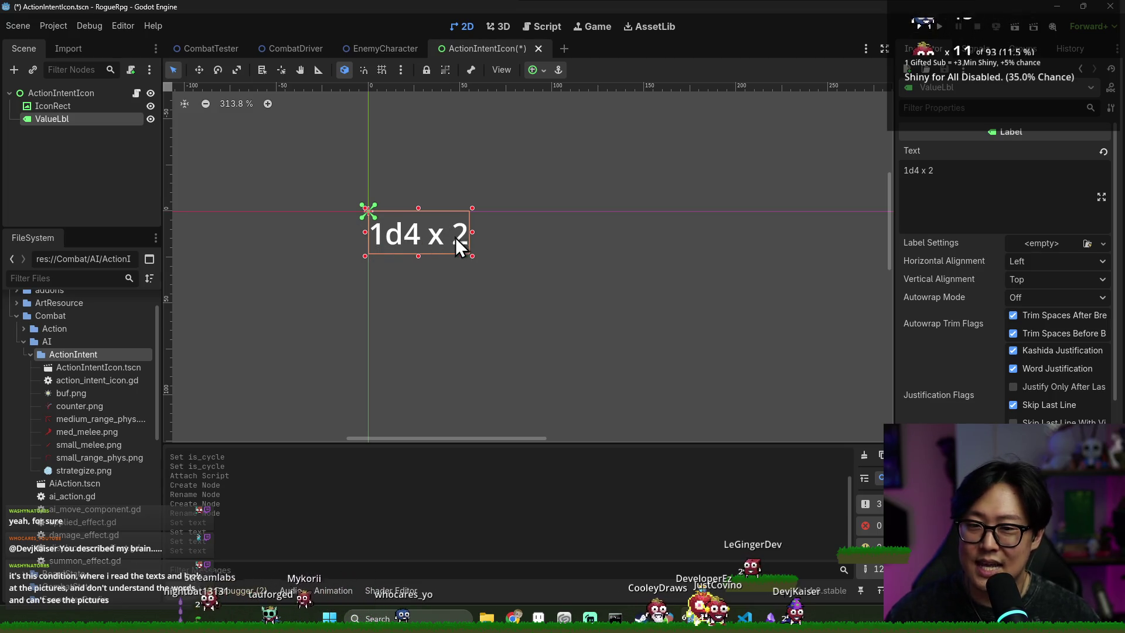
scroll(456, 238, "up", 3)
left_click(52, 106)
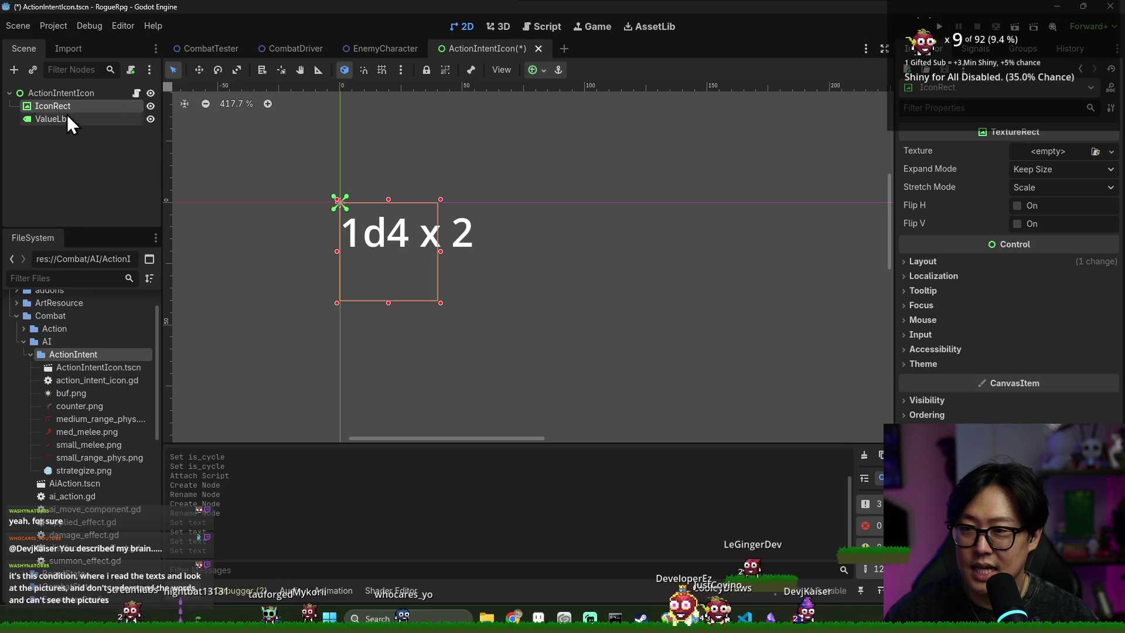
left_click(61, 119)
key("w")
left_click_drag(371, 233, 371, 322)
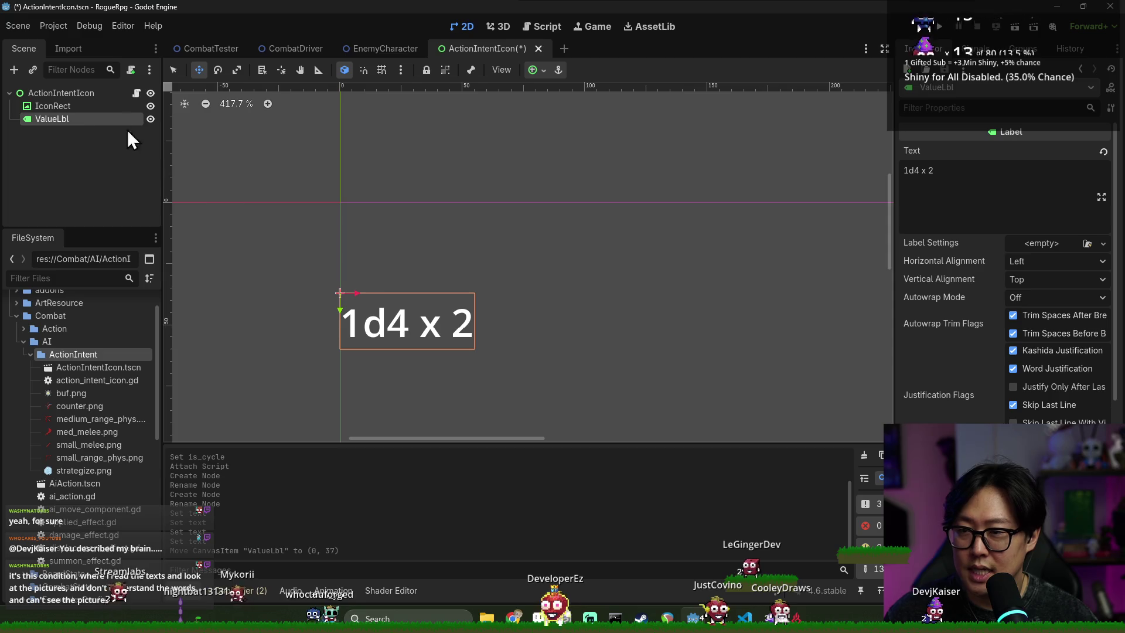
left_click(134, 106)
left_click_drag(91, 431, 1046, 152)
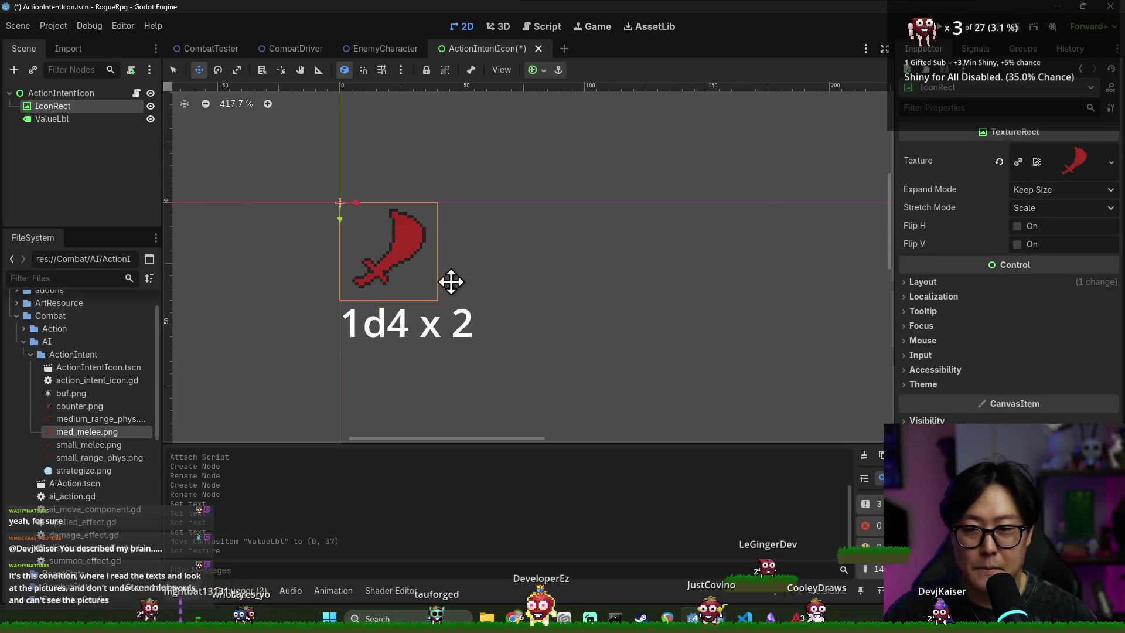
scroll(451, 282, "down", 3)
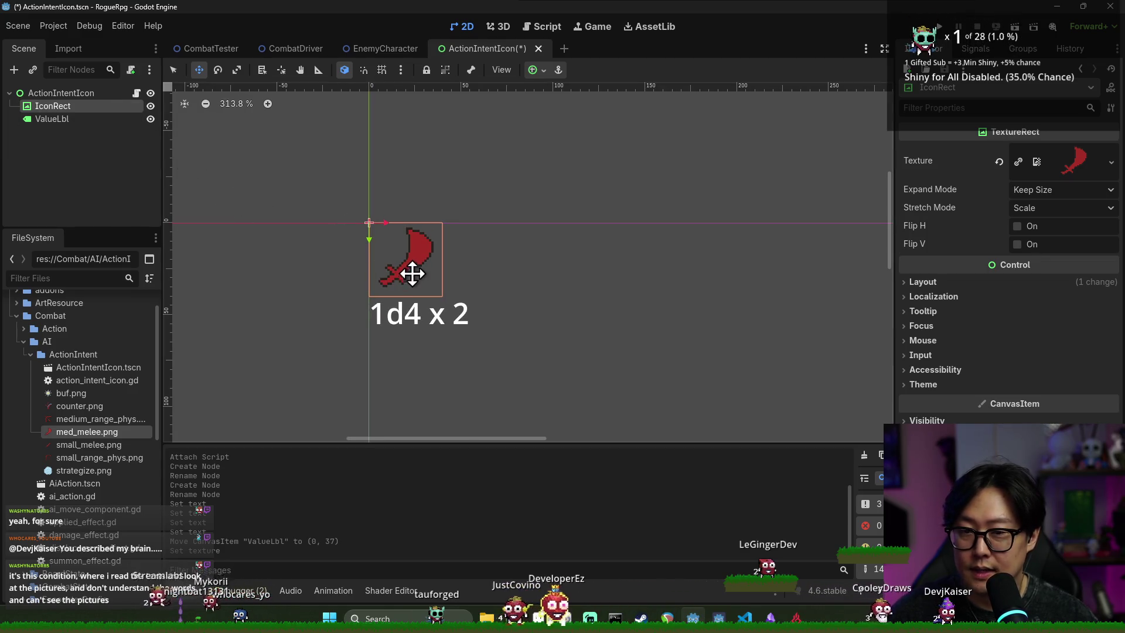
left_click(54, 92)
left_click(62, 107)
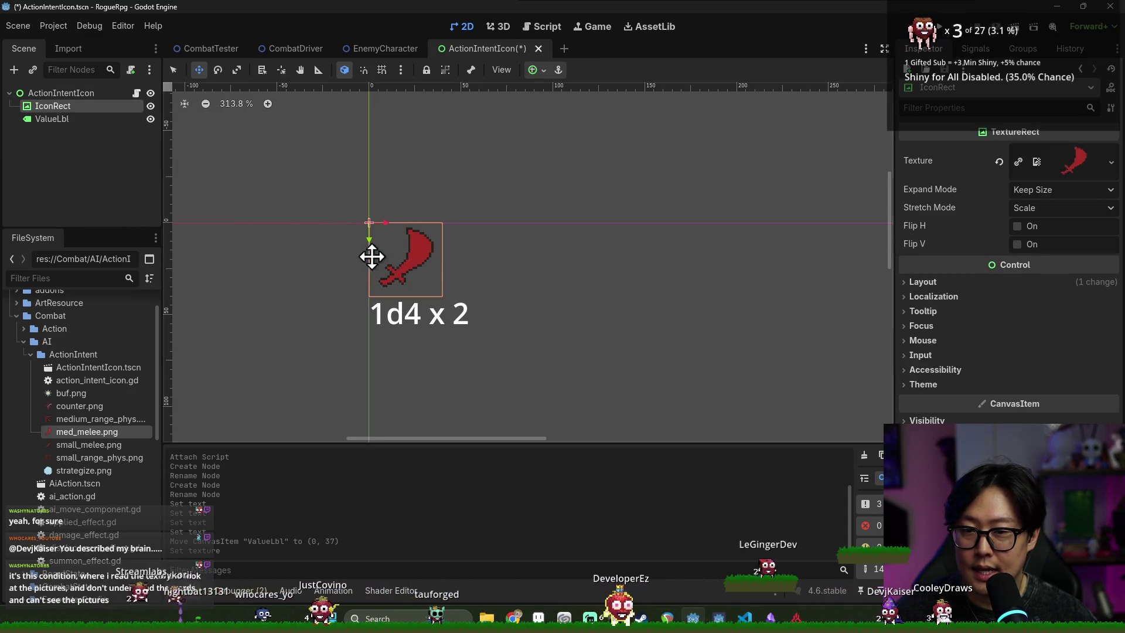
left_click(89, 96)
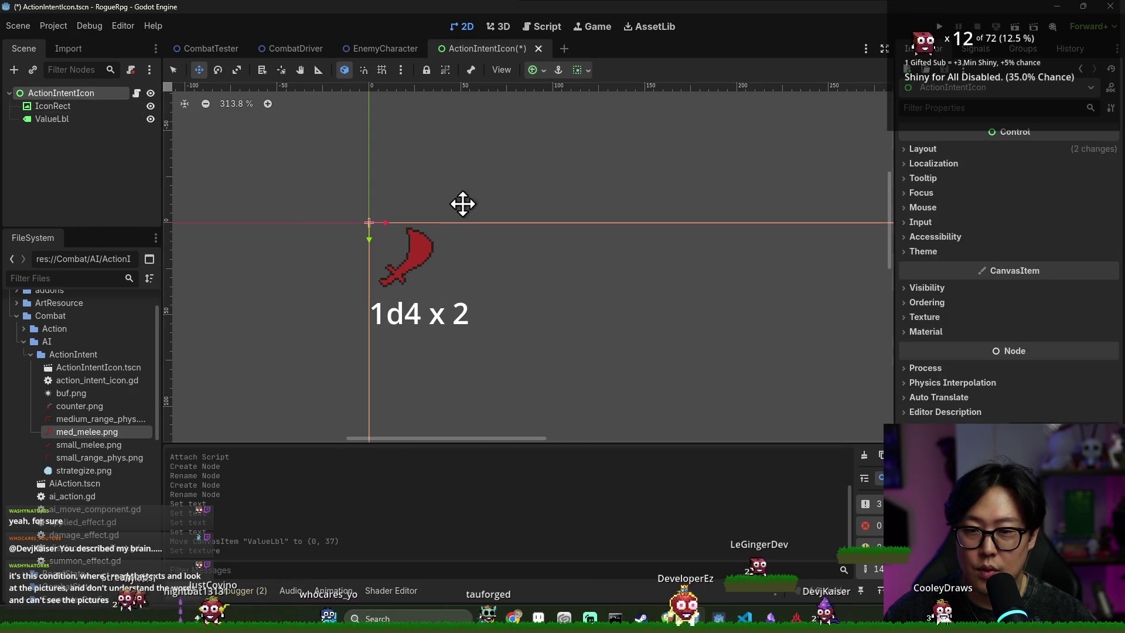
scroll(459, 203, "down", 10)
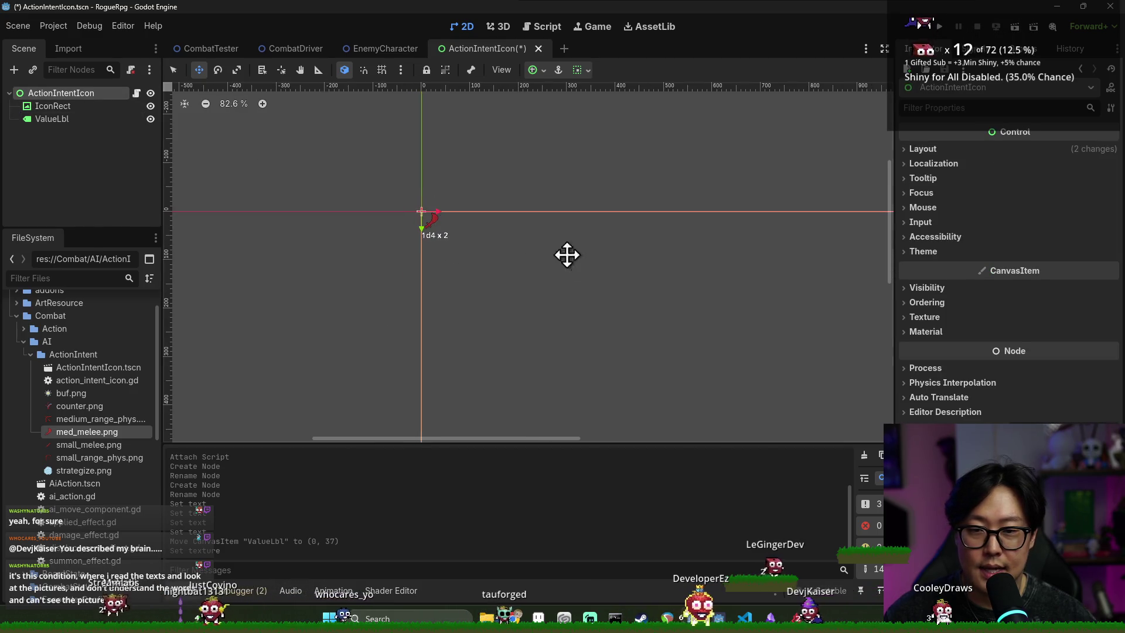
Anchor the root control Top Left with a 32×32 custom minimum size, and save.
left_click(961, 288)
left_click(923, 149)
left_click(1057, 281)
left_click(1043, 334)
scroll(466, 238, "up", 3)
scroll(466, 238, "up", 2)
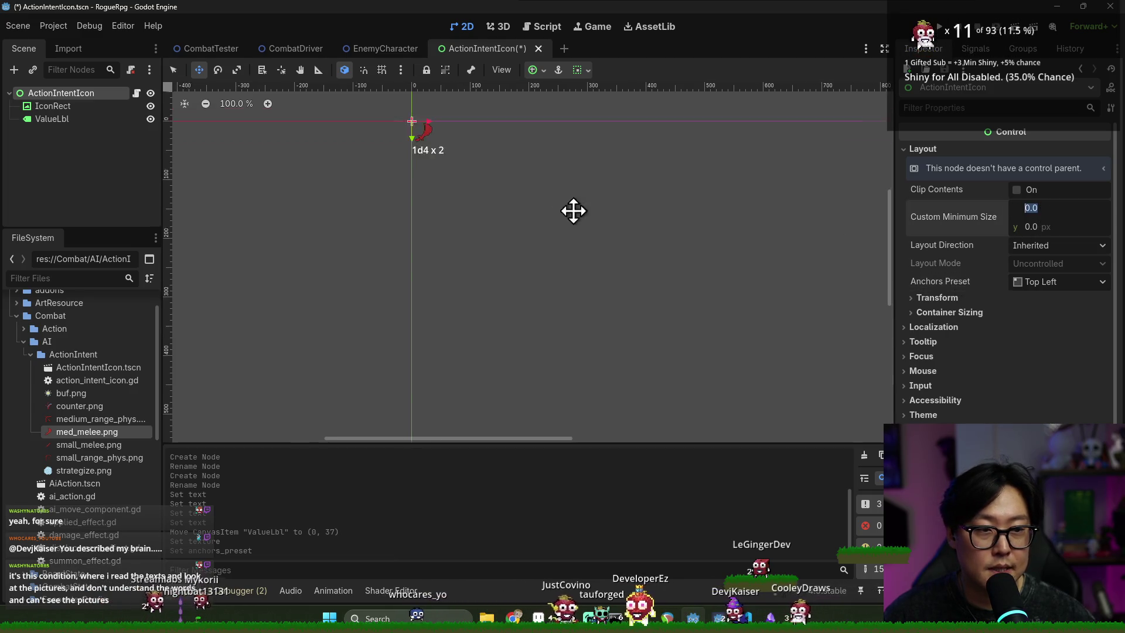
left_click(1031, 208)
type("32")
key("Tab")
type("32")
key("Return")
key("ctrl+s")
Move the 1d4 x 2 ValueLbl label left under the sword, to (-9, 37).
scroll(495, 222, "up", 5)
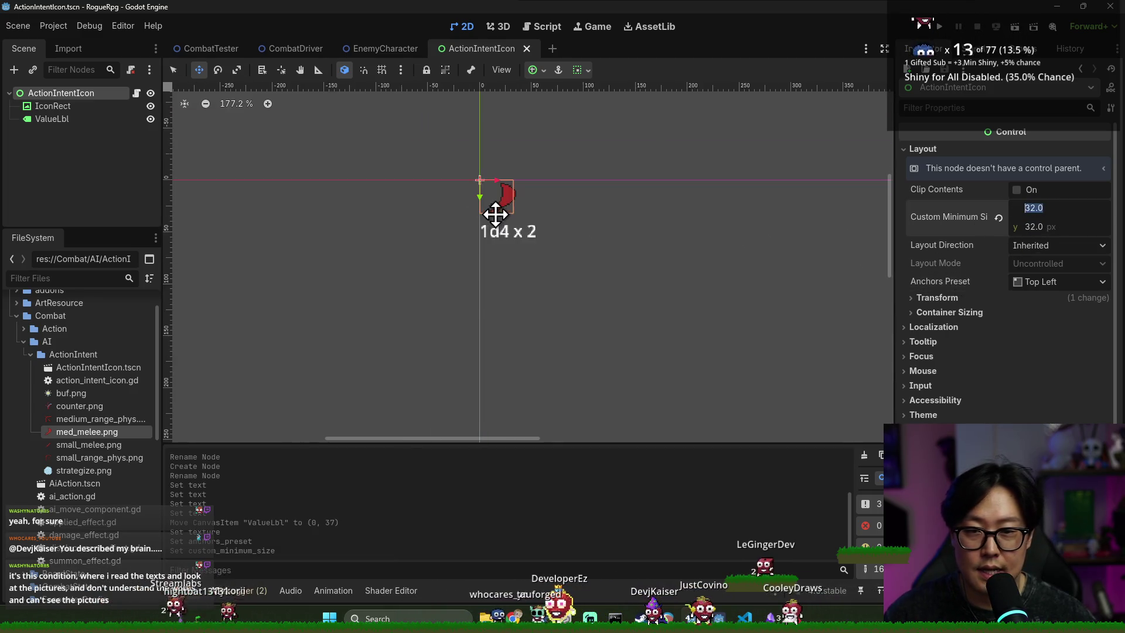
left_click(76, 106)
left_click(80, 94)
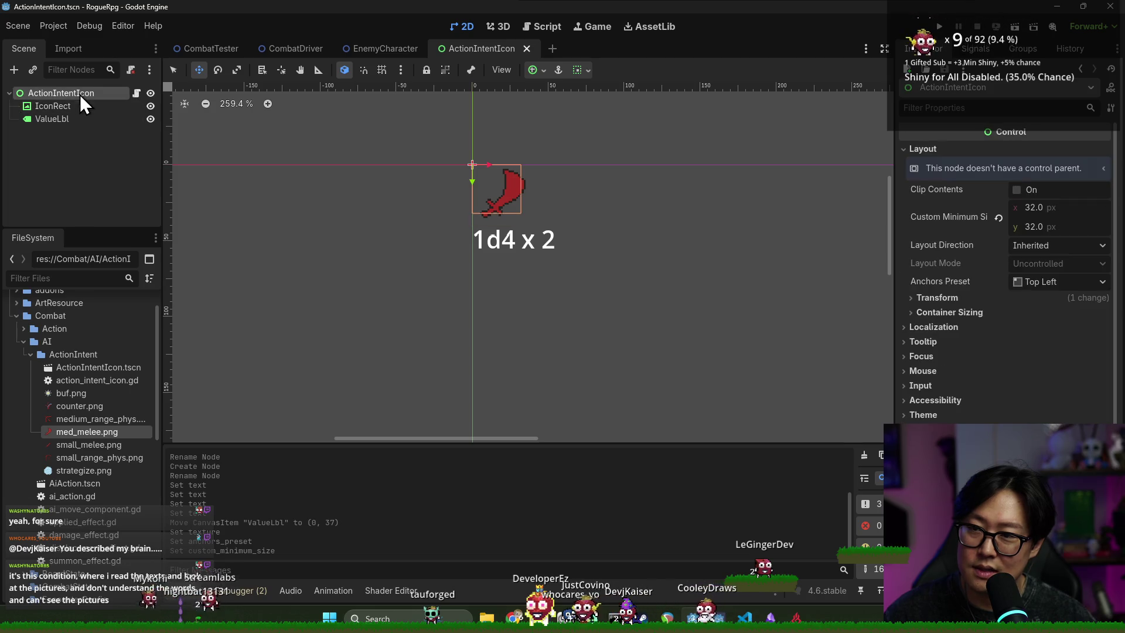
left_click(78, 107)
left_click(78, 118)
left_click(79, 108)
left_click(79, 99)
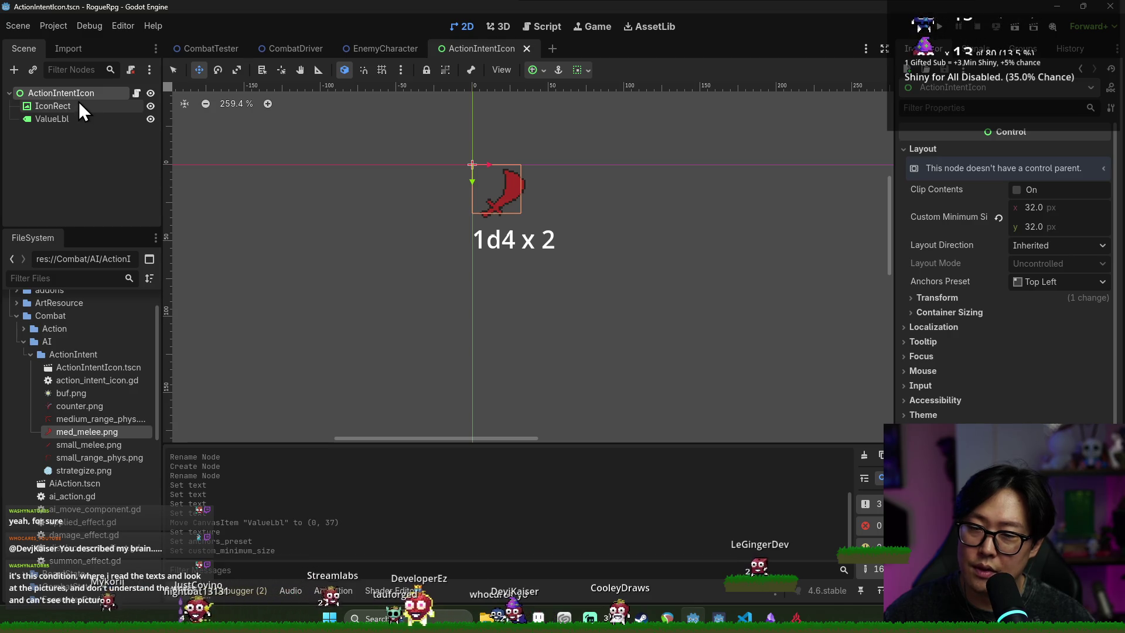
left_click(74, 121)
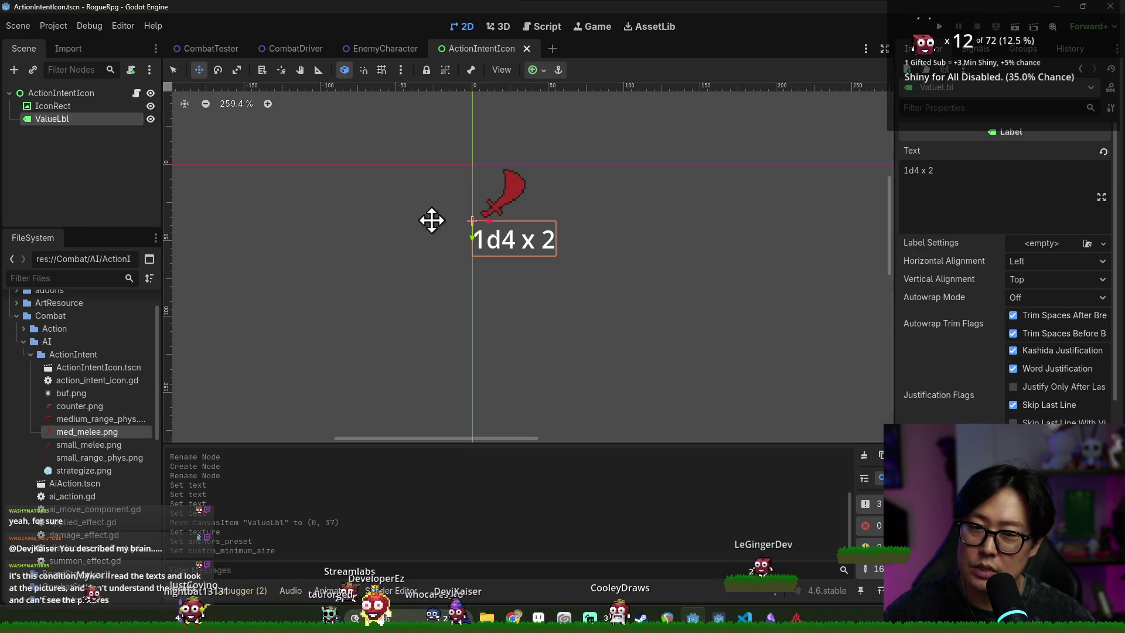
left_click_drag(478, 241, 465, 241)
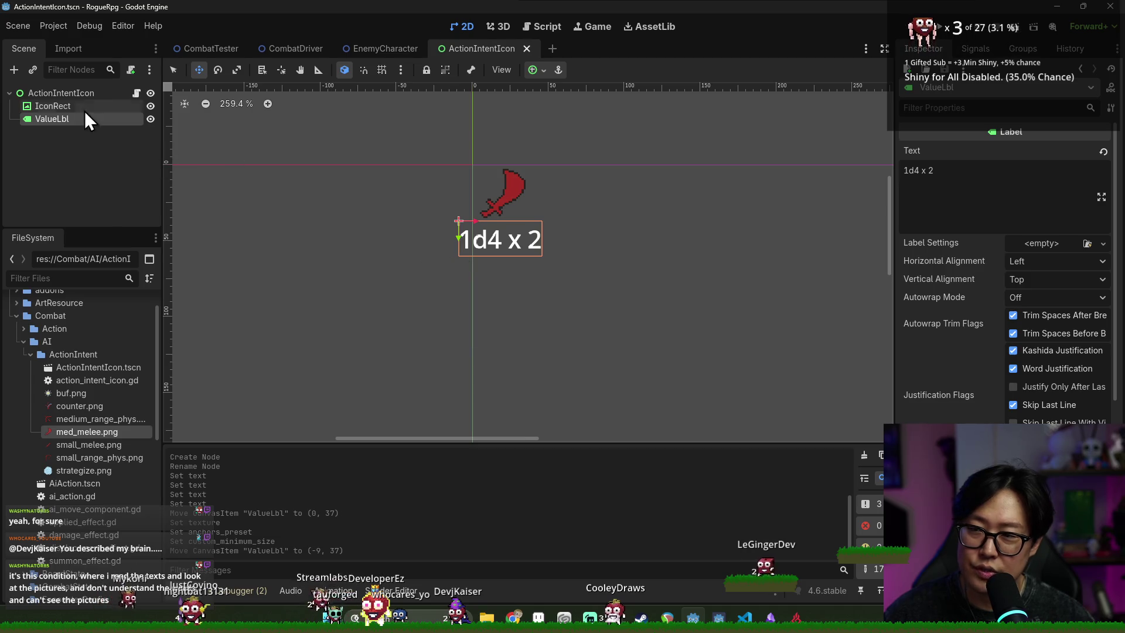
Resize the ActionIntentIcon root rect to 50 × 59 to enclose the label.
left_click(61, 93)
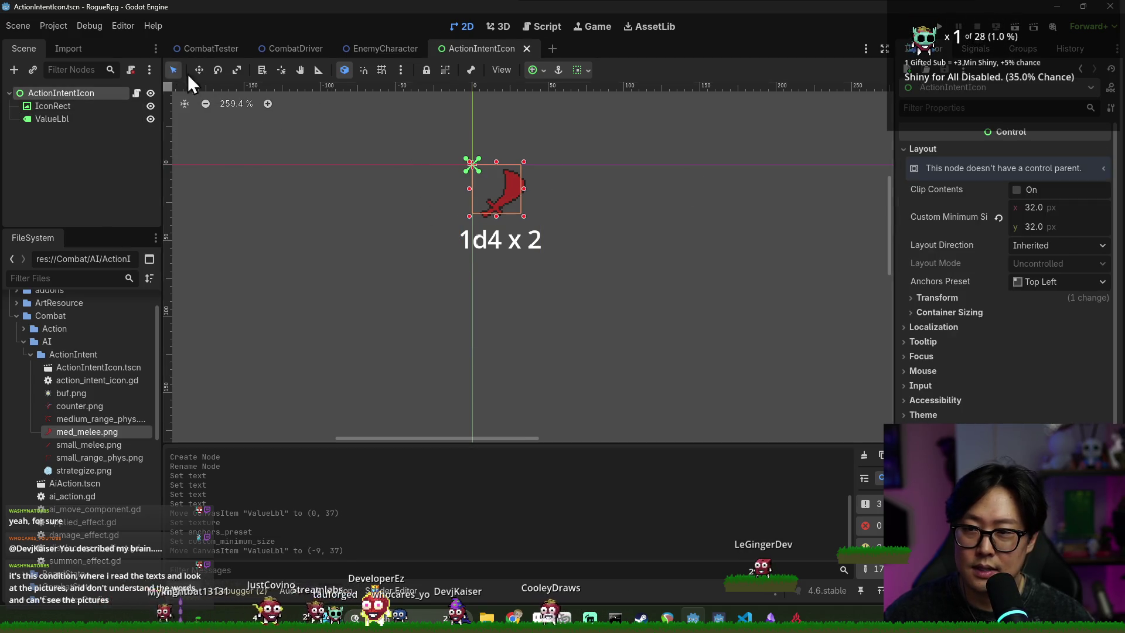
mouse_move(523, 215)
left_mouse_down()
mouse_move(537, 265)
mouse_move(531, 255)
mouse_move(546, 256)
left_mouse_up()
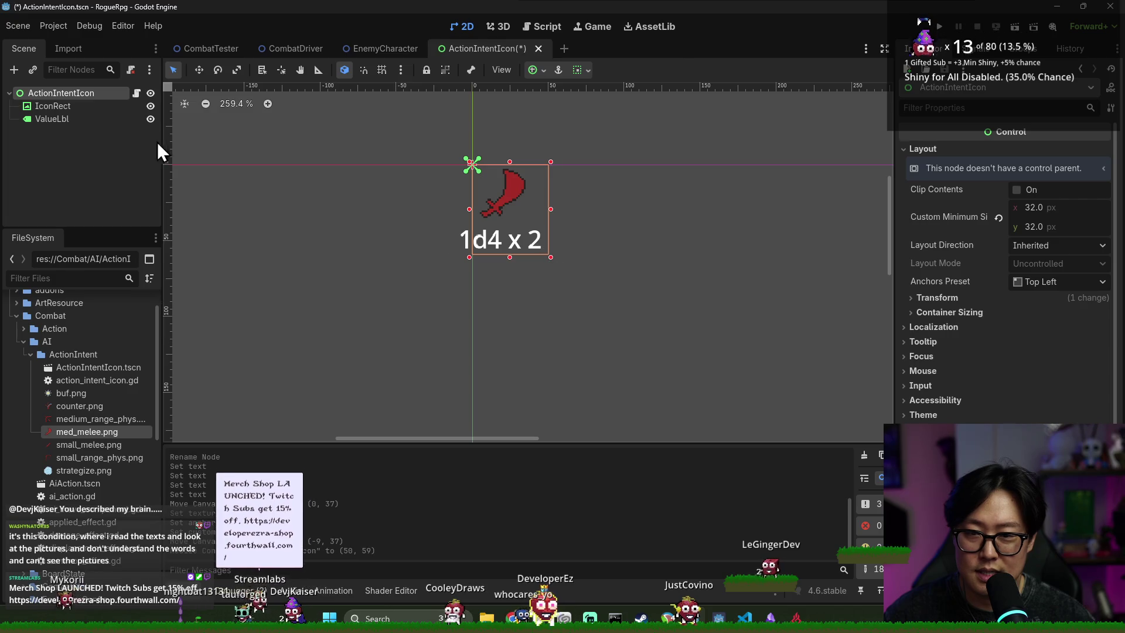
left_click(81, 116)
left_click(69, 106)
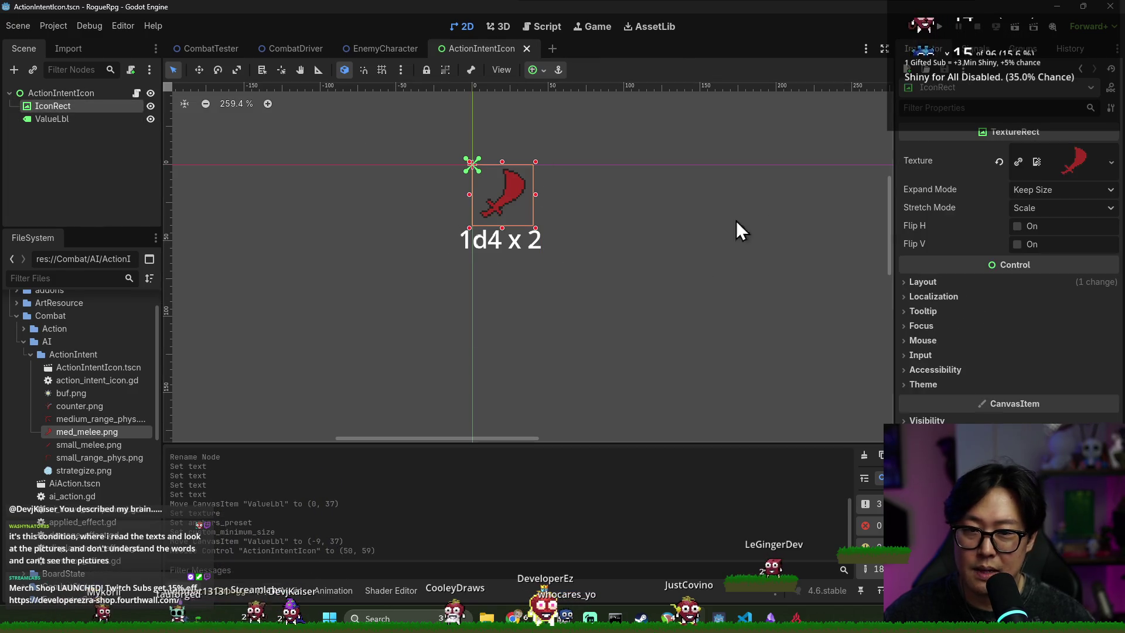
Switch IconRect to Anchors layout mode with the Center Top preset.
left_click(933, 283)
left_click(1049, 396)
left_click(1045, 432)
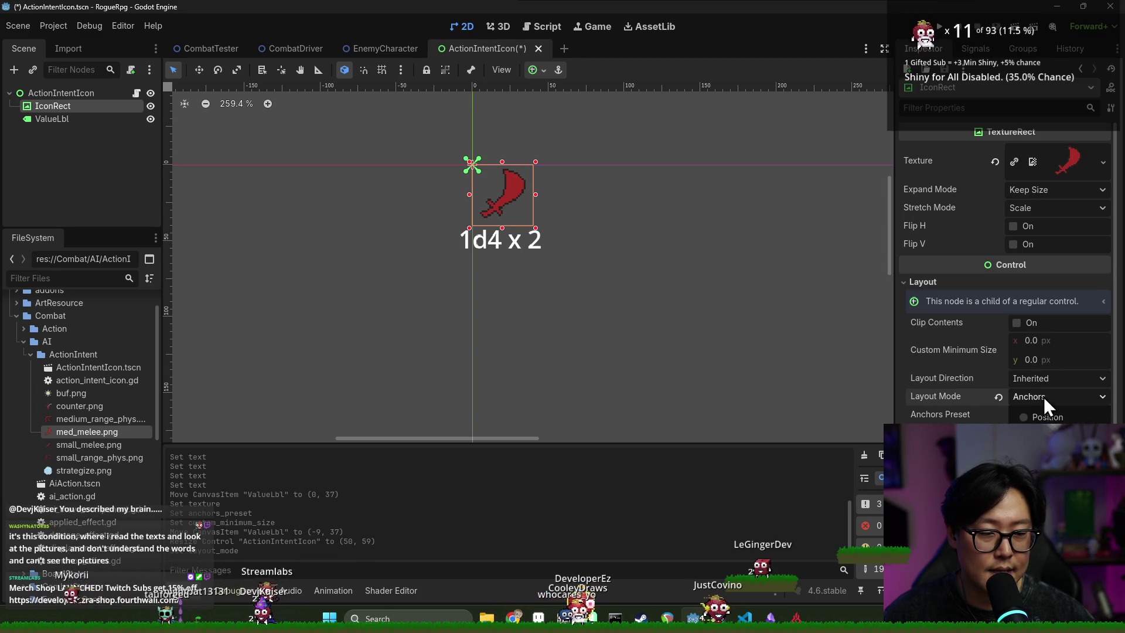
left_click(1054, 415)
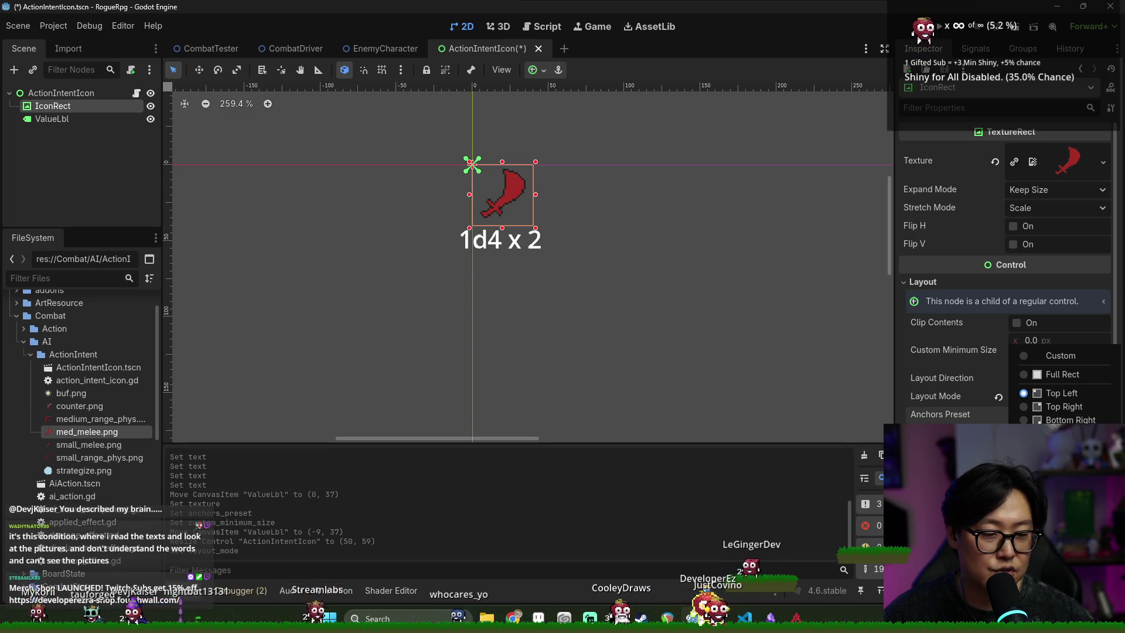
left_click(1060, 463)
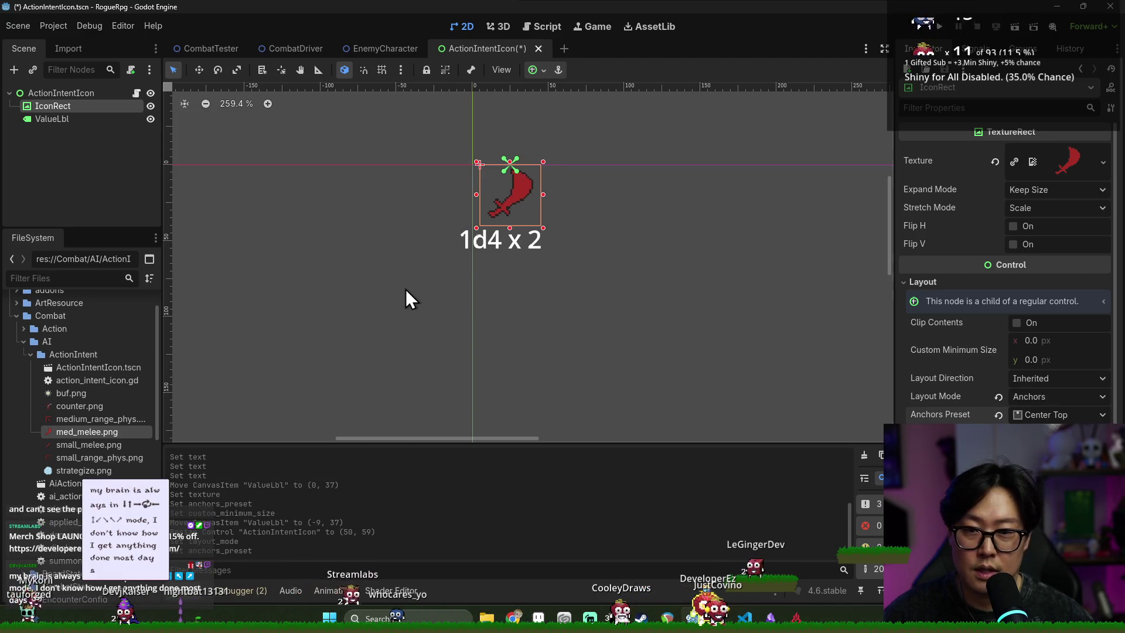
Set ValueLbl's horizontal and vertical alignment to Center, and save.
left_click(92, 120)
left_click(1025, 262)
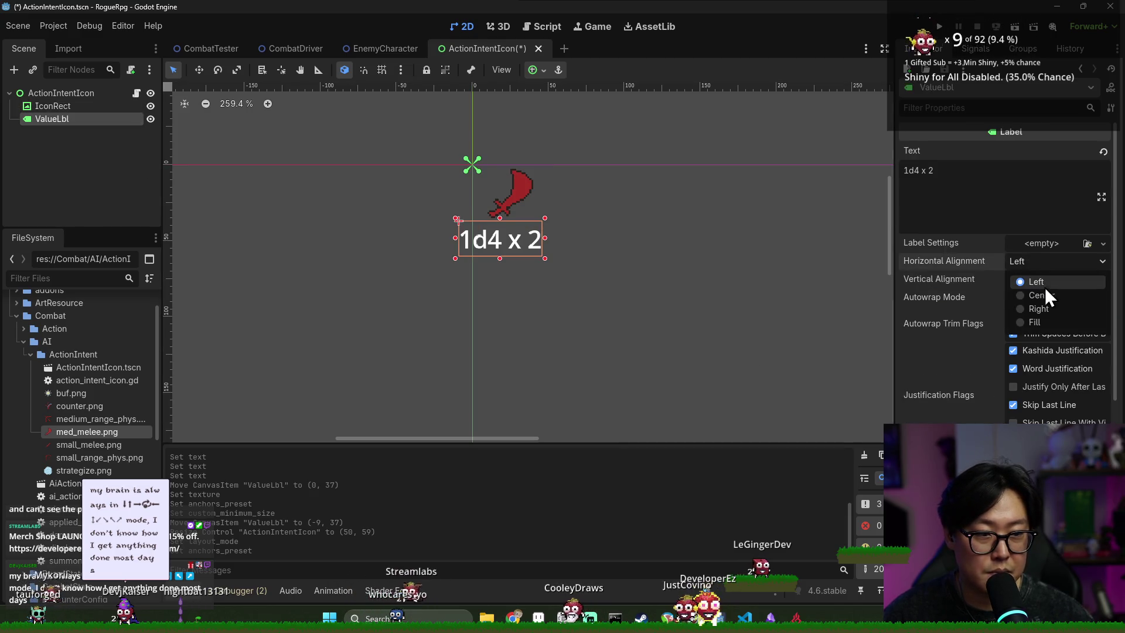
left_click(1042, 286)
left_click(1038, 281)
left_click(1034, 313)
key("ctrl+s")
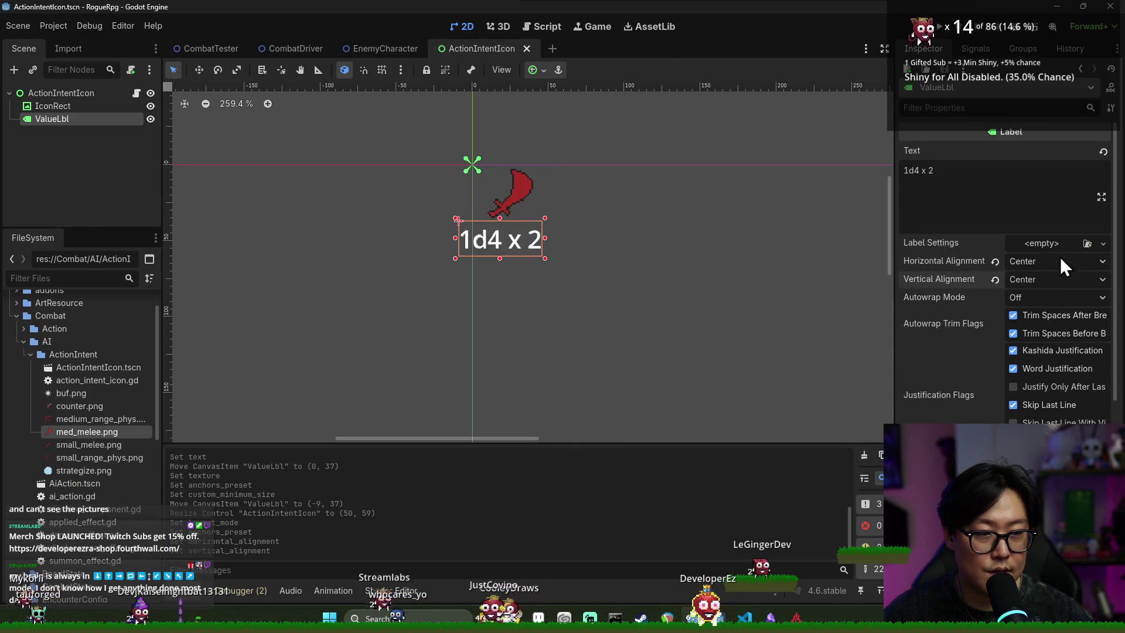
Switch ValueLbl to Anchors layout mode with the Center Bottom preset, and save.
scroll(1048, 293, "down", 8)
left_click(956, 273)
left_click(1047, 382)
left_click(1049, 407)
left_click(1049, 403)
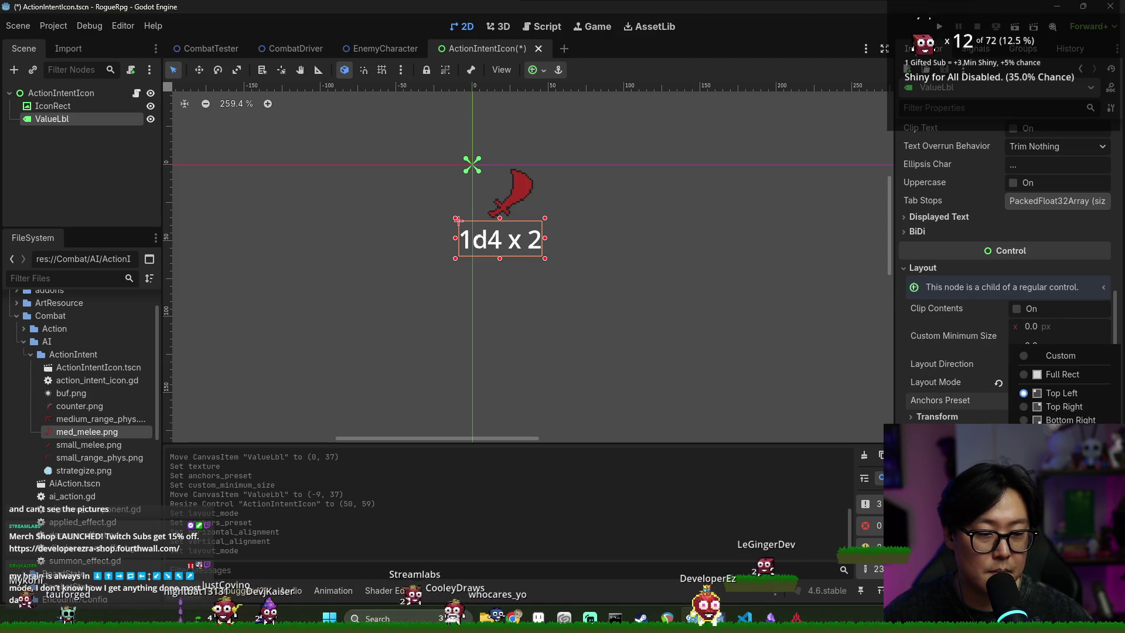
left_click(1062, 487)
key("ctrl+s")
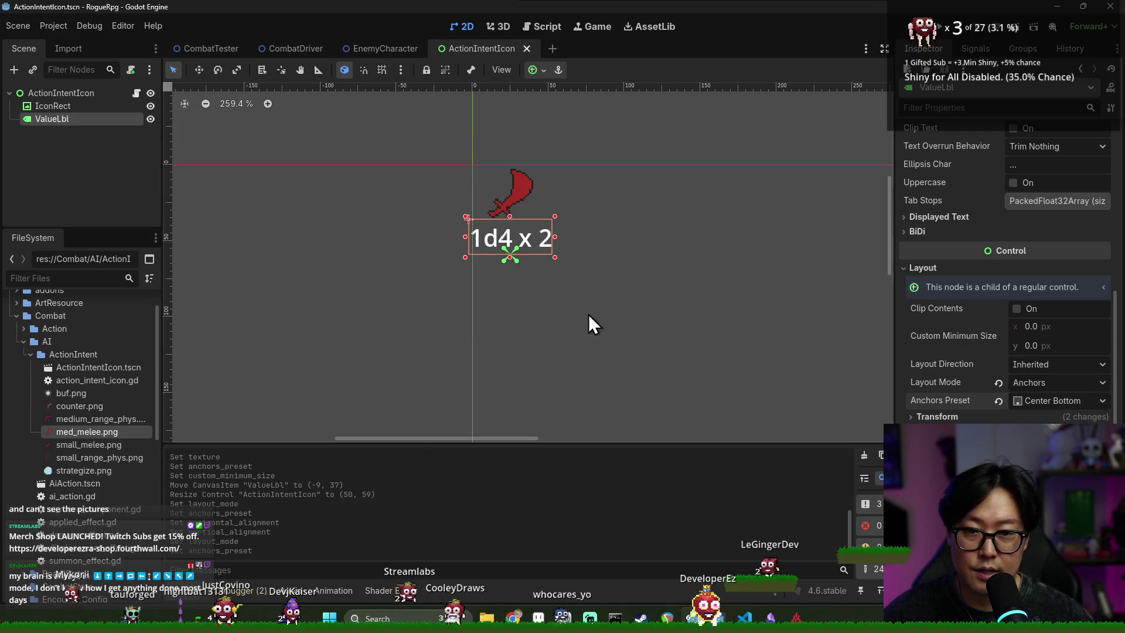
left_click(640, 297)
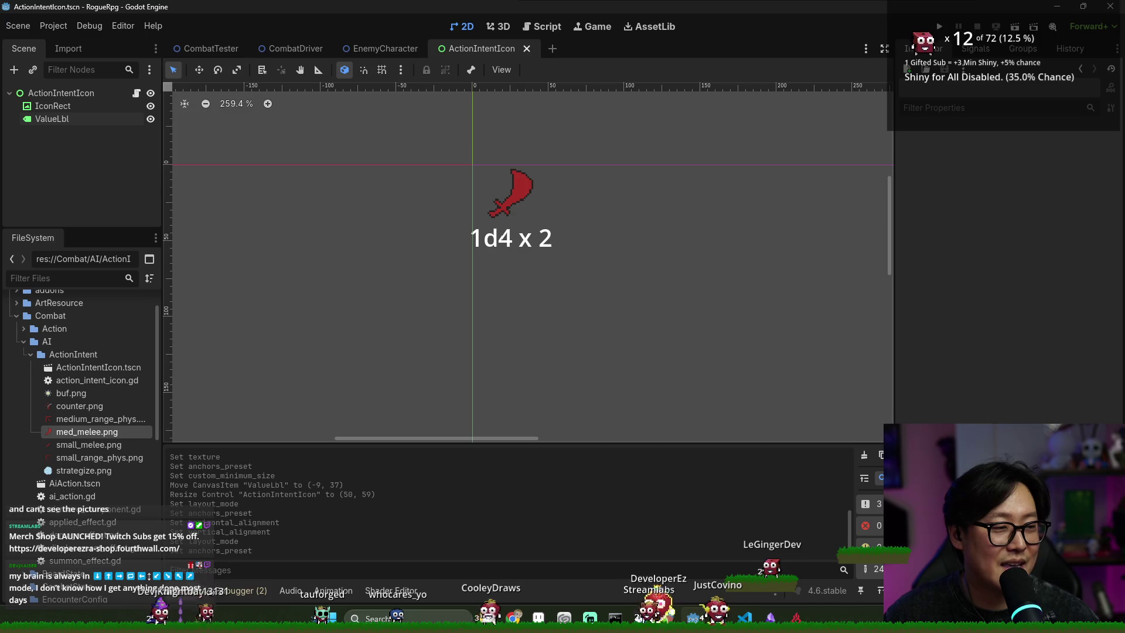
left_click(525, 192)
key("ctrl+s")
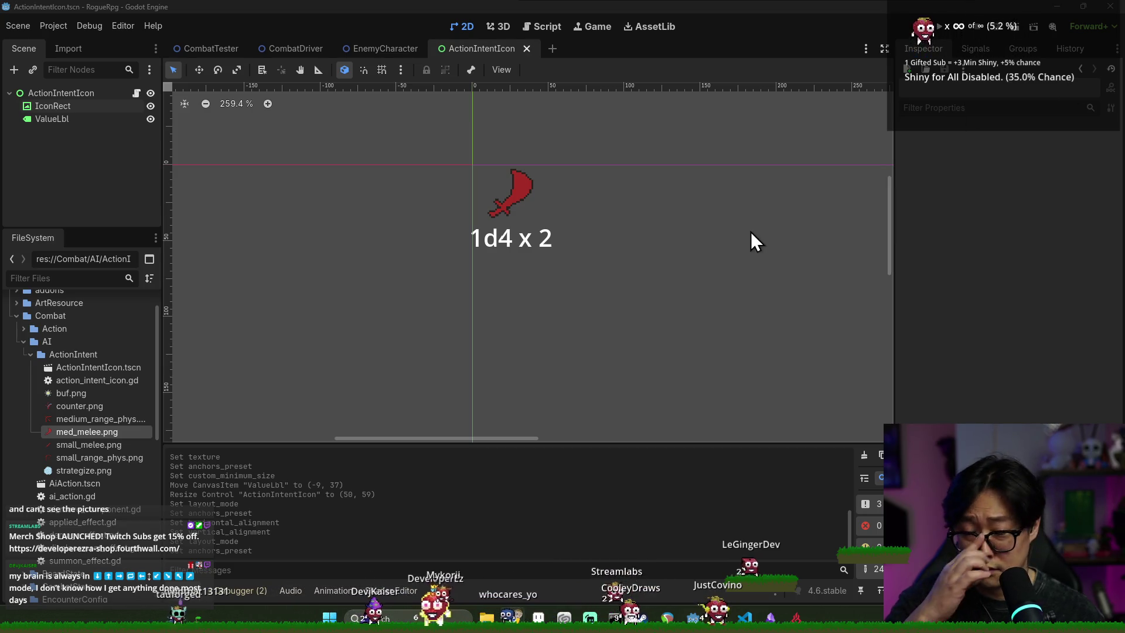
left_click(479, 215)
key("ctrl+s")
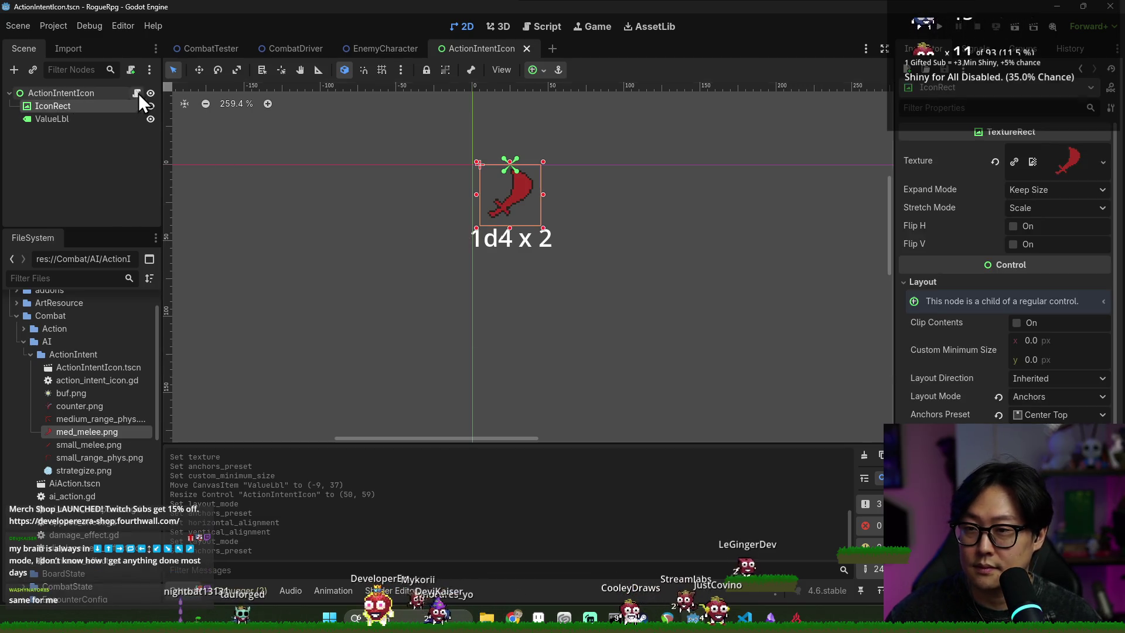
Open action_intent_icon.gd, add a new line after the class declaration, and save.
left_click(136, 93)
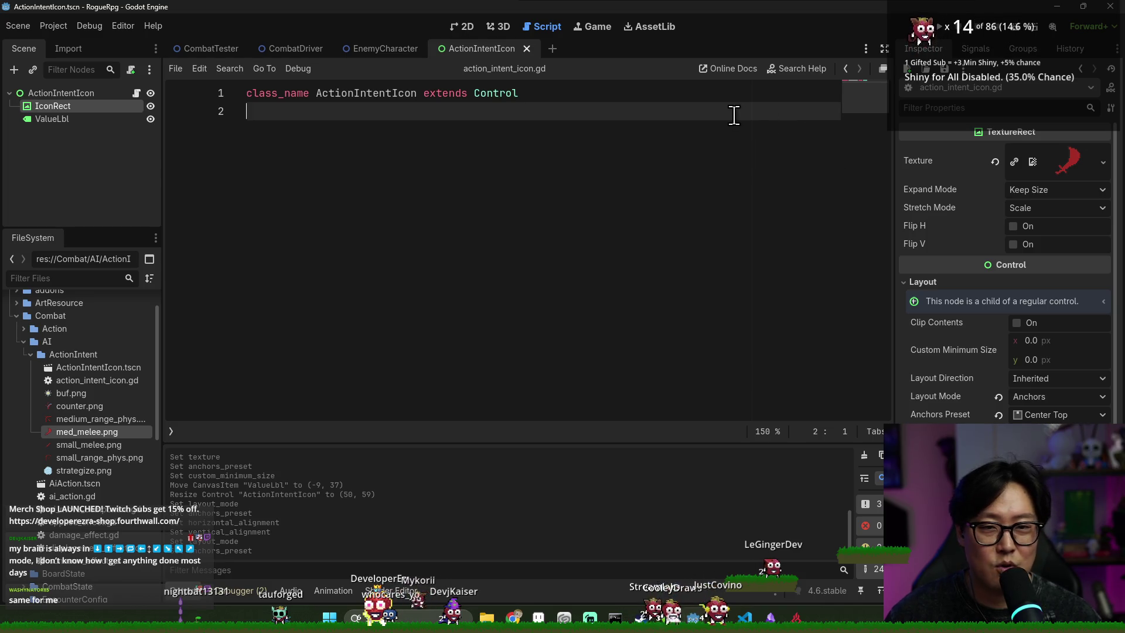
left_click(643, 95)
key("Return")
key("Return")
key("ctrl+s")
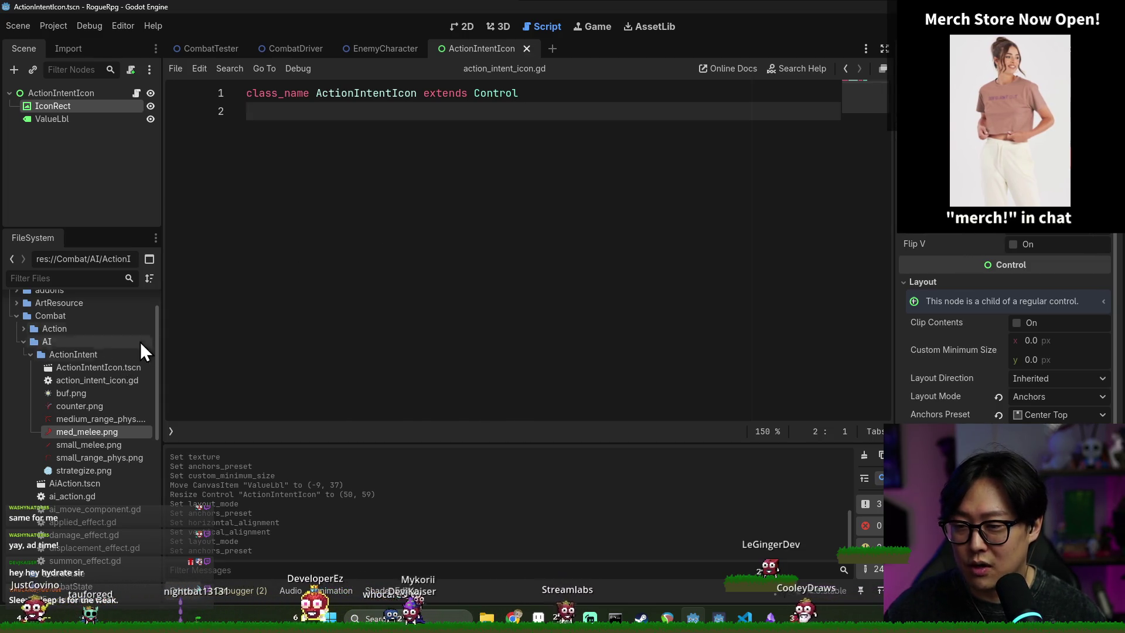
key("ctrl+s")
Open Global/global_enum.gd from the FileSystem dock.
scroll(53, 476, "down", 3)
scroll(67, 469, "down", 6)
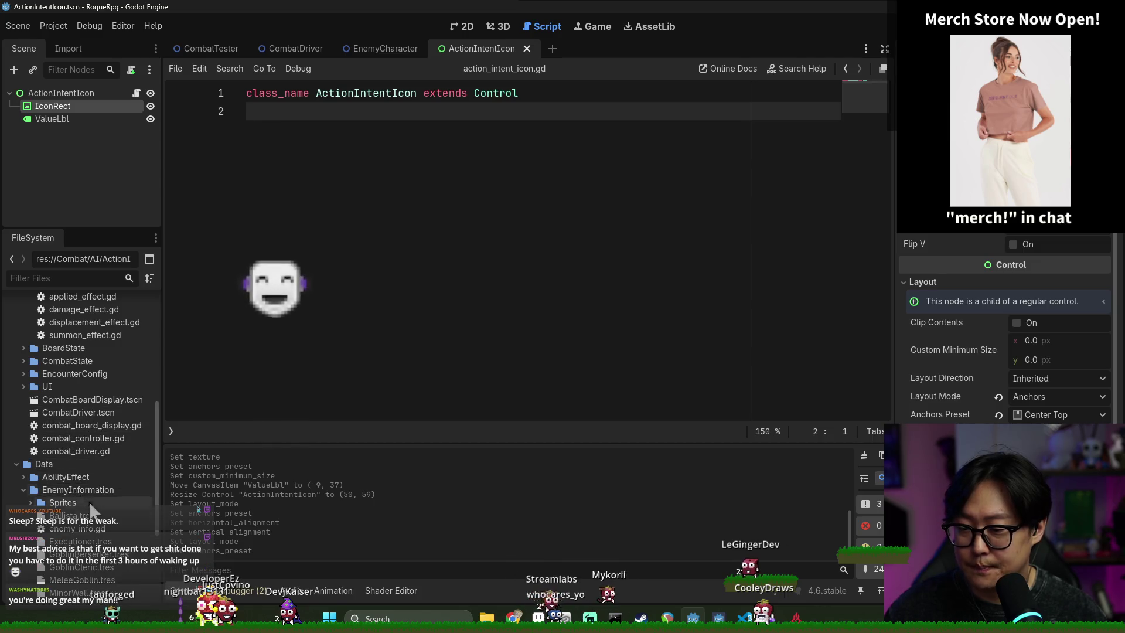
scroll(88, 469, "up", 10)
left_click(36, 354)
key("Left")
left_click(58, 418)
double_click(58, 420)
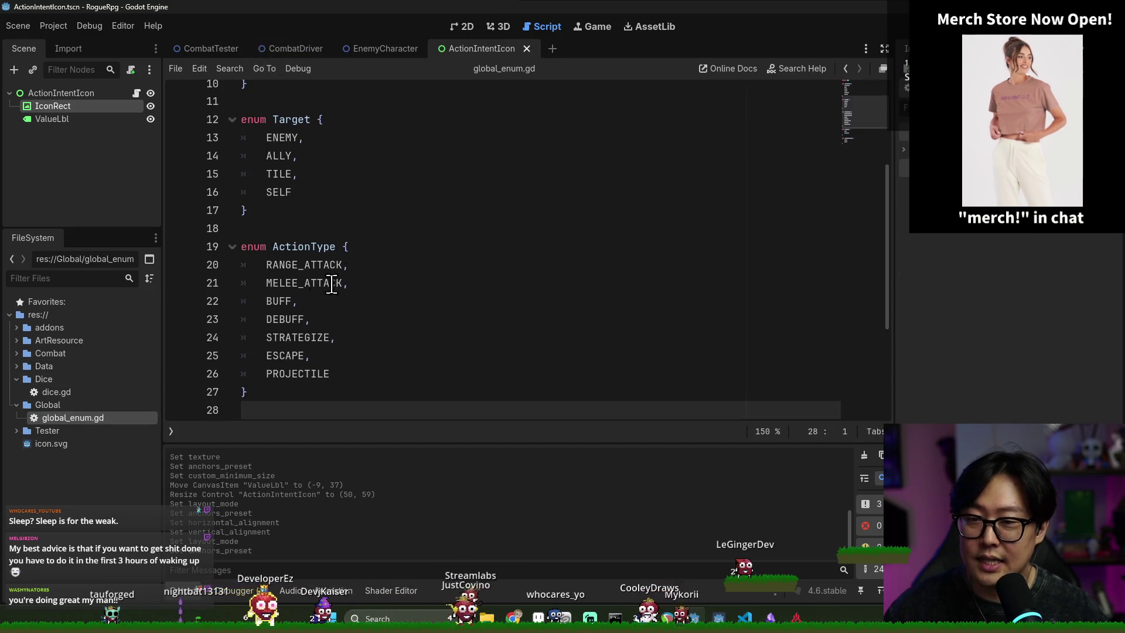
Look up the DirectionType and ActionType enums in global_enum.gd, then return to the icon script.
scroll(328, 276, "up", 4)
scroll(311, 274, "down", 6)
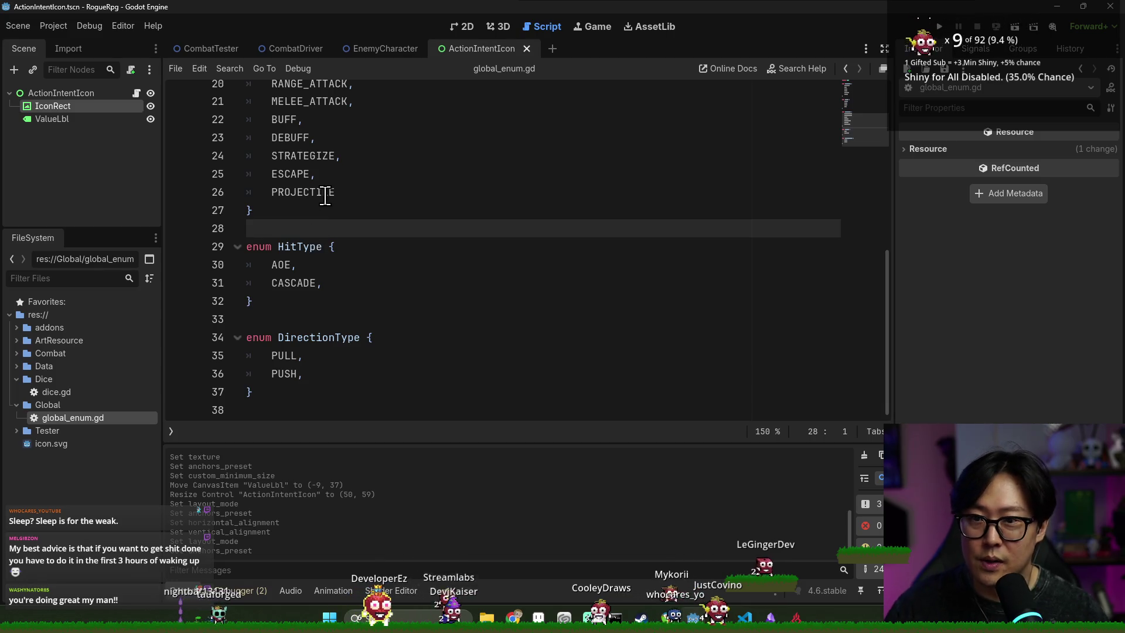
scroll(329, 261, "up", 3)
scroll(325, 258, "down", 3)
double_click(297, 337)
scroll(296, 337, "up", 7)
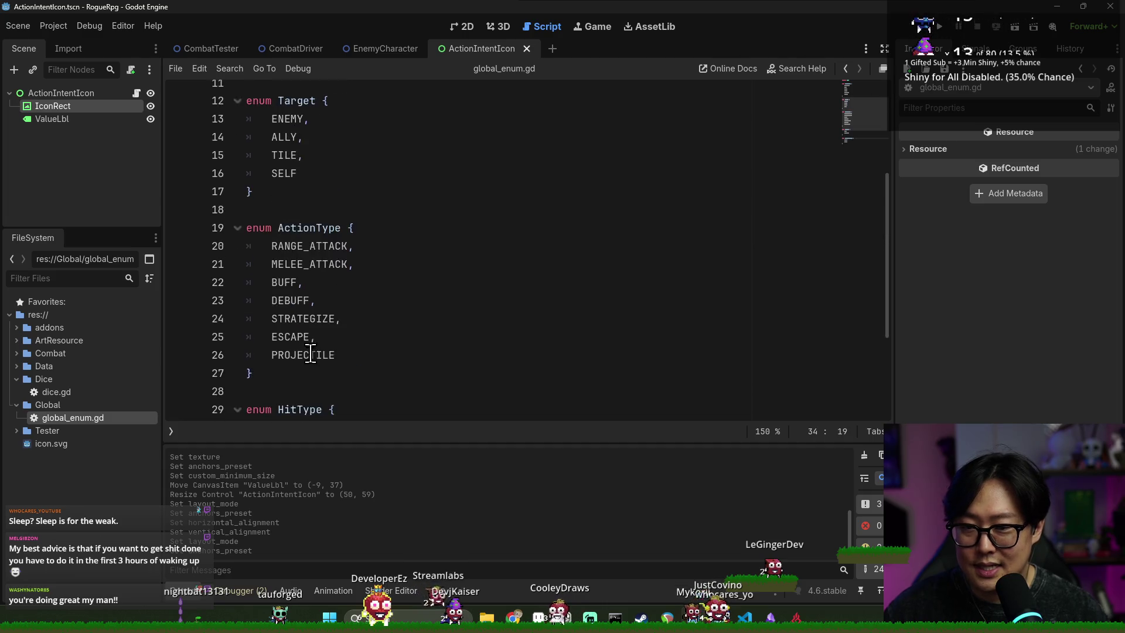
scroll(307, 326, "down", 2)
left_click(304, 282)
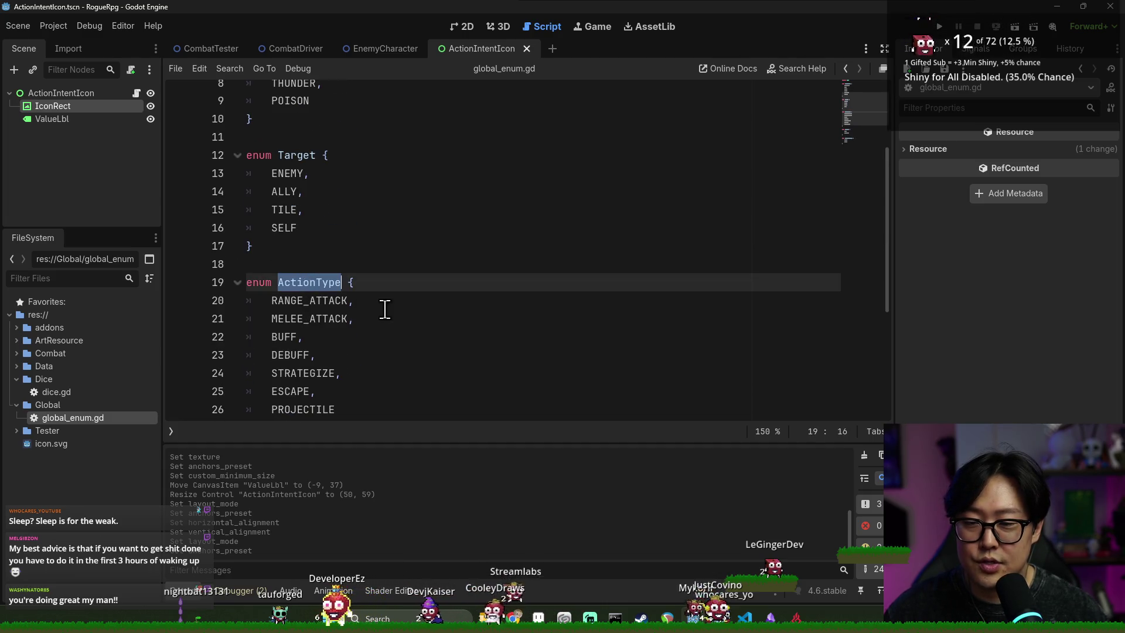
key("alt+Left")
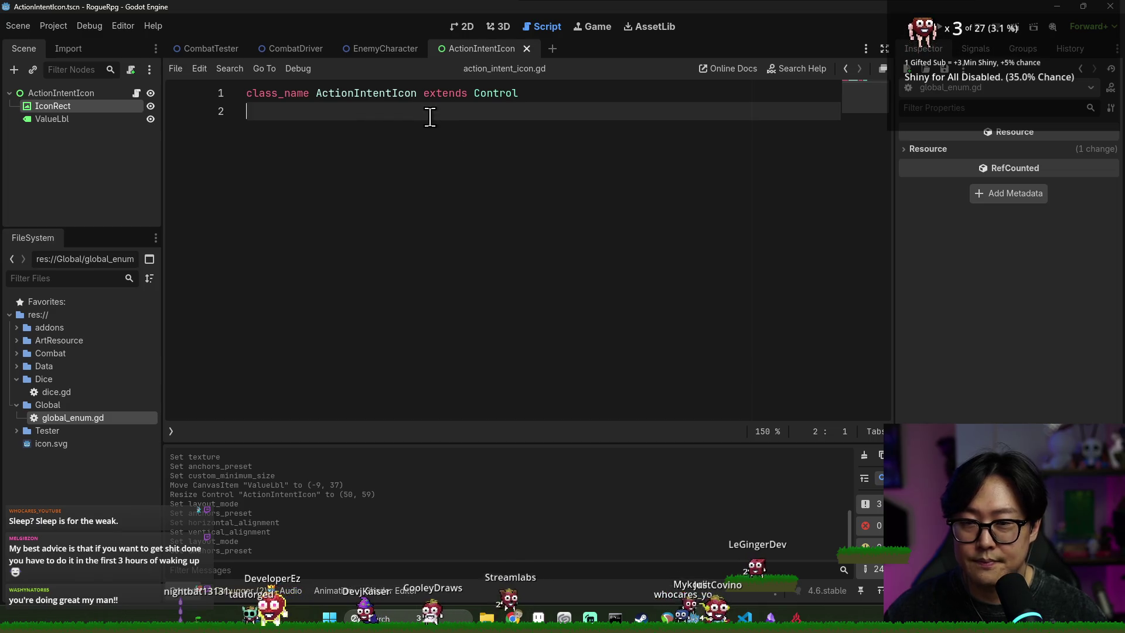
key("Return")
key("BackSpace")
key("BackSpace")
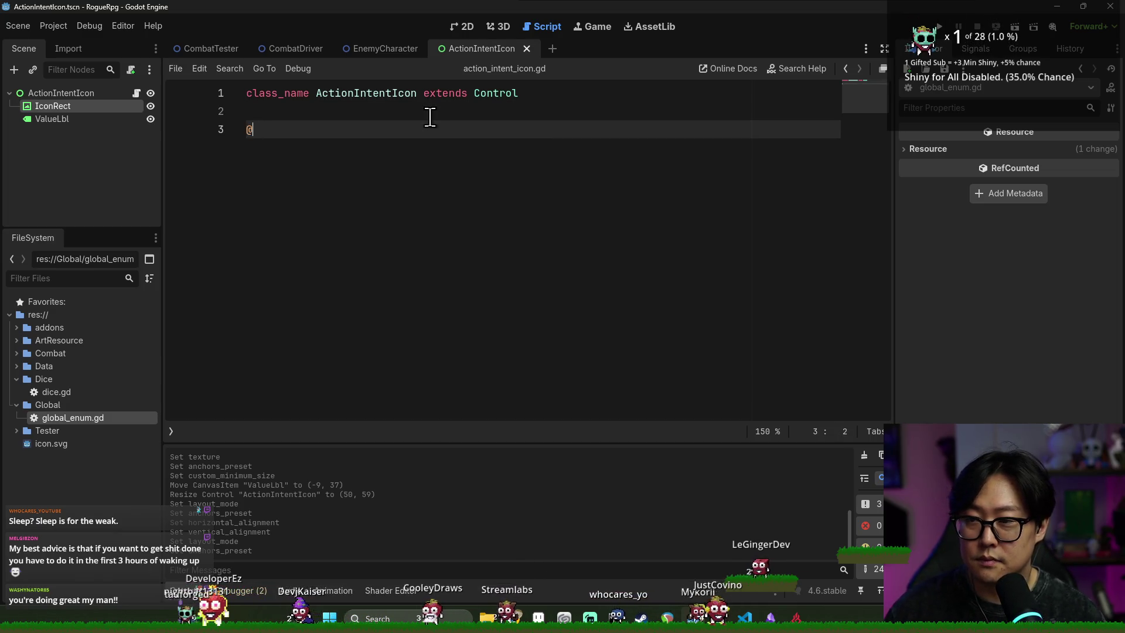
type("@export var")
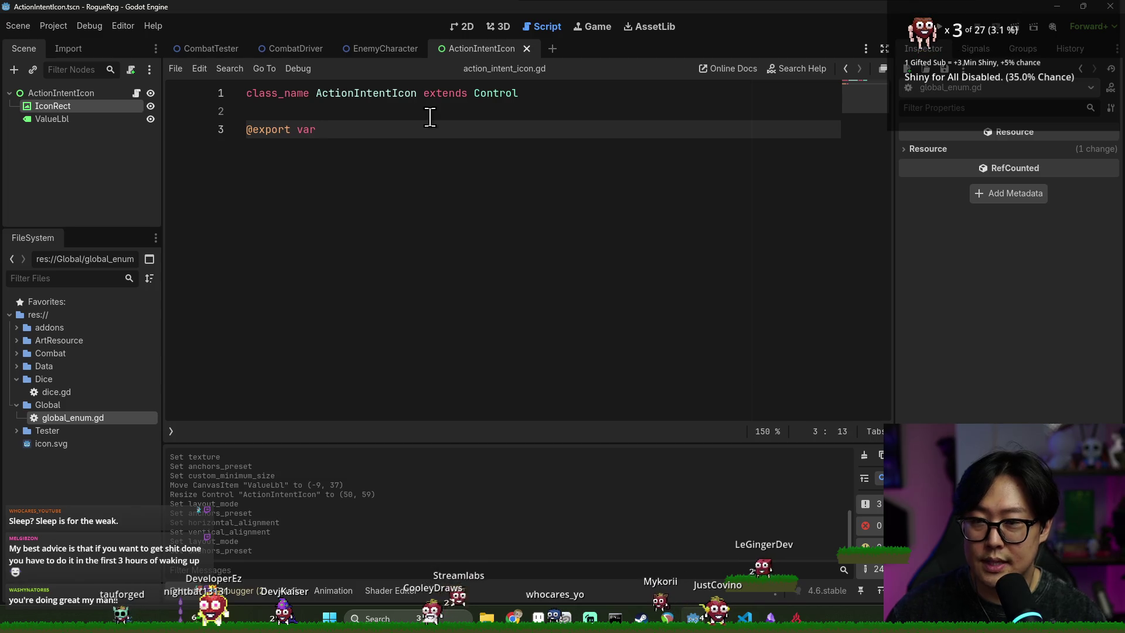
key("BackSpace")
key("BackSpace")
type("action_t")
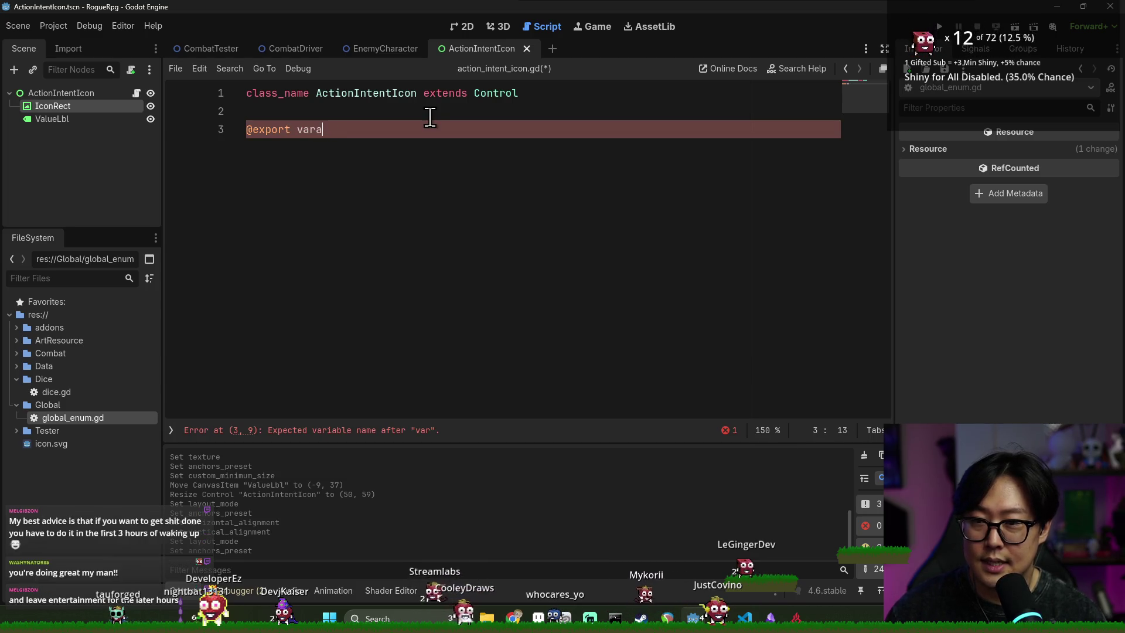
type("ype: ")
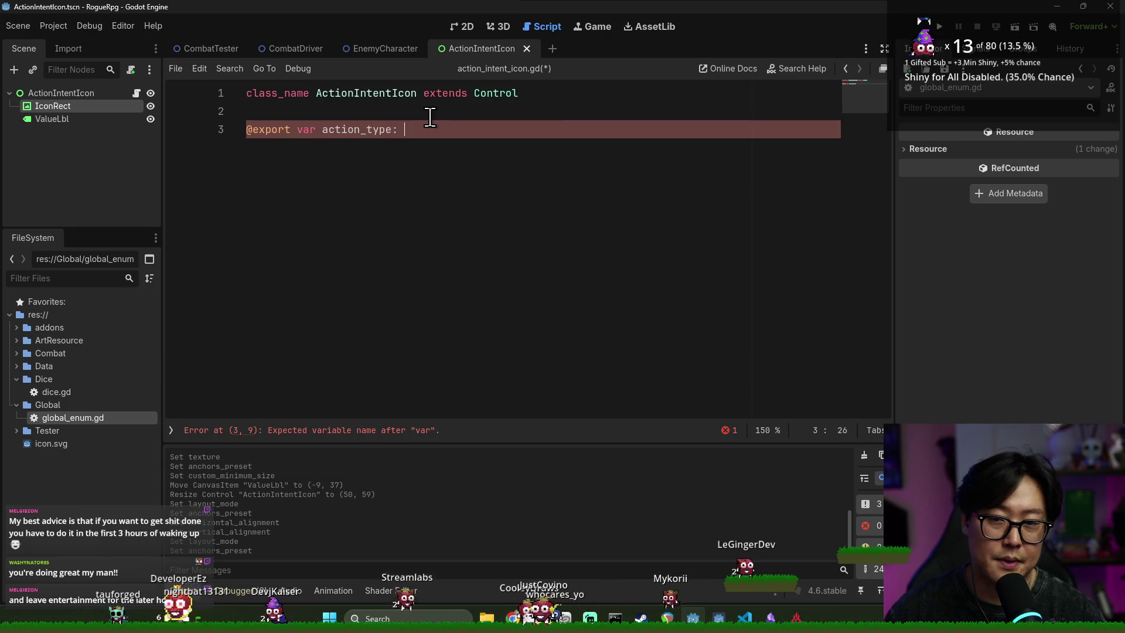
type("ActionType")
key("ctrl+BackSpace")
type("GlobalEnum.ActionType")
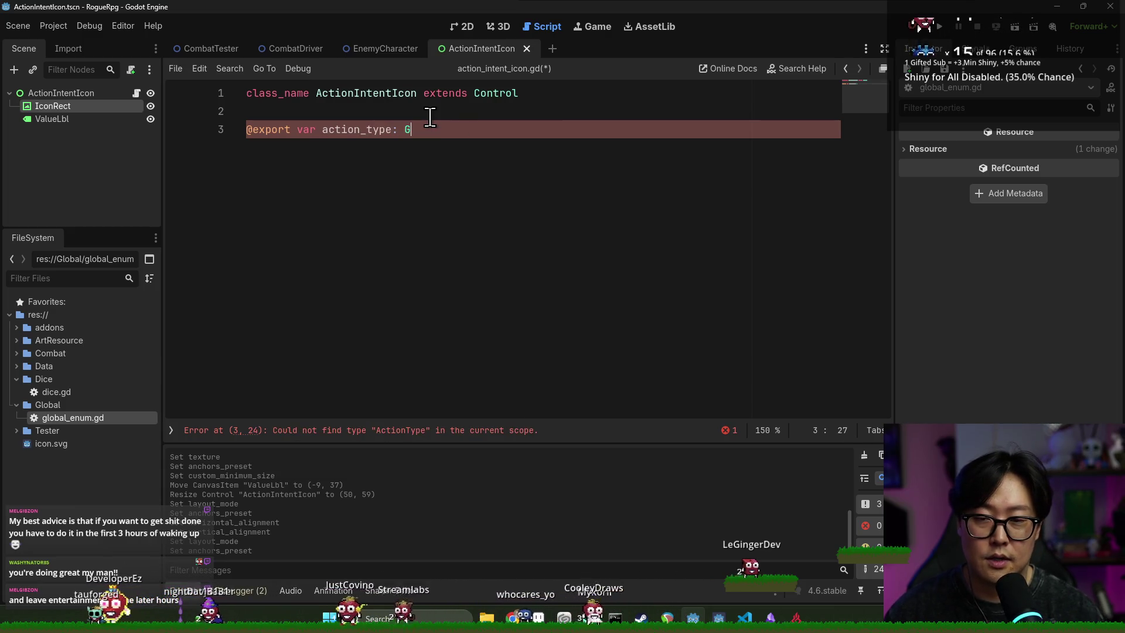
key("Return")
key("ctrl+s")
type("@exzport")
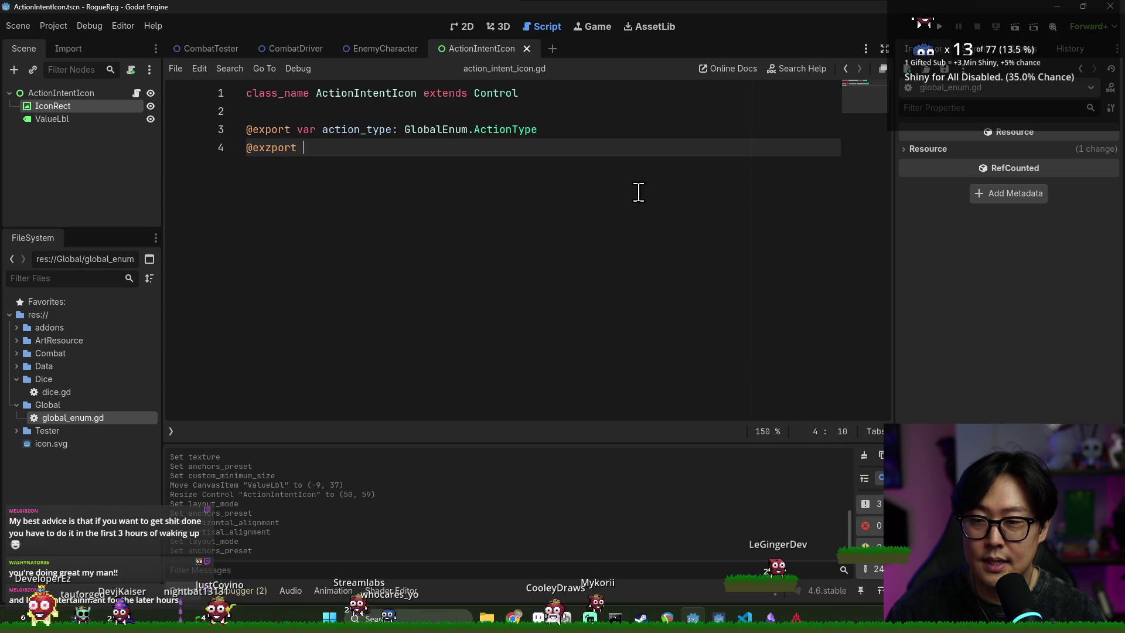
key("BackSpace")
key("BackSpace")
key("BackSpace")
type("port var ")
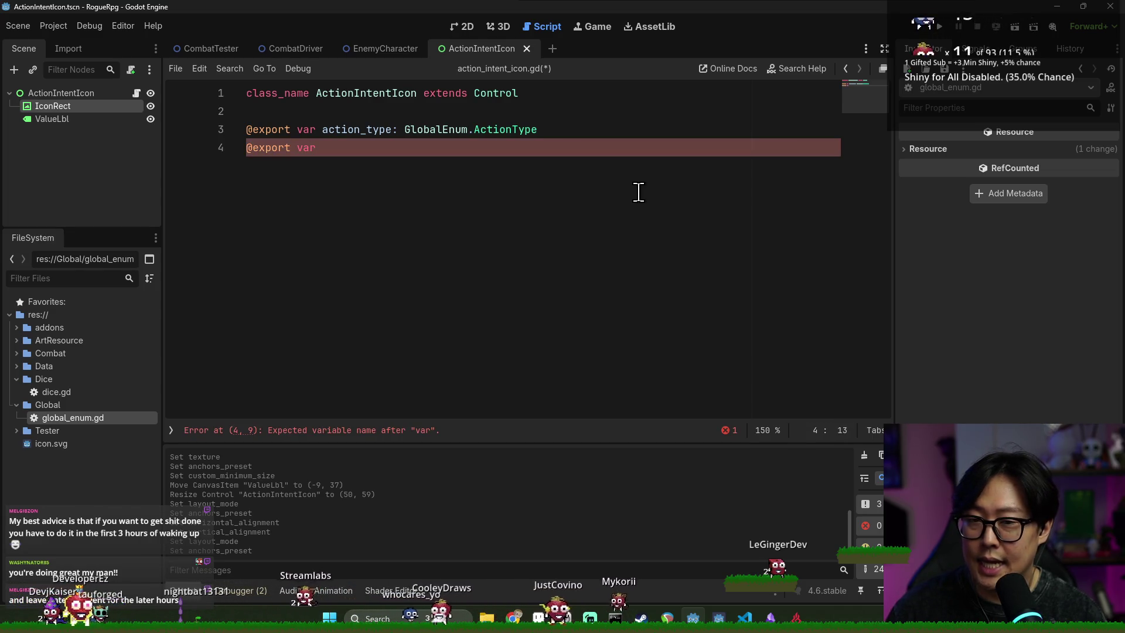
type("dice:")
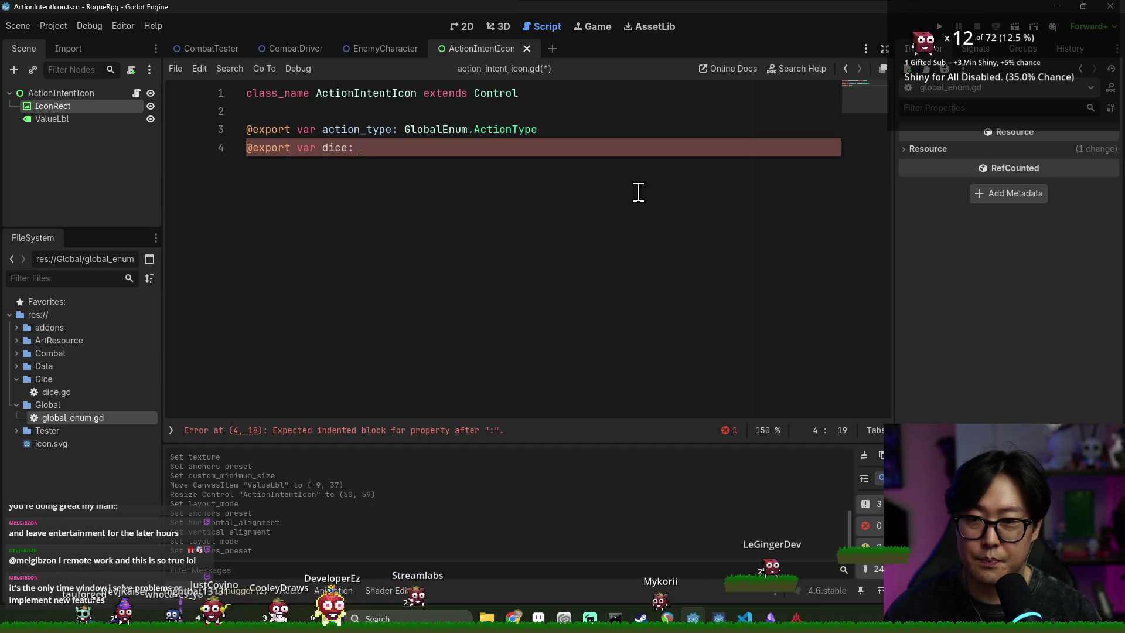
type("e")
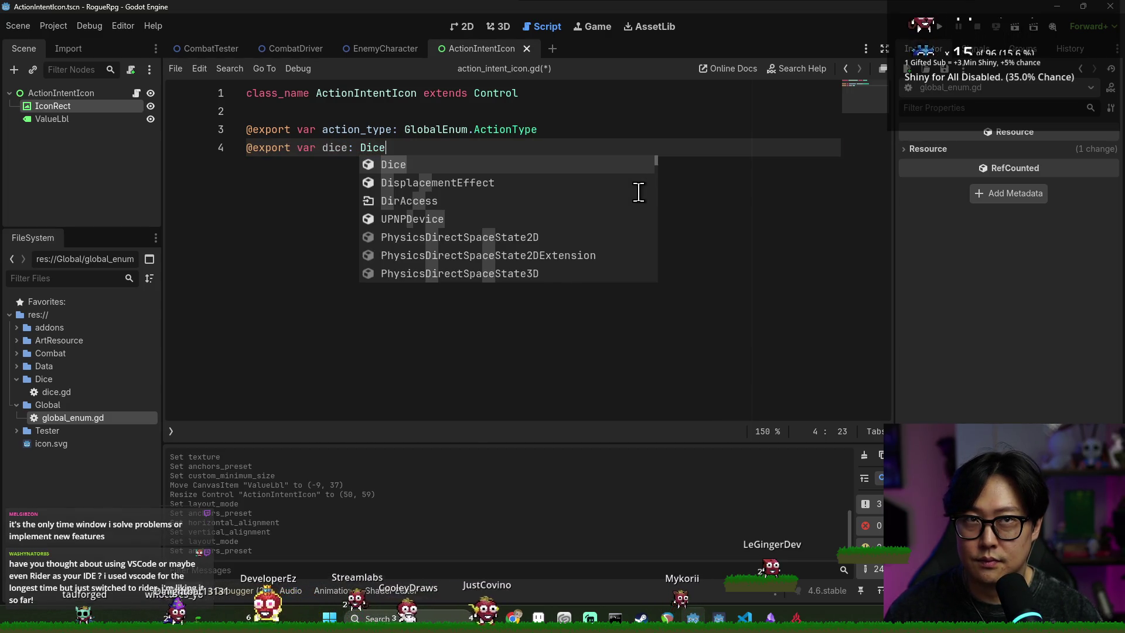
key("ctrl+z")
type("Array[")
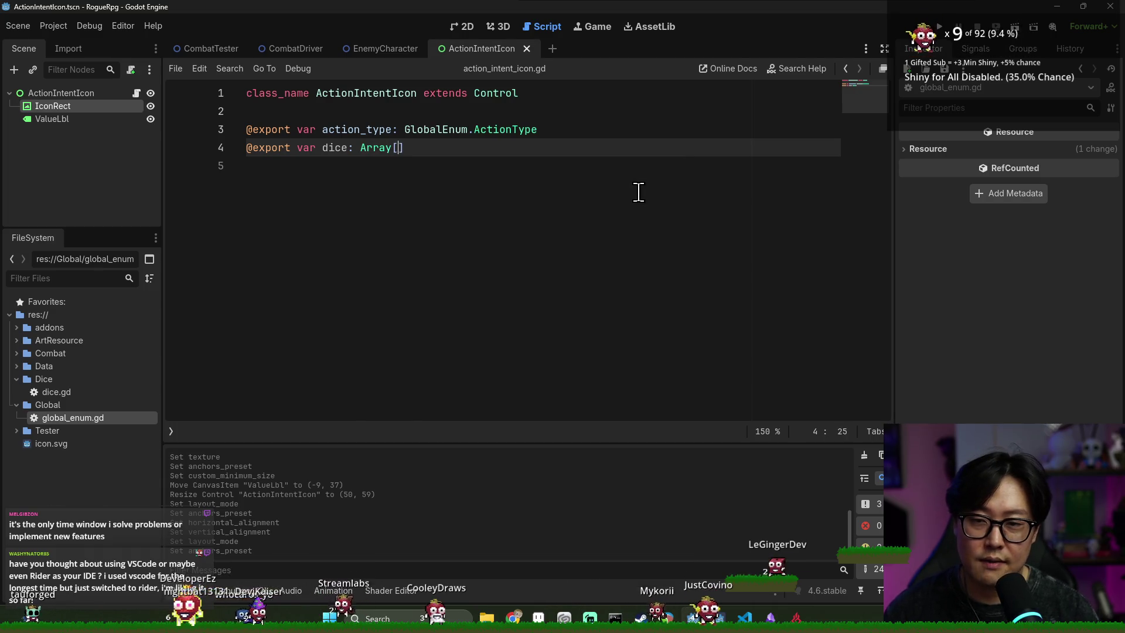
type("Dice]")
key("ctrl+s")
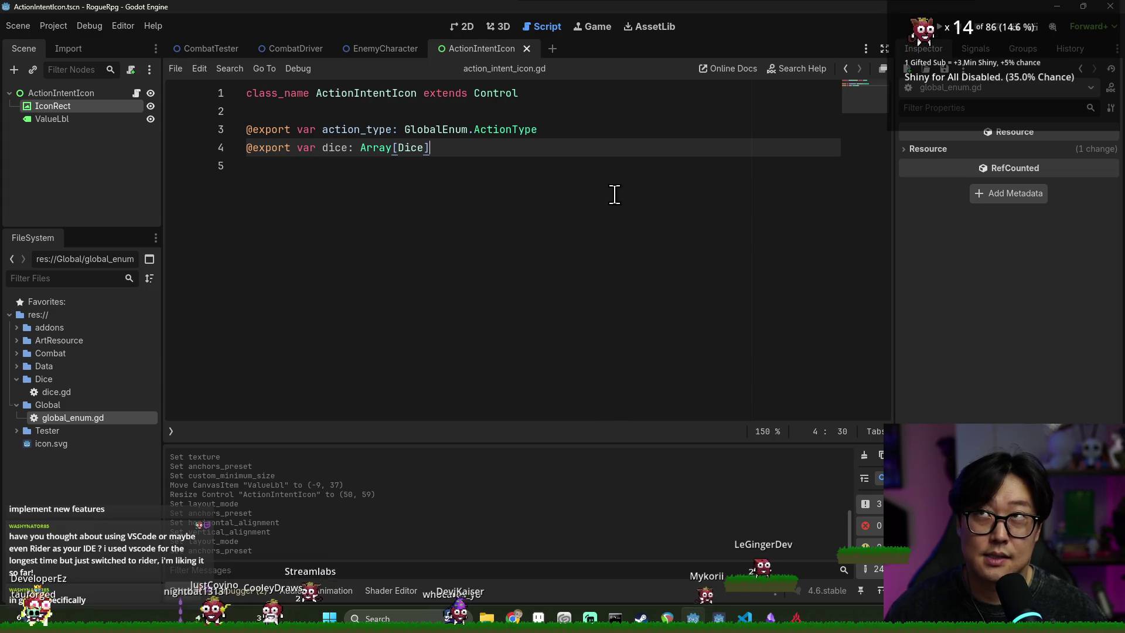
key("Return")
type("@export var ")
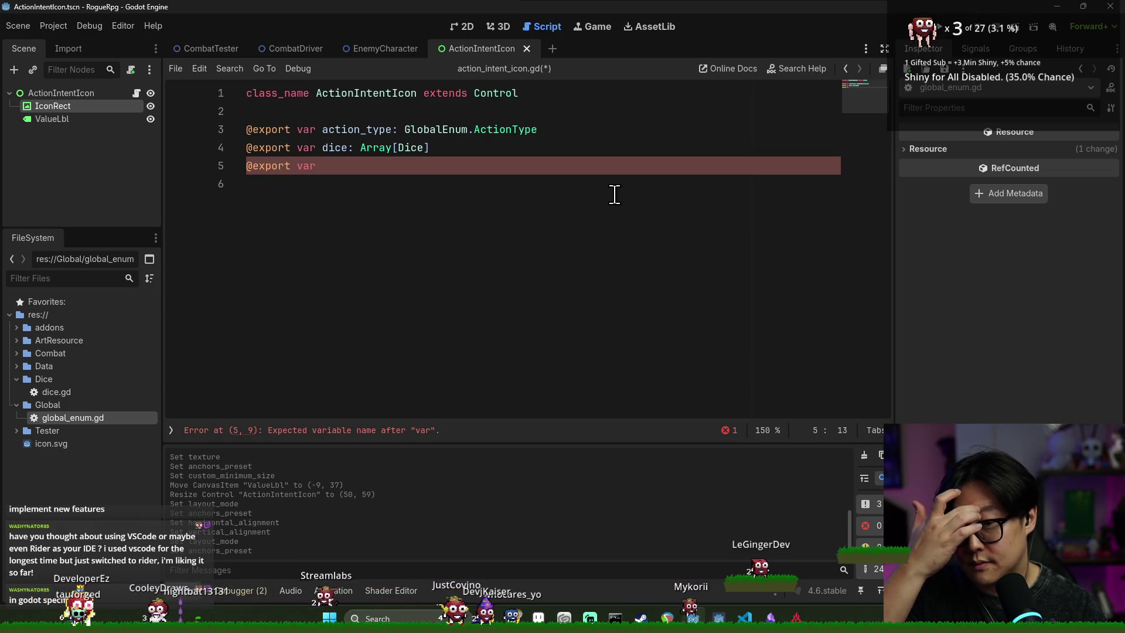
type("instance_count")
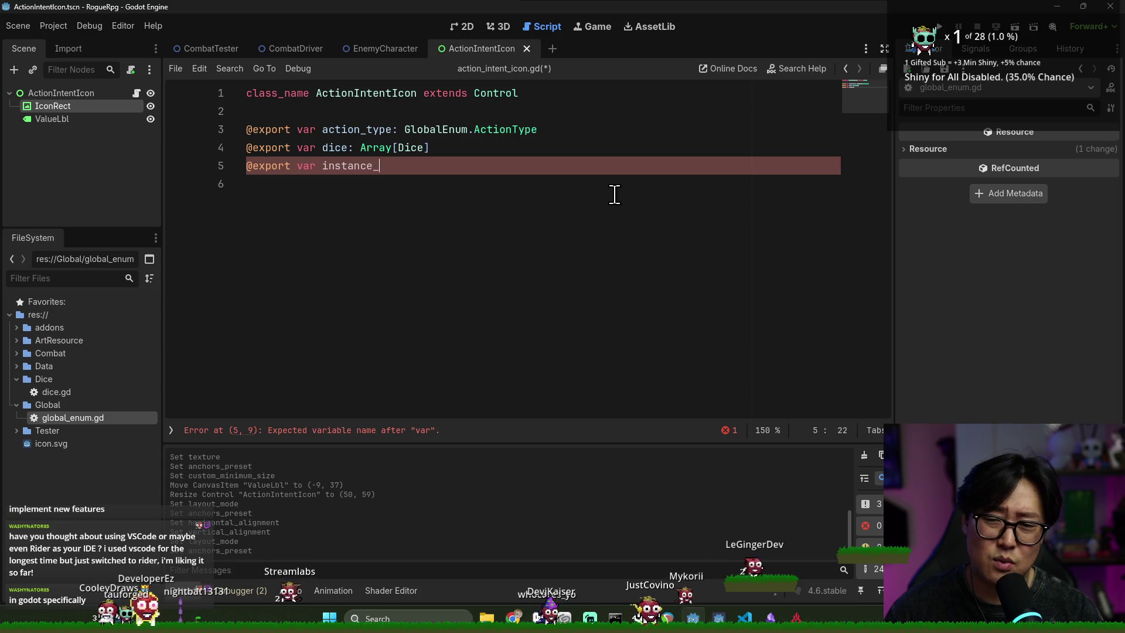
type(": int")
key("ctrl+s")
type("= 1")
key("ctrl+s")
Briefly edit the dice declaration, keeping its Array[Dice] type unchanged.
left_click(503, 149)
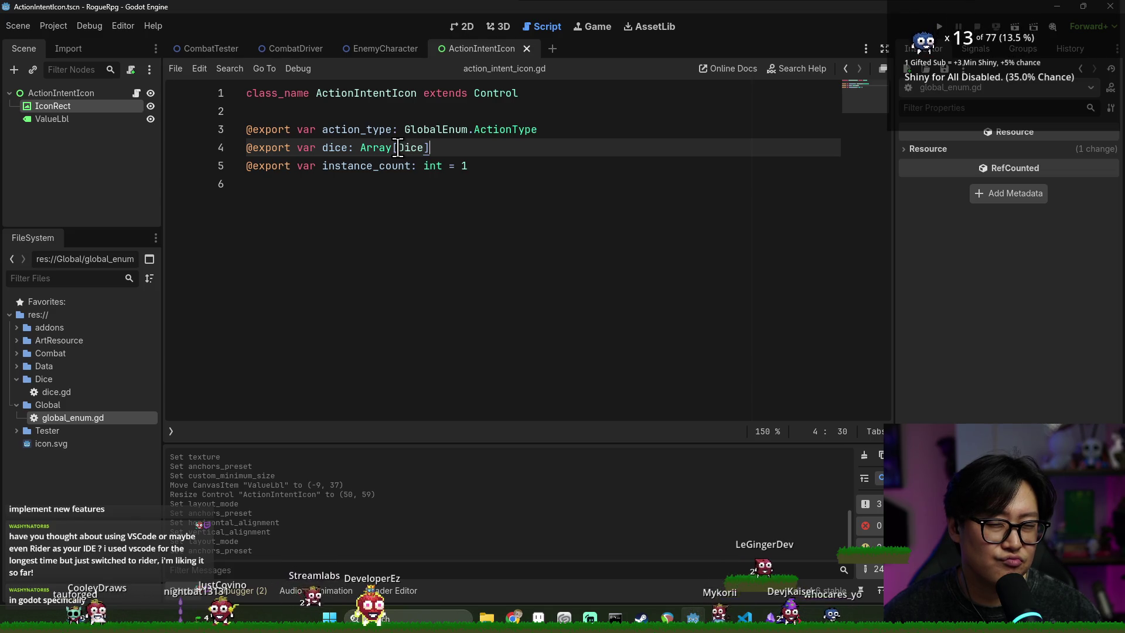
key("BackSpace")
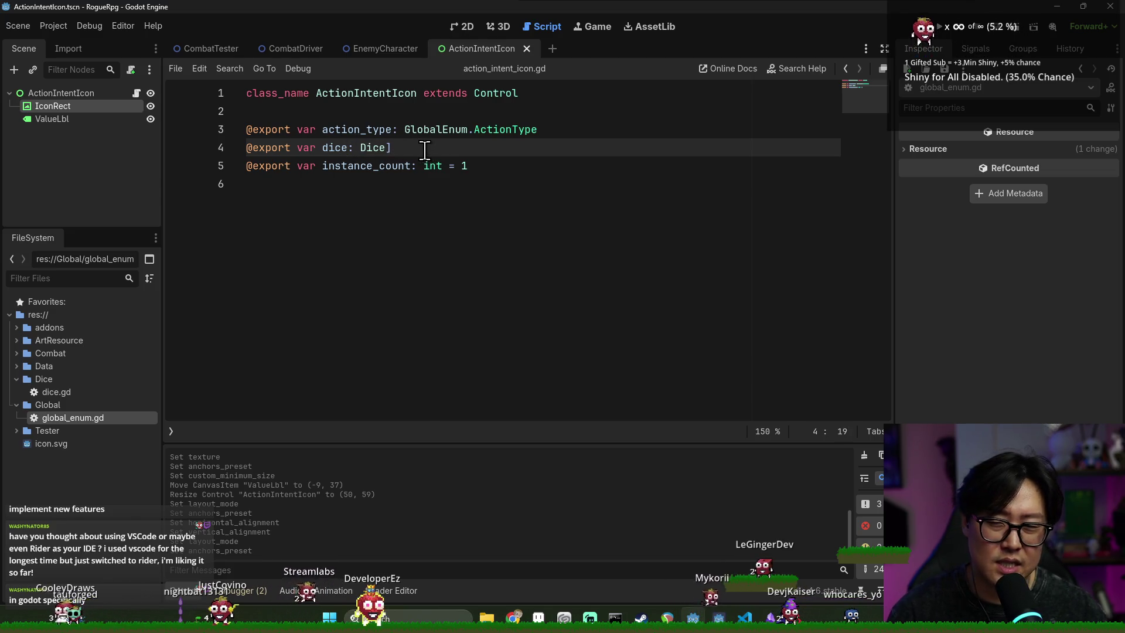
key("ctrl+z")
left_click(503, 169)
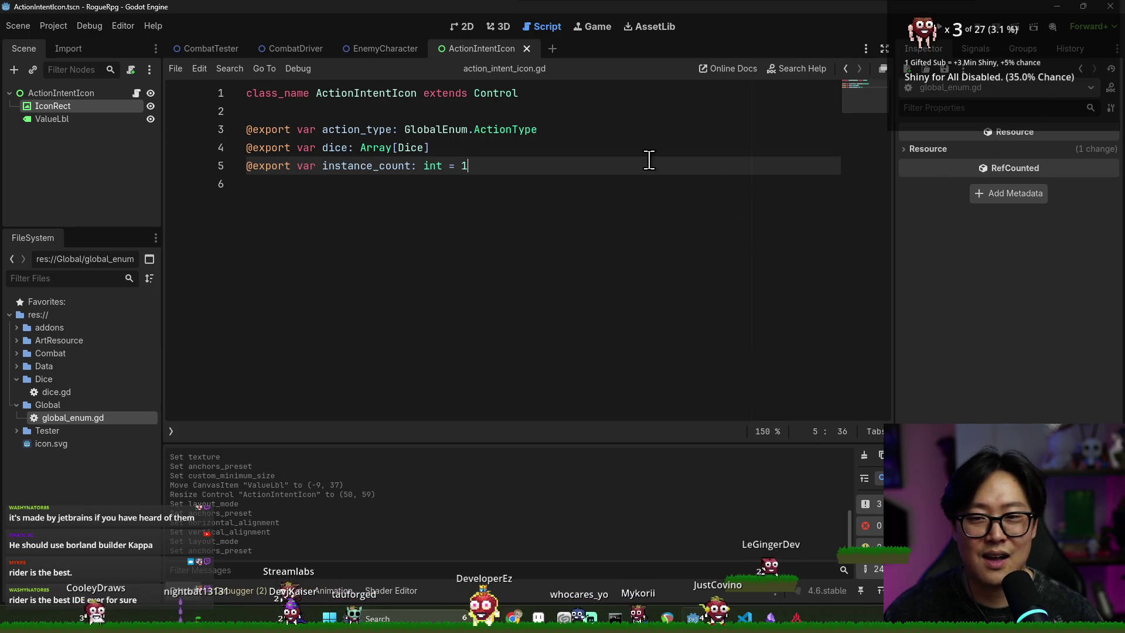
Write func _update_render(): below the exported variables.
left_click(485, 155)
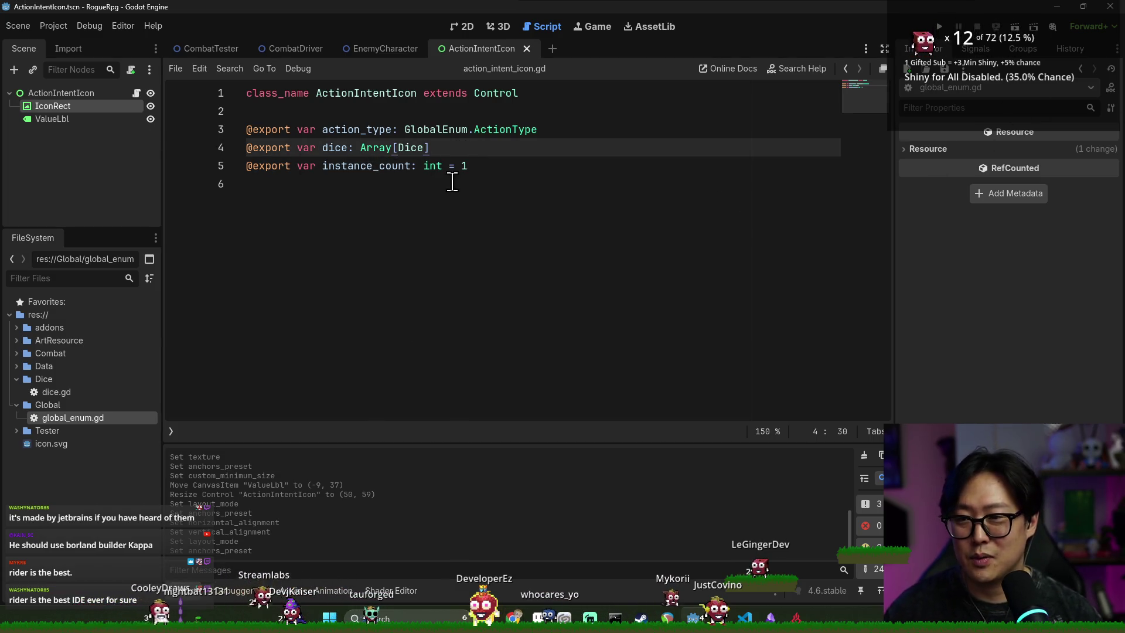
left_click(488, 175)
key("Return")
type("func _")
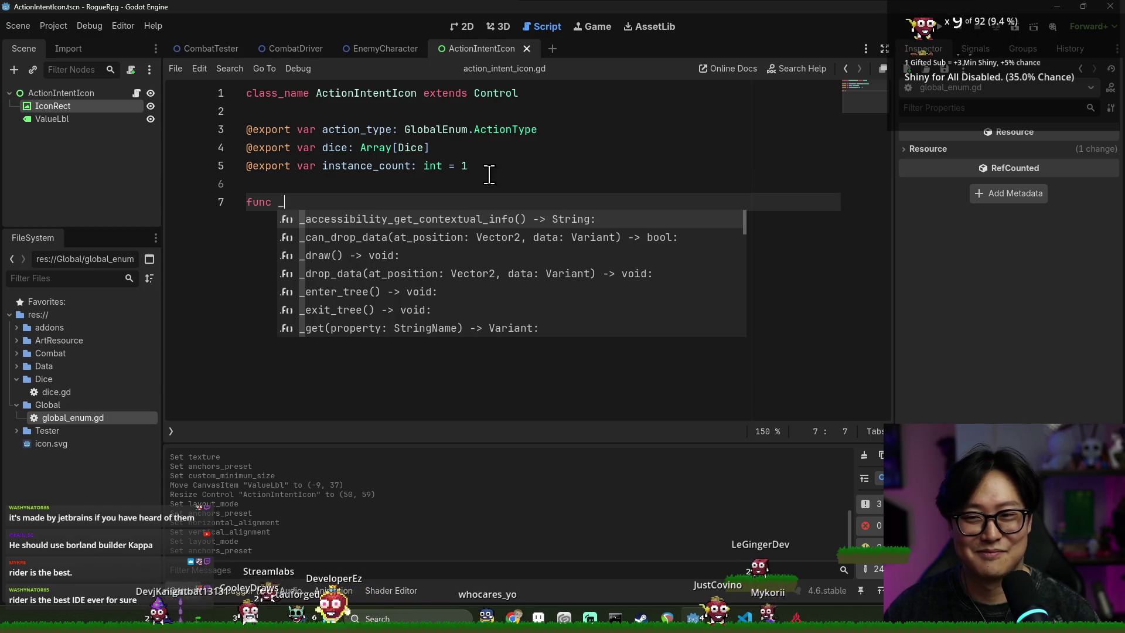
type("update_")
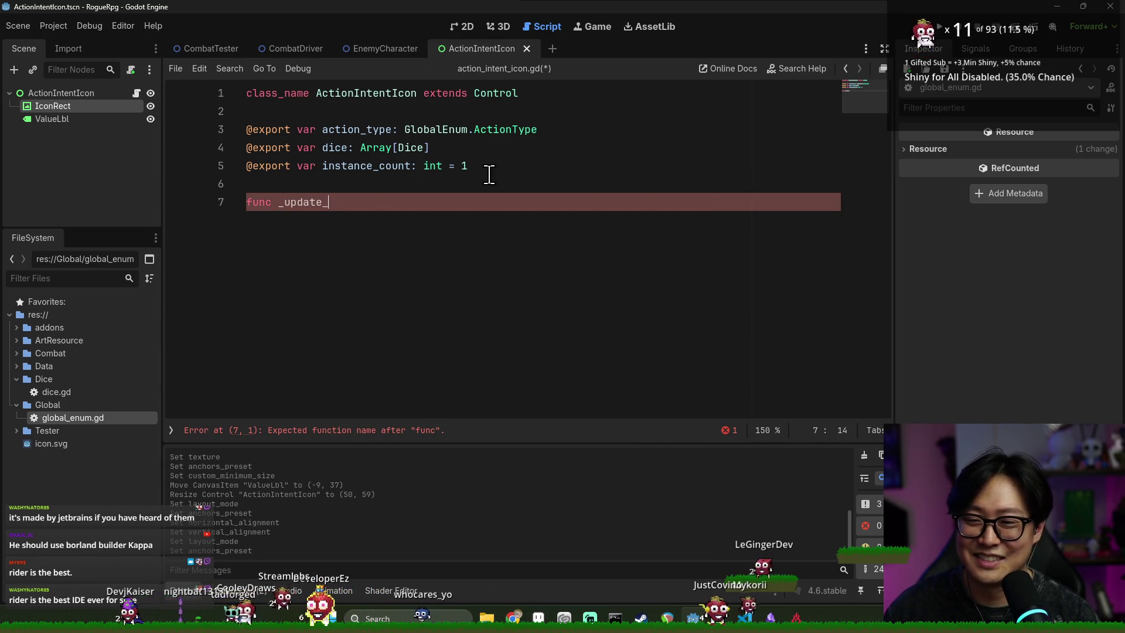
key("BackSpace")
left_click(382, 185)
key("Down")
key("Right")
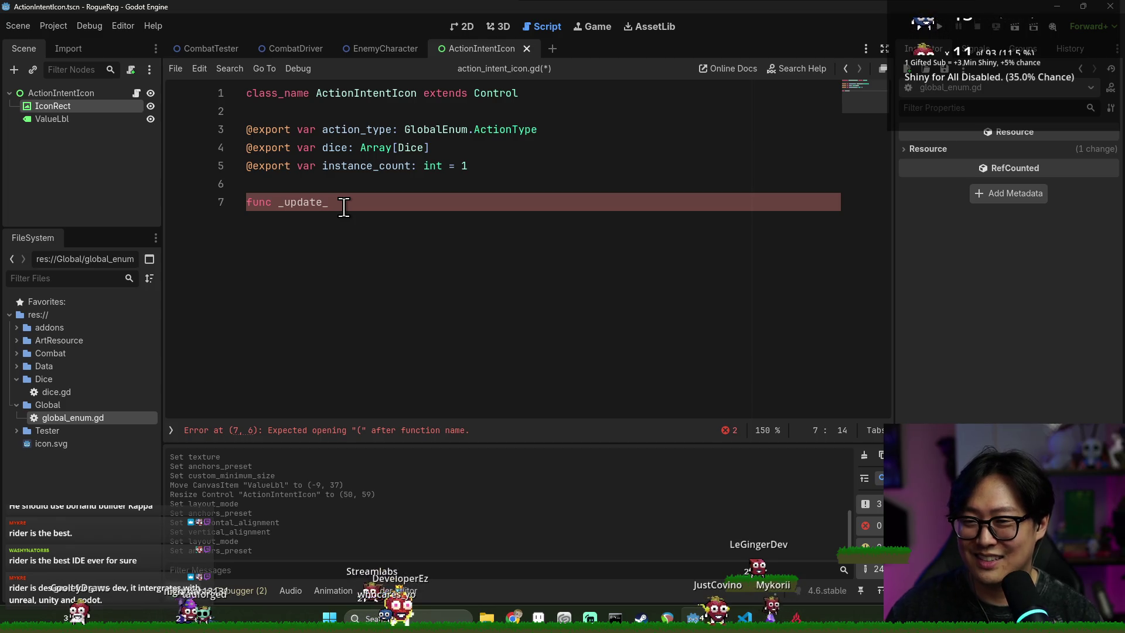
type("render():")
key("Return")
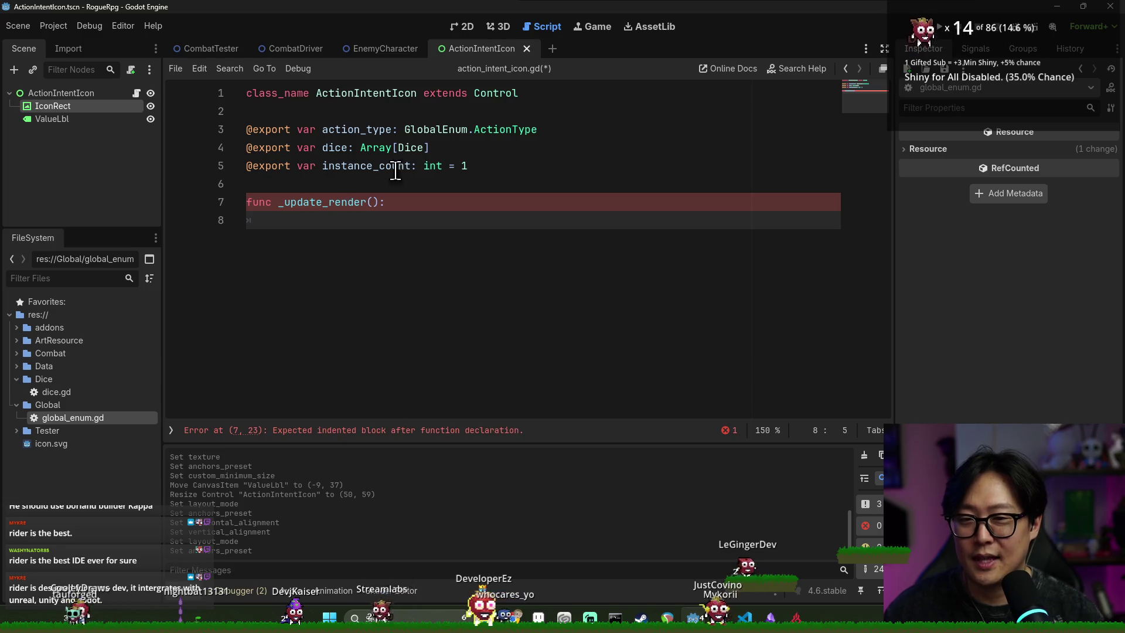
Insert a blank line between the instance_count export and the function.
double_click(358, 129)
left_click(340, 221)
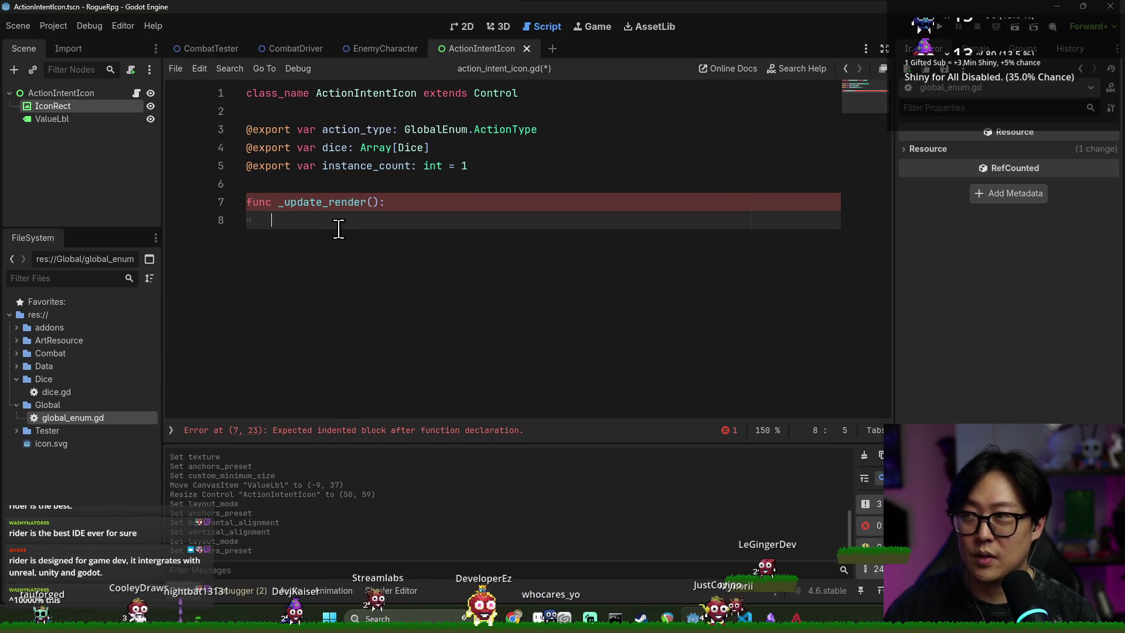
left_click(493, 166)
key("Return")
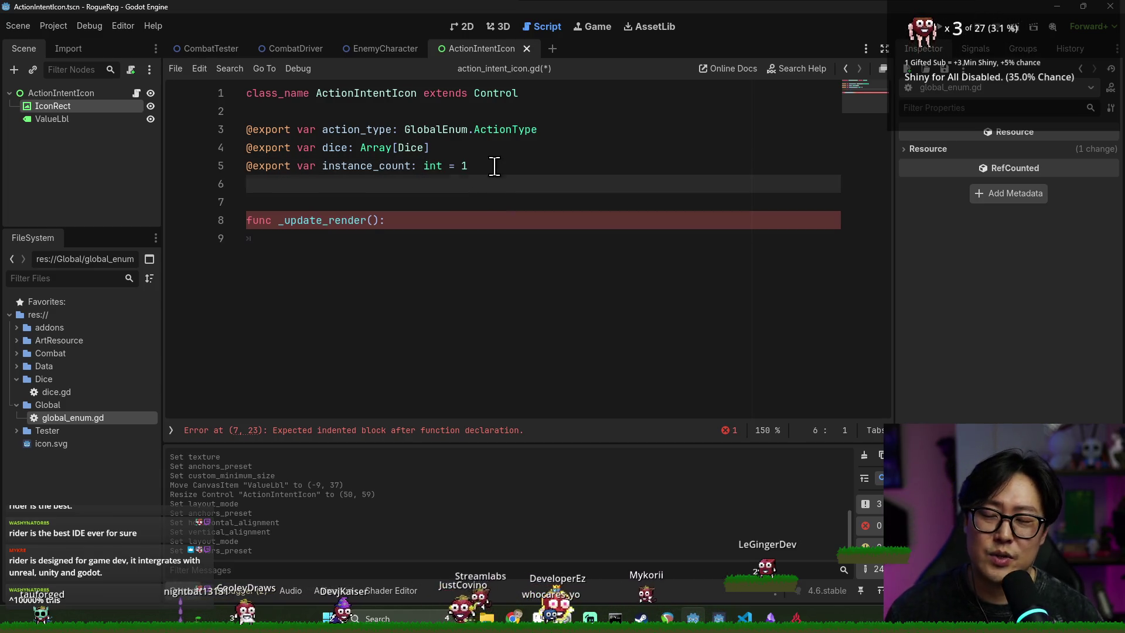
On a new line 7, start the declaration 'static var type_to_icon'.
key("Return")
type("d")
key("BackSpace")
type("con")
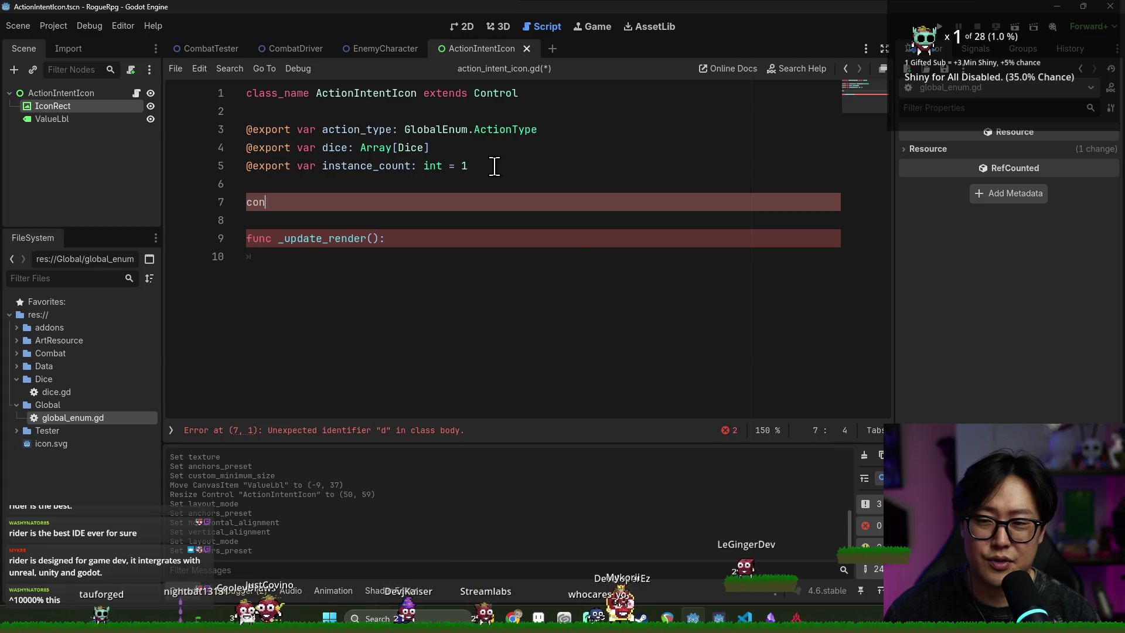
type("st")
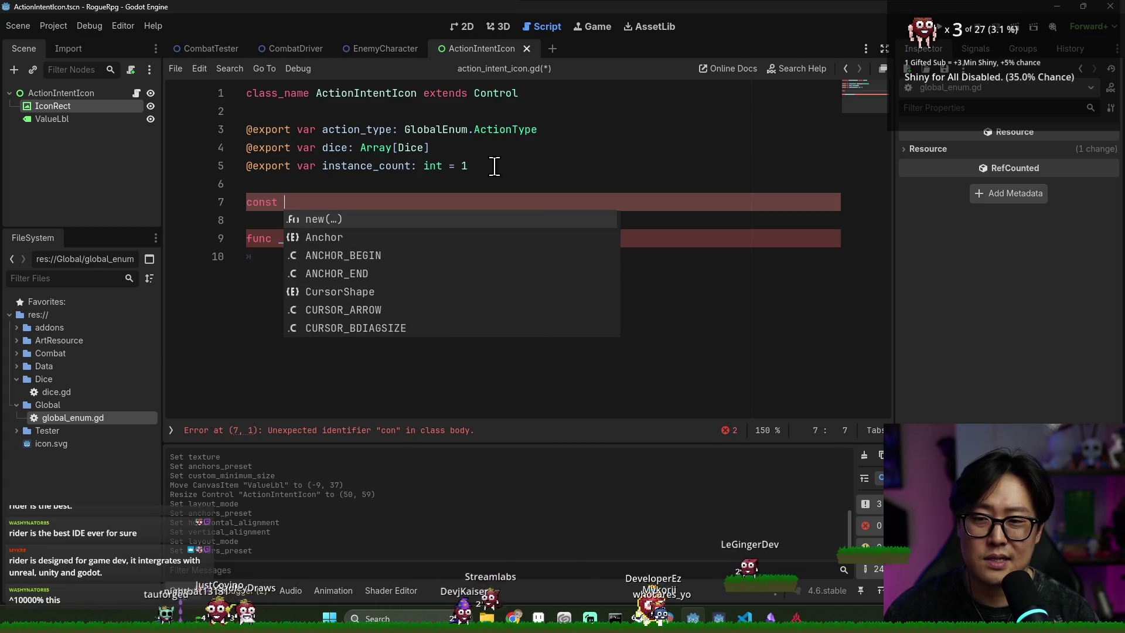
key("BackSpace")
key("BackSpace")
key("BackSpace")
type("static ")
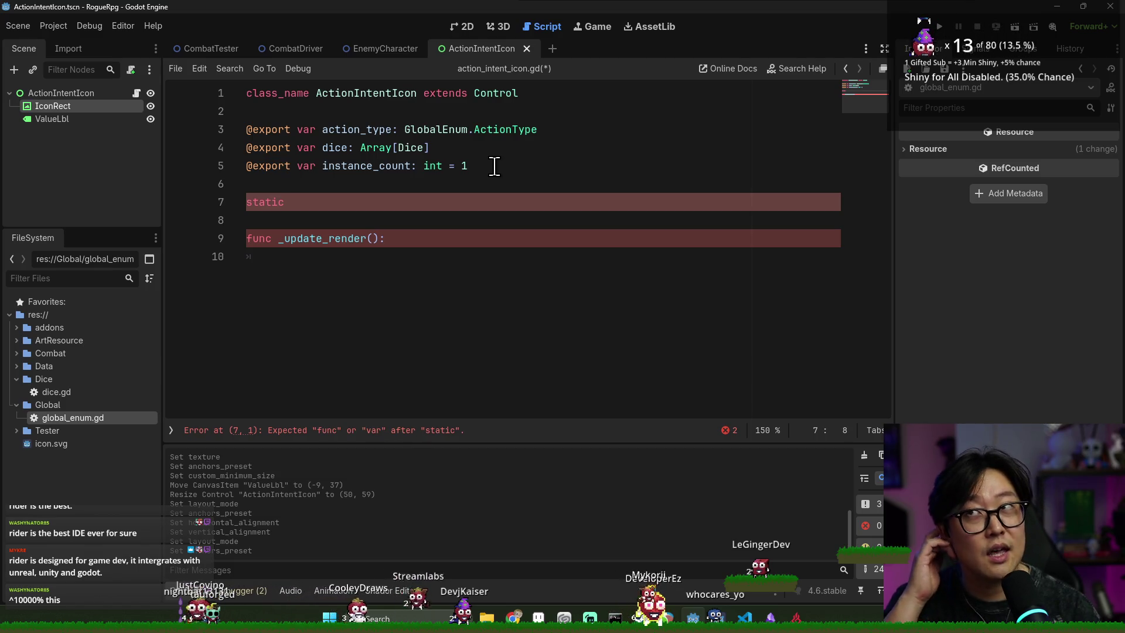
type("va r")
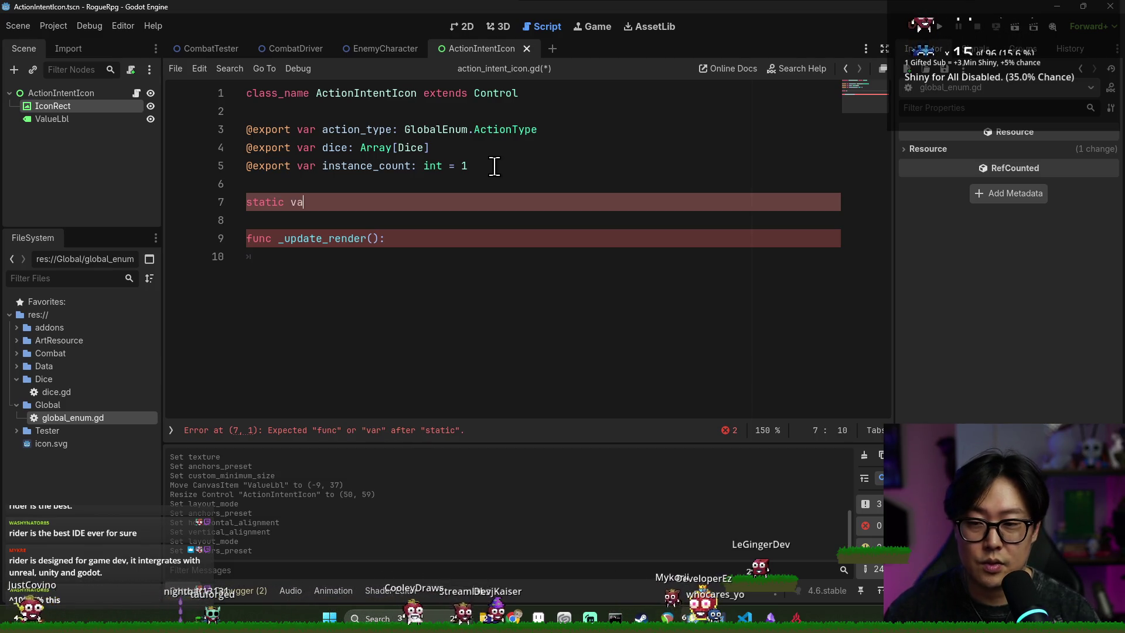
key("BackSpace")
key("BackSpace")
type("r ")
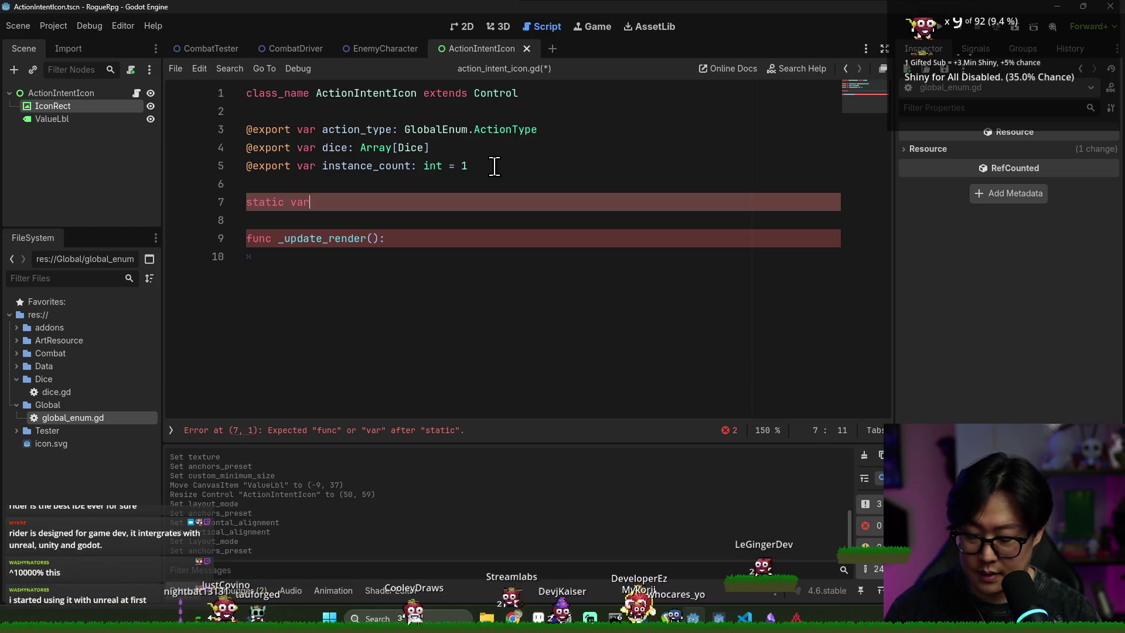
type("type_to")
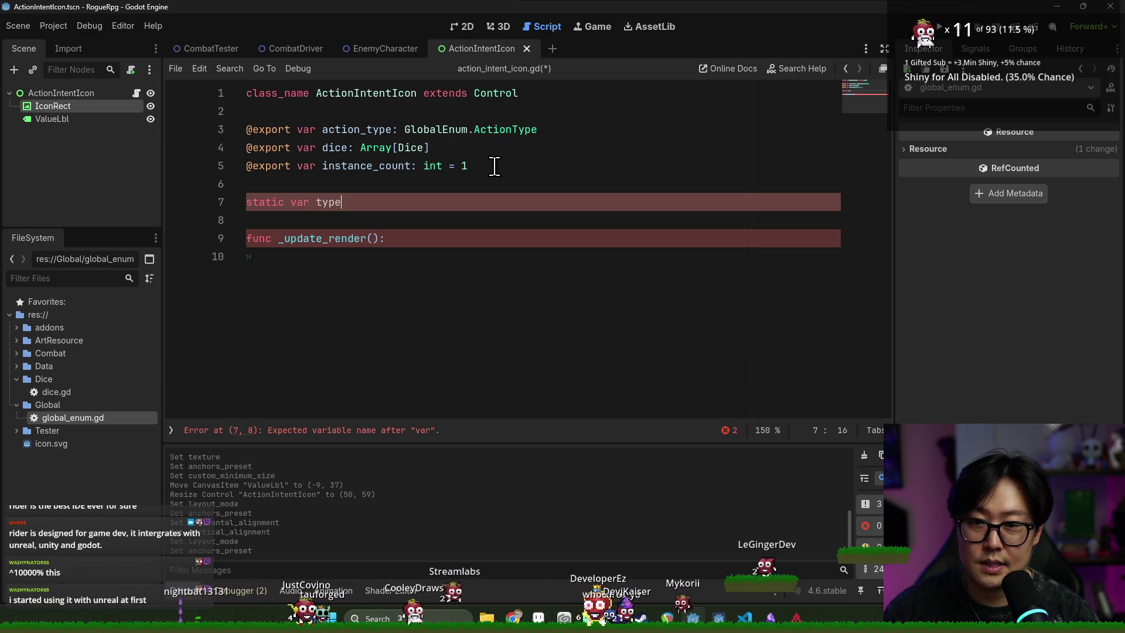
type("_icon")
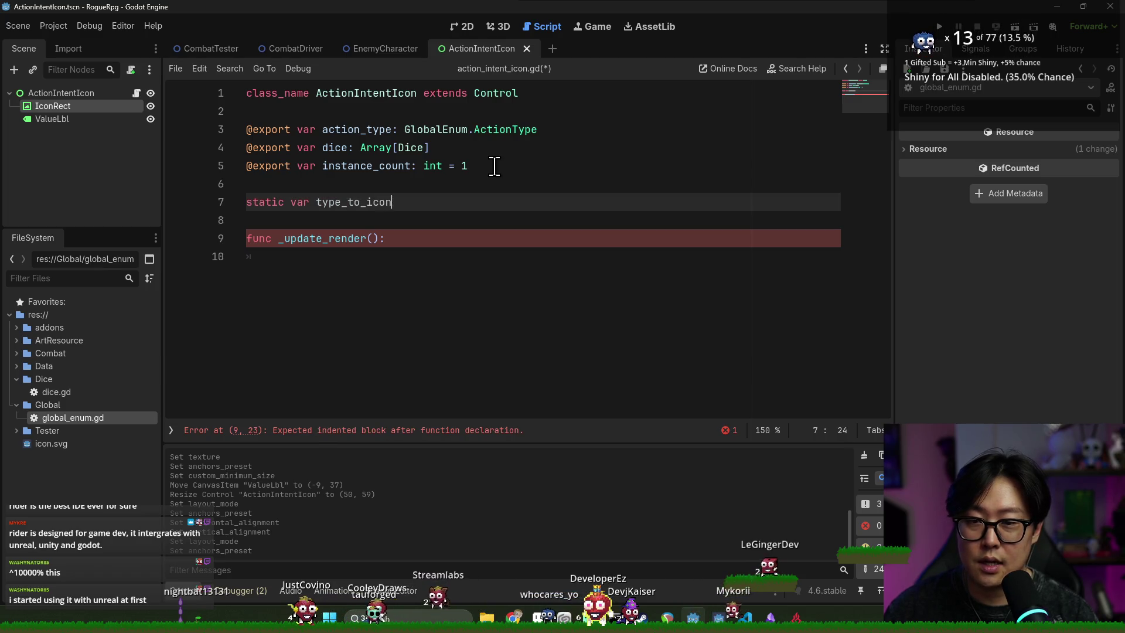
Type type_to_icon as Dictionary[GlobalEnum.ActionType], using autocomplete for GlobalEnum and ActionType.
triple_click(374, 94)
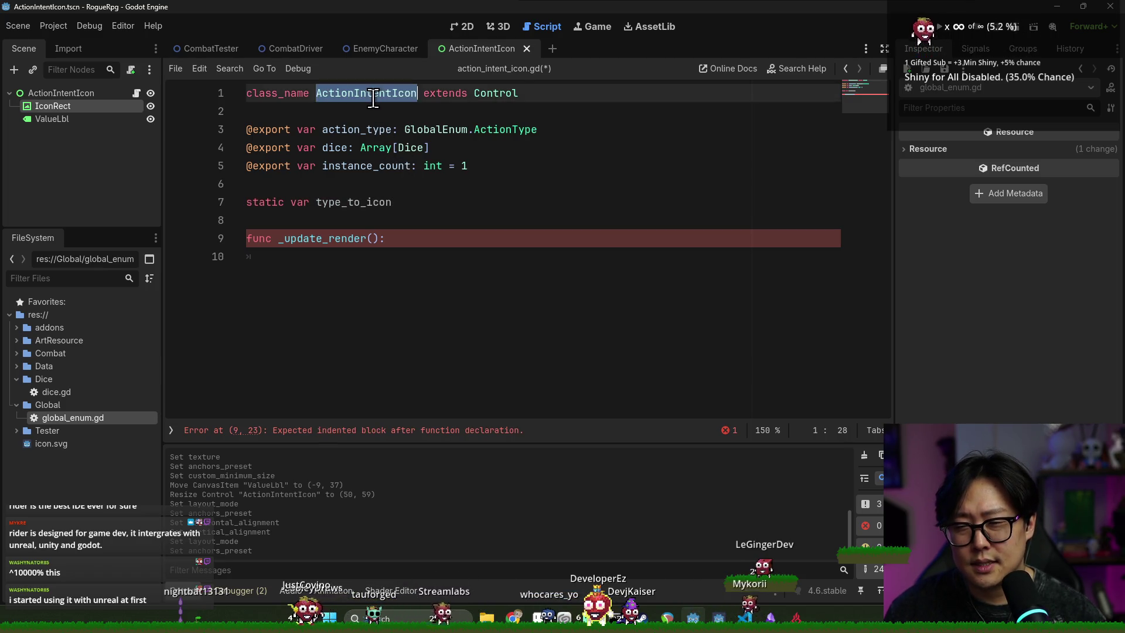
left_click(410, 202)
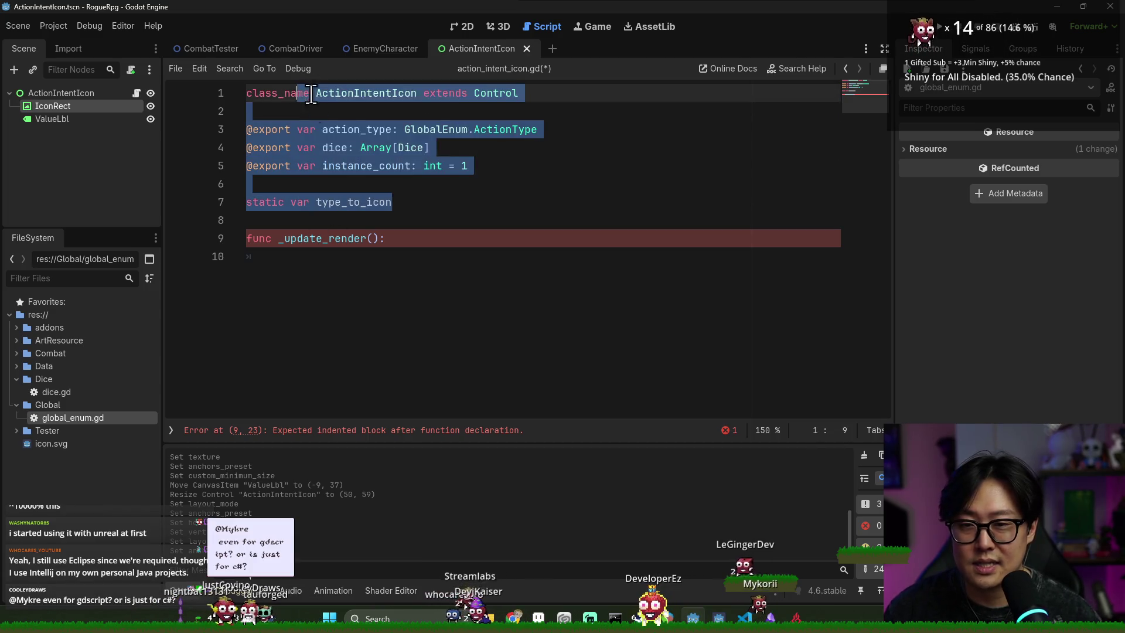
left_click(396, 202)
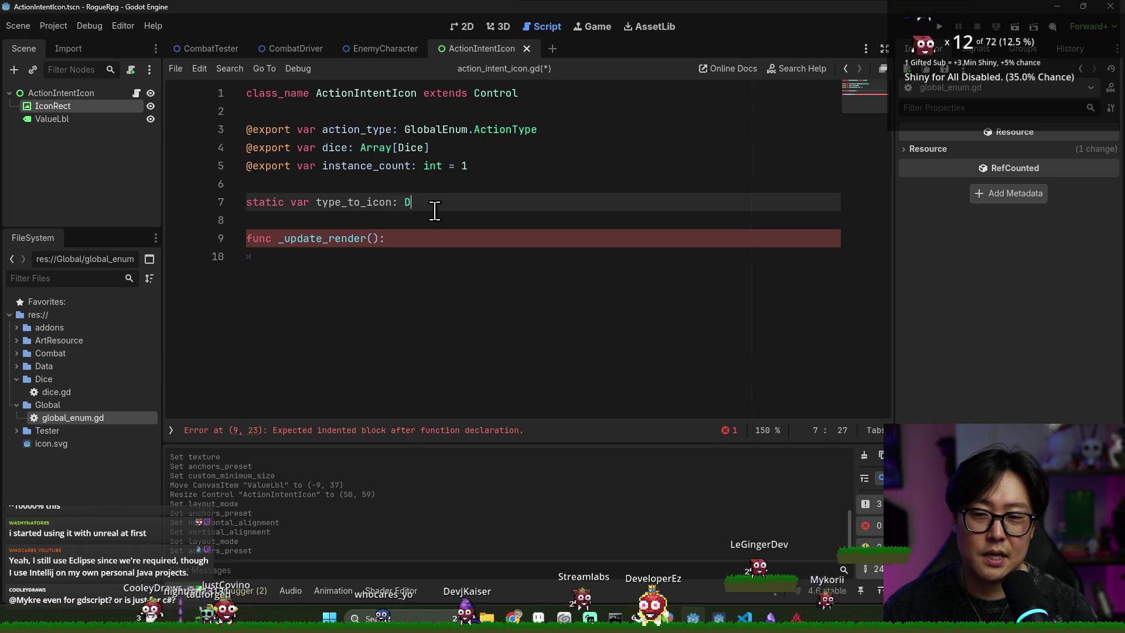
type("ictionary[ A")
key("BackSpace")
key("BackSpace")
type("GlobalEnum. Actio")
key("BackSpace")
key("BackSpace")
key("BackSpace")
key("BackSpace")
type("Action")
key("Return")
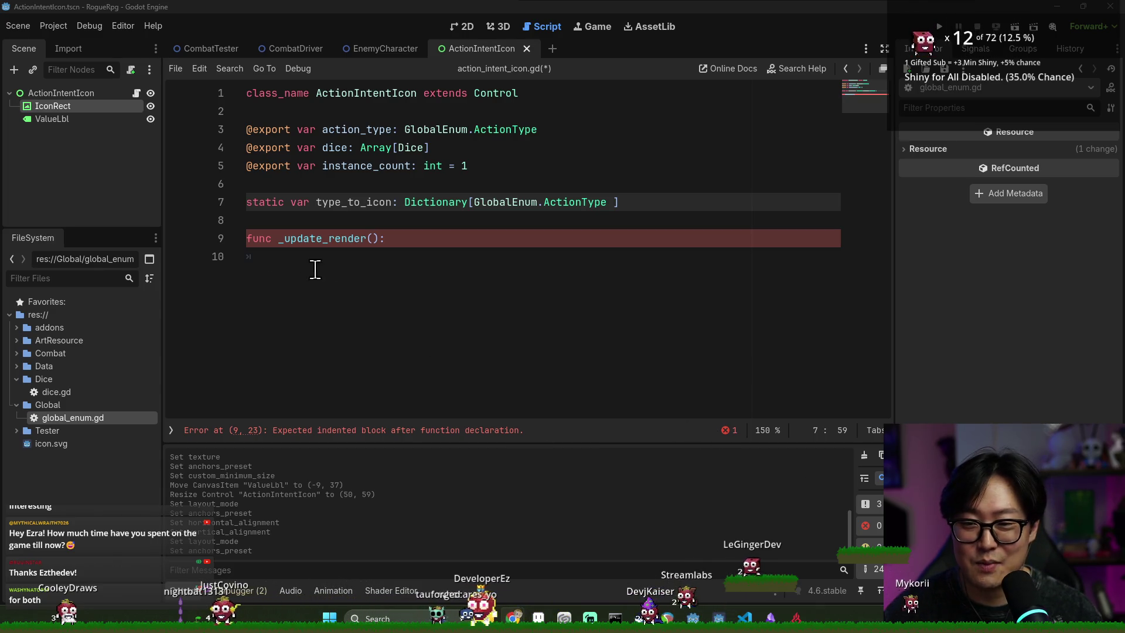
left_click(398, 238)
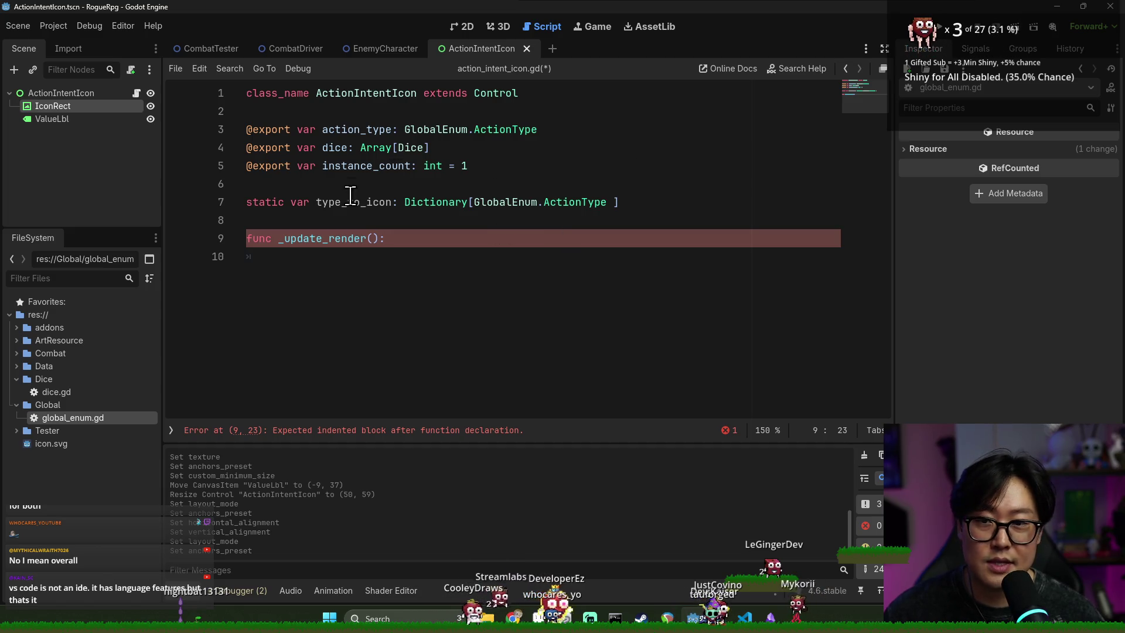
Restore the accidentally deleted func _update_render line with undo.
key("alt+Tab")
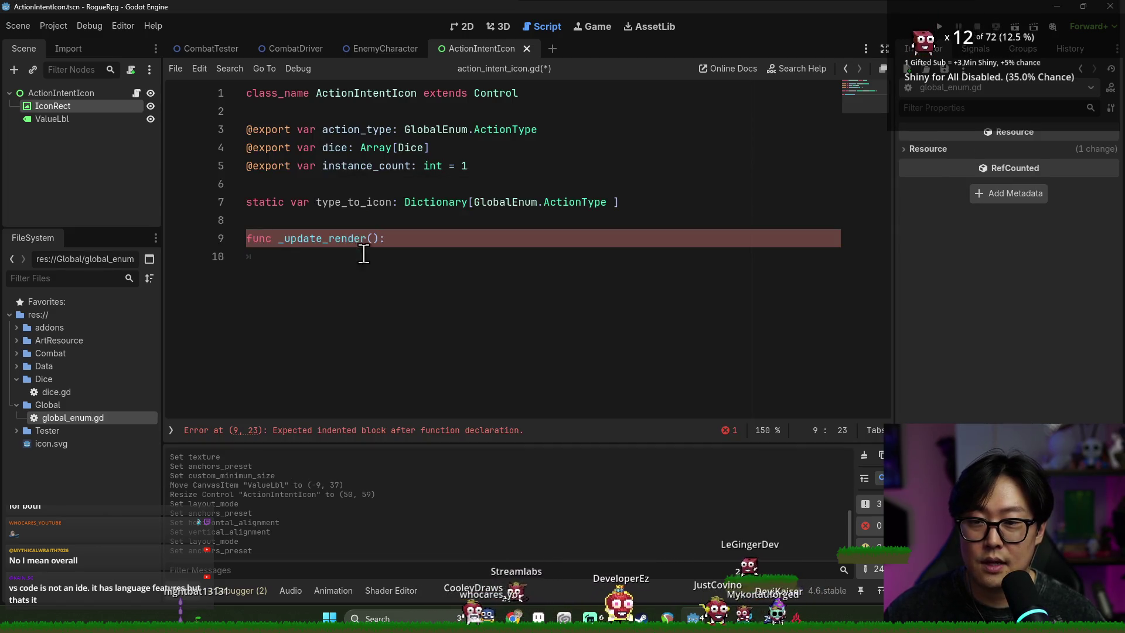
left_click_drag(362, 253, 339, 218)
key("BackSpace")
key("ctrl+s")
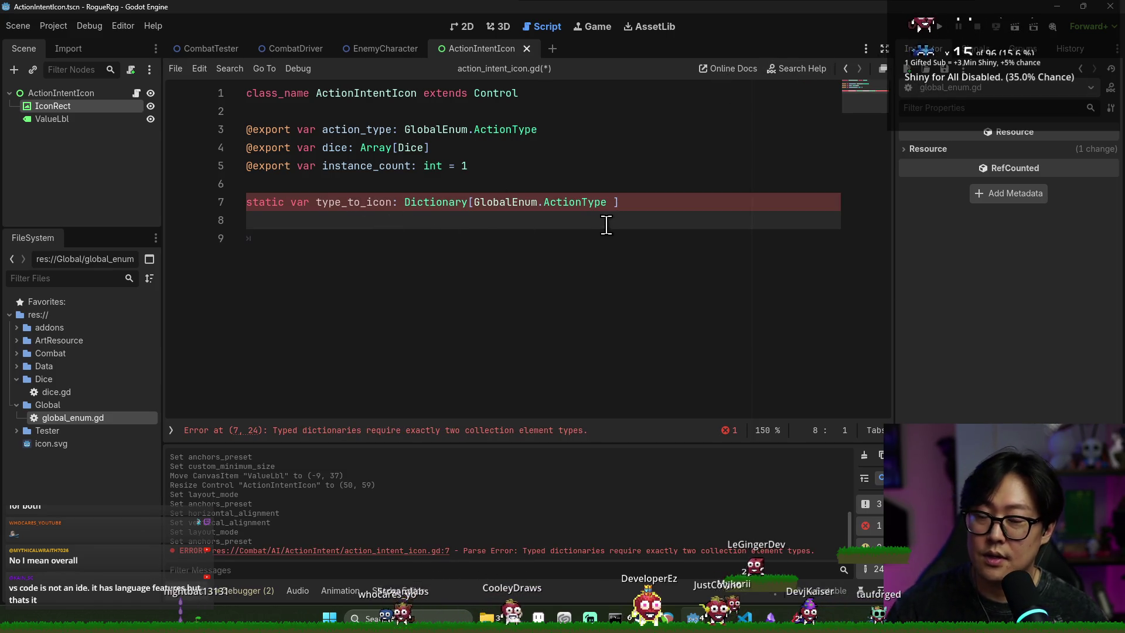
key("ctrl+z")
Finish the declaration with '] = {' to open an empty dictionary body, and save.
type("] = {")
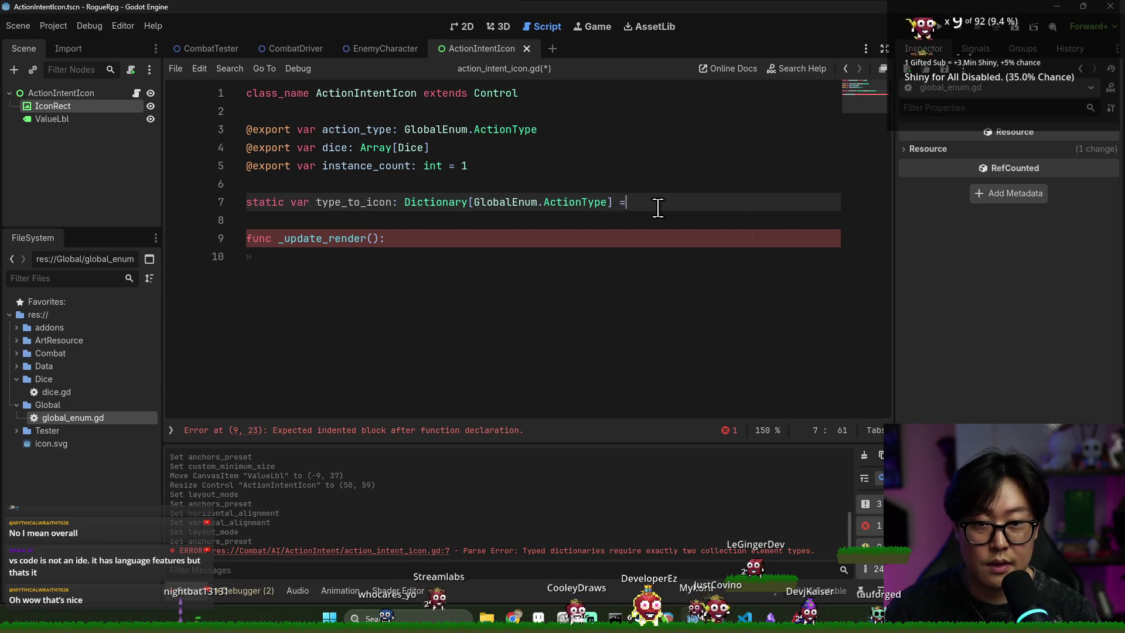
key("Return")
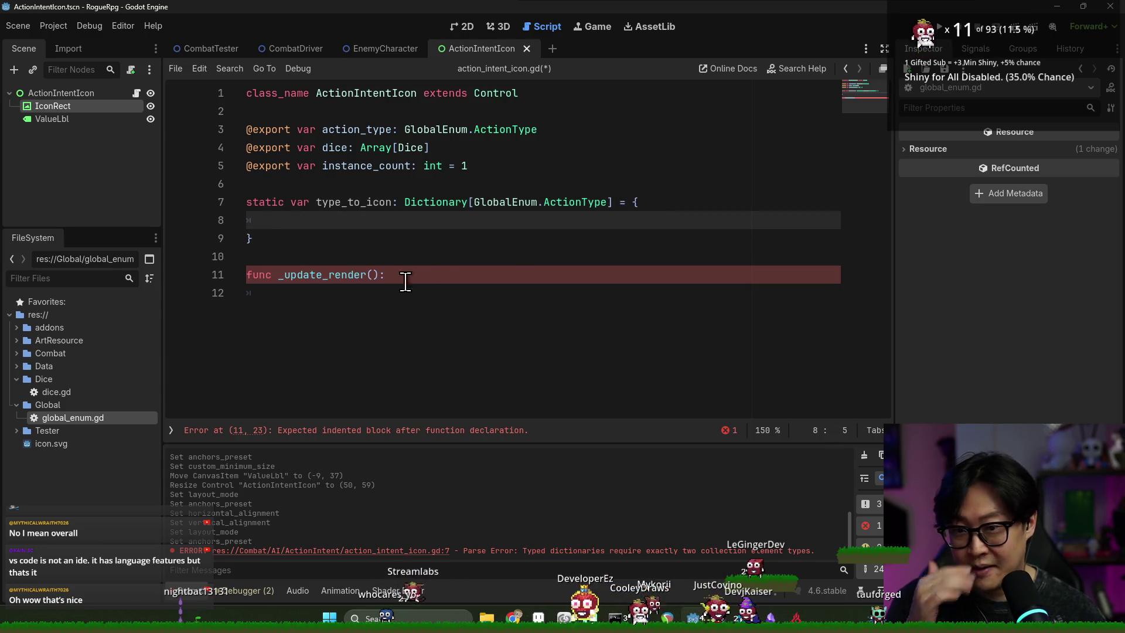
left_click(359, 291)
key("ctrl+s")
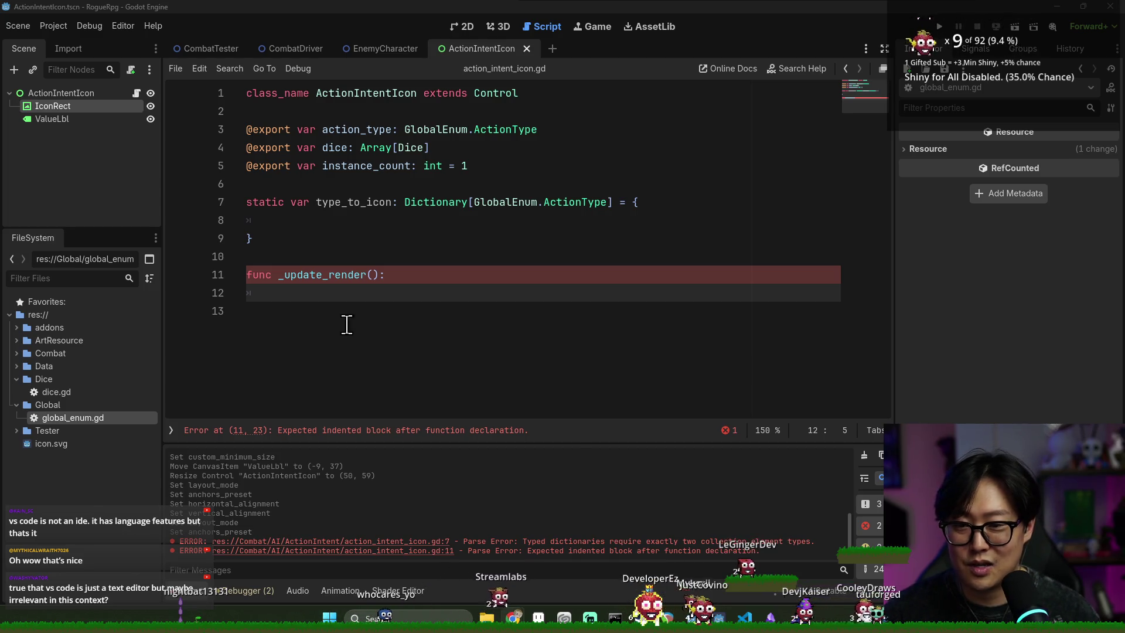
left_click(370, 221)
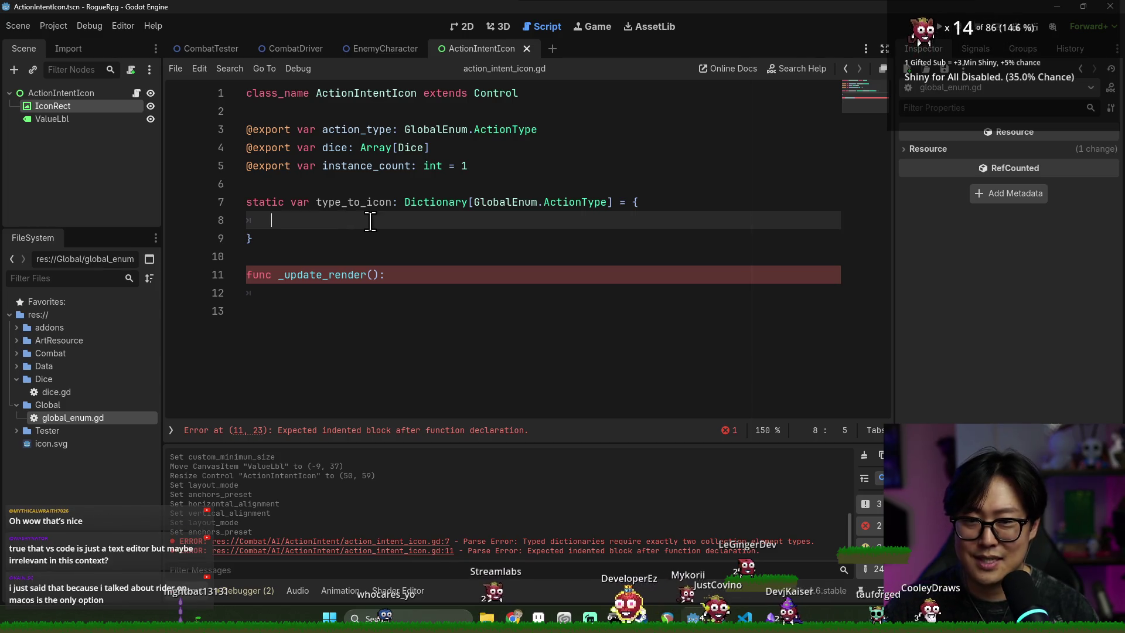
type("Glo")
Add the first dictionary entry key GlobalEnum.ActionType.MELEE_ATTACK.
key("Return")
type(".A")
key("Return")
type(".")
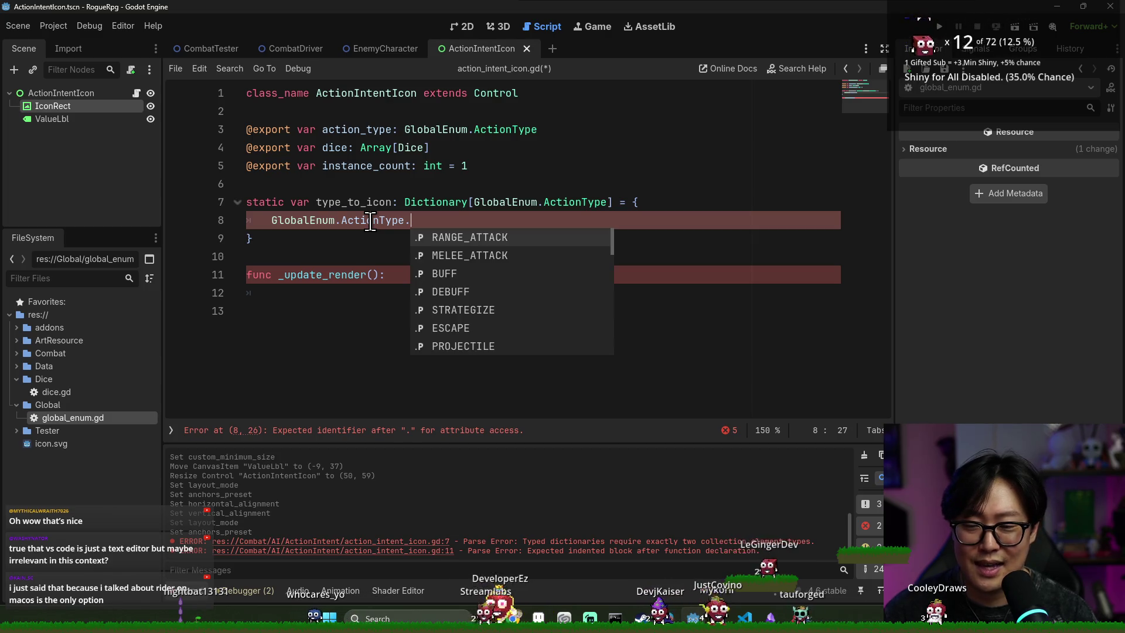
key("Down")
key("Return")
type(": preload(),")
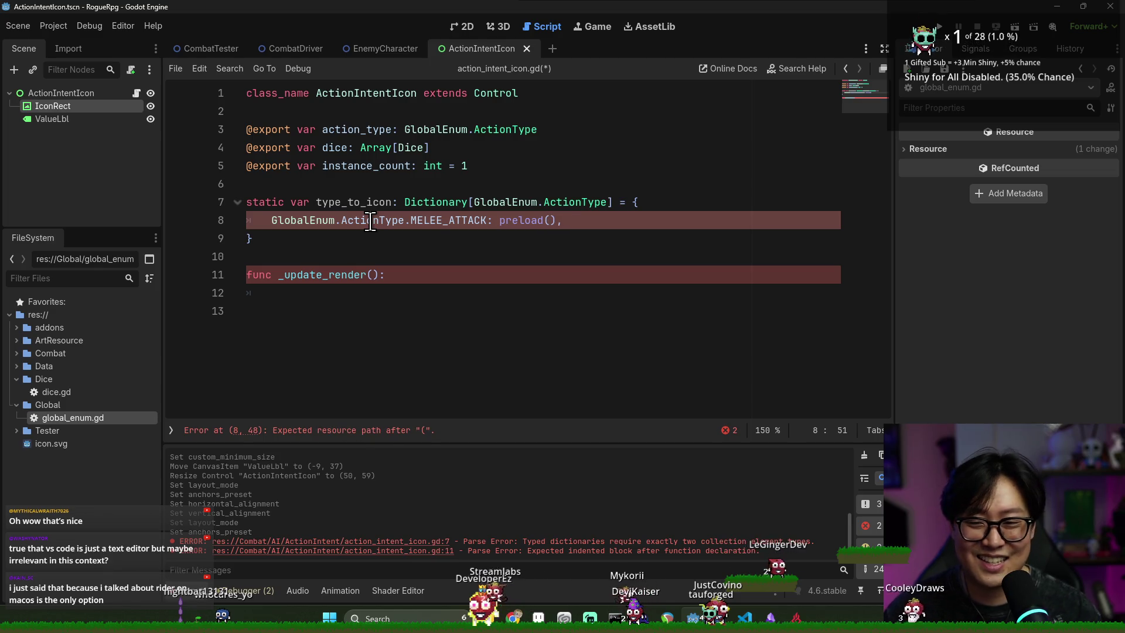
Duplicate the MELEE_ATTACK entry line several times and fix the indentation.
triple_click(357, 220)
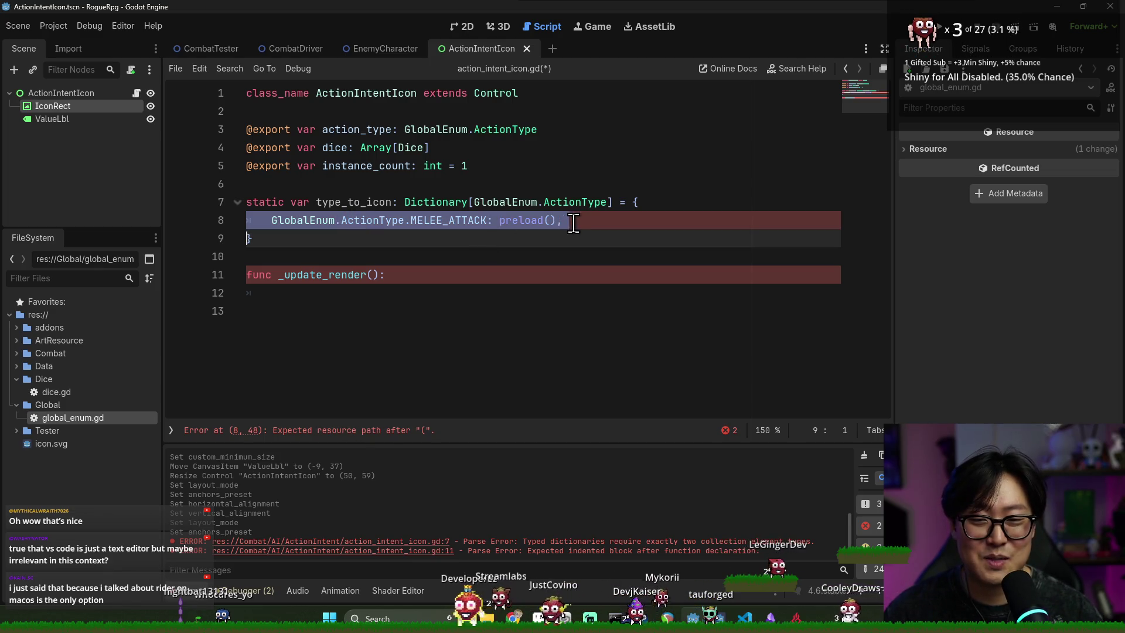
key("ctrl+c")
key("Return")
key("ctrl+v")
key("Return")
key("ctrl+v")
key("ctrl+v")
key("ctrl+v")
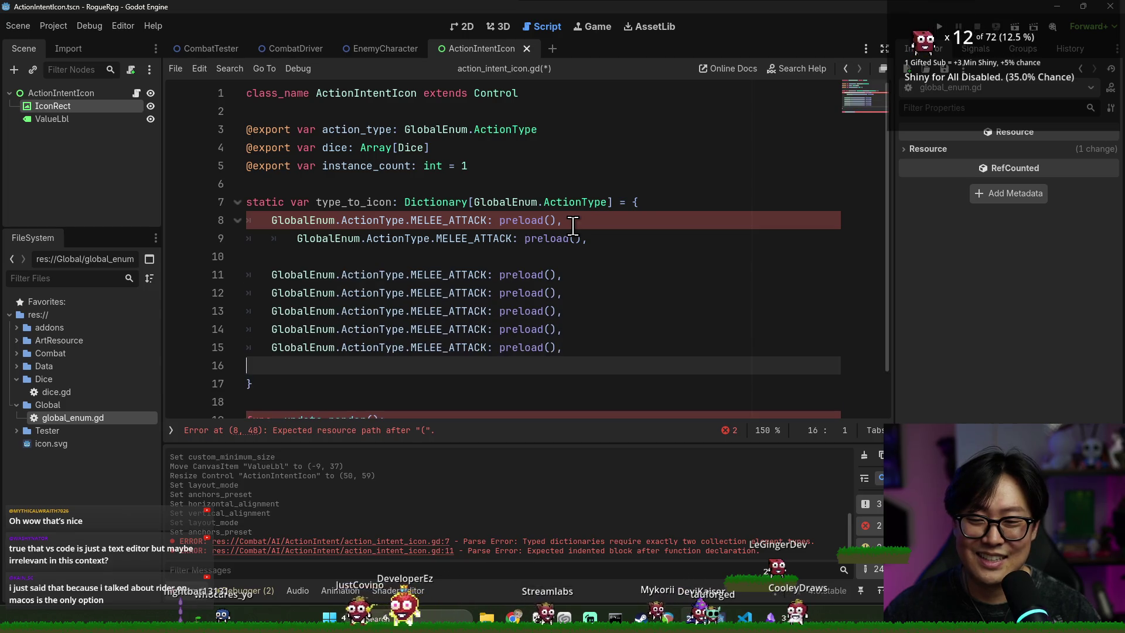
left_click(421, 256)
key("BackSpace")
key("shift+Tab")
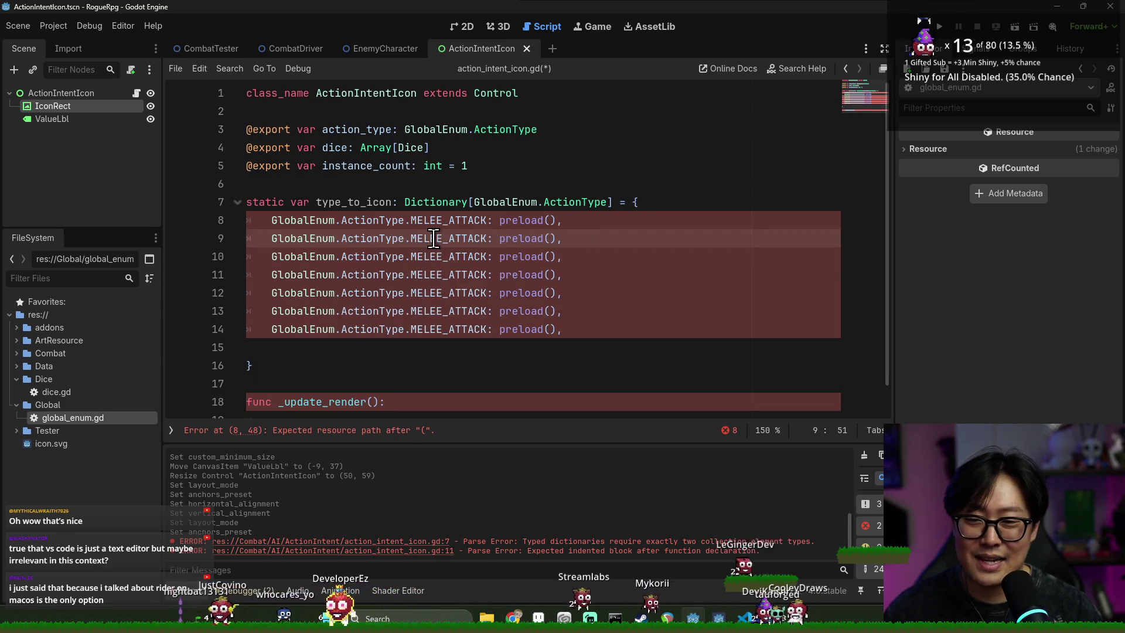
Change the copied keys to RANGE_ATTACK, BUFF and DEBUFF.
double_click(445, 238)
key("BackSpace")
key("ctrl+space")
type("r")
key("Return")
double_click(457, 256)
key("BackSpace")
key("ctrl+space")
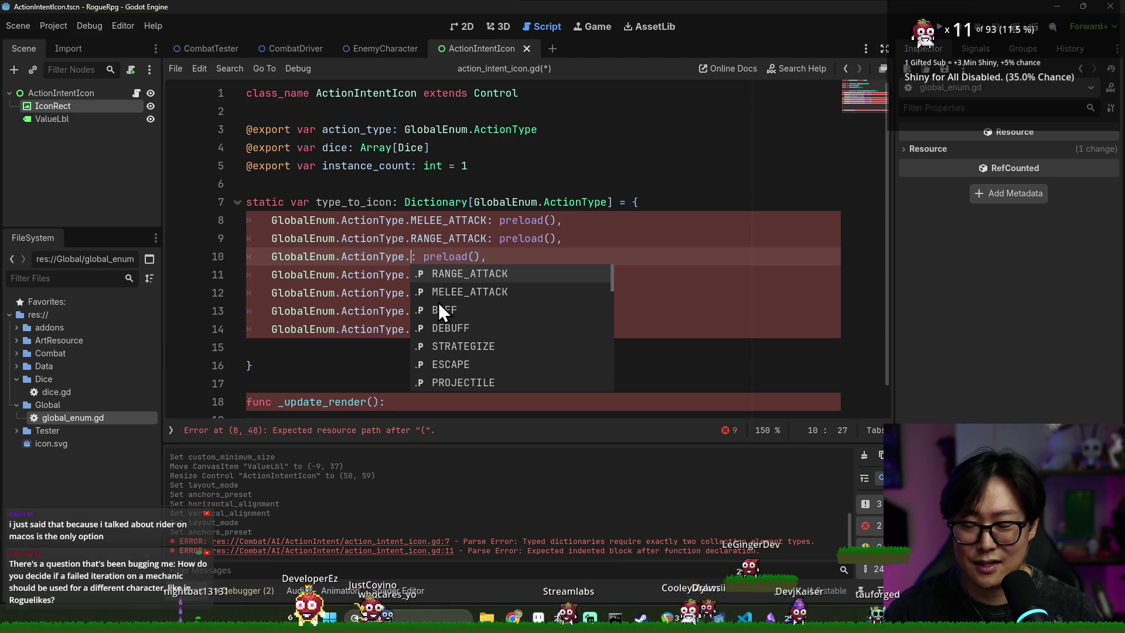
left_click(465, 309)
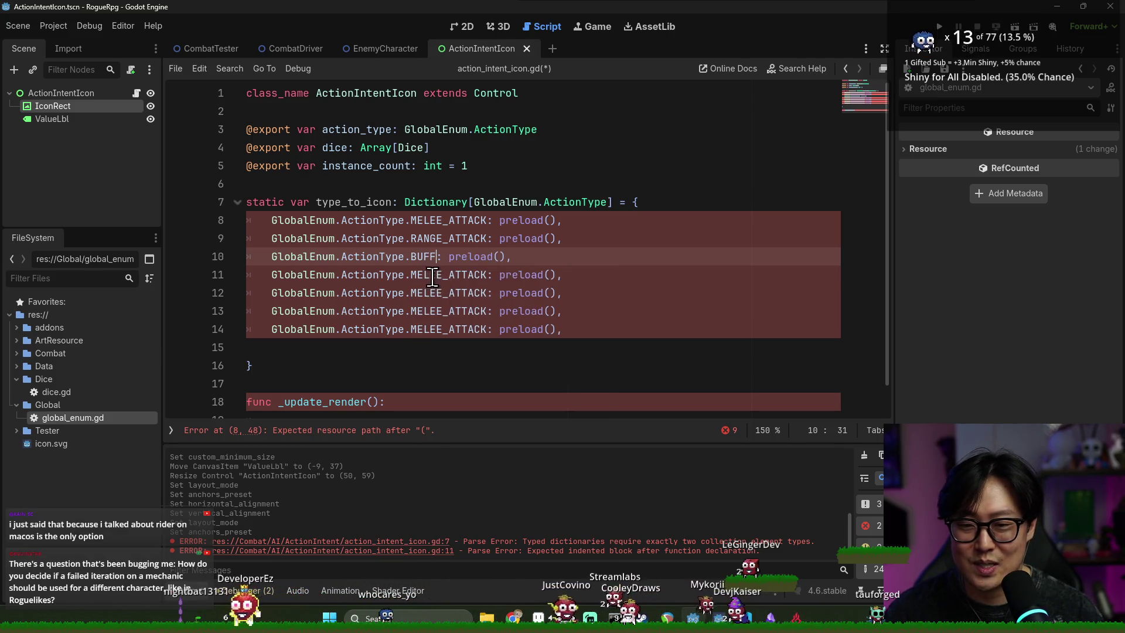
double_click(457, 274)
key("BackSpace")
key("ctrl+space")
left_click(451, 201)
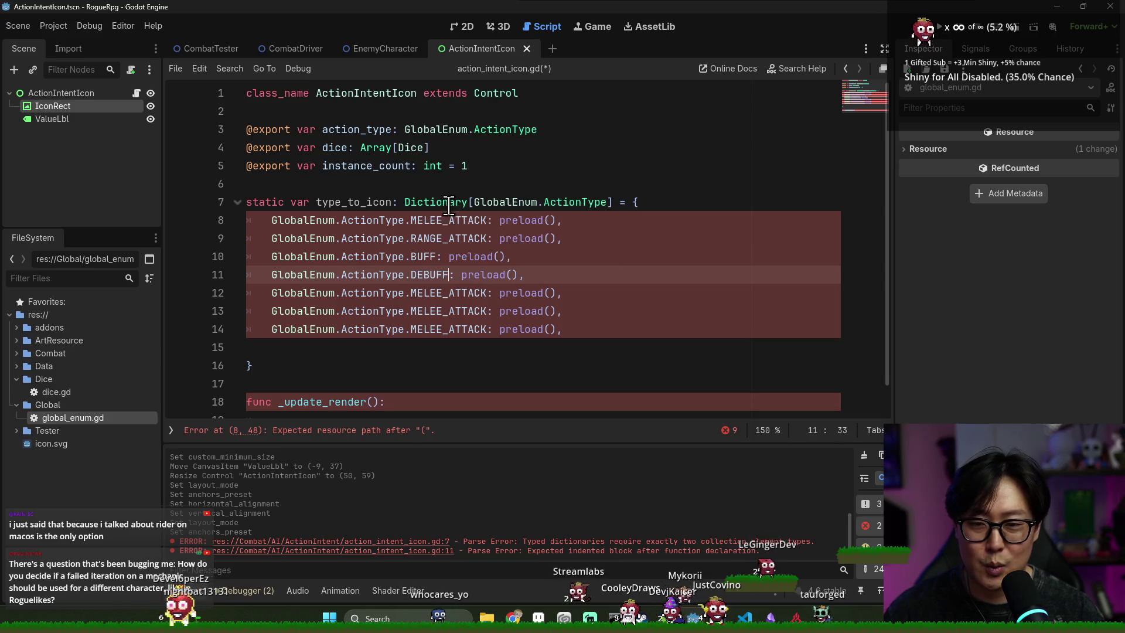
Change the remaining copied keys to STRATEGIZE, ESCAPE and PROJECTILE.
triple_click(448, 292)
double_click(448, 292)
key("BackSpace")
key("ctrl+space")
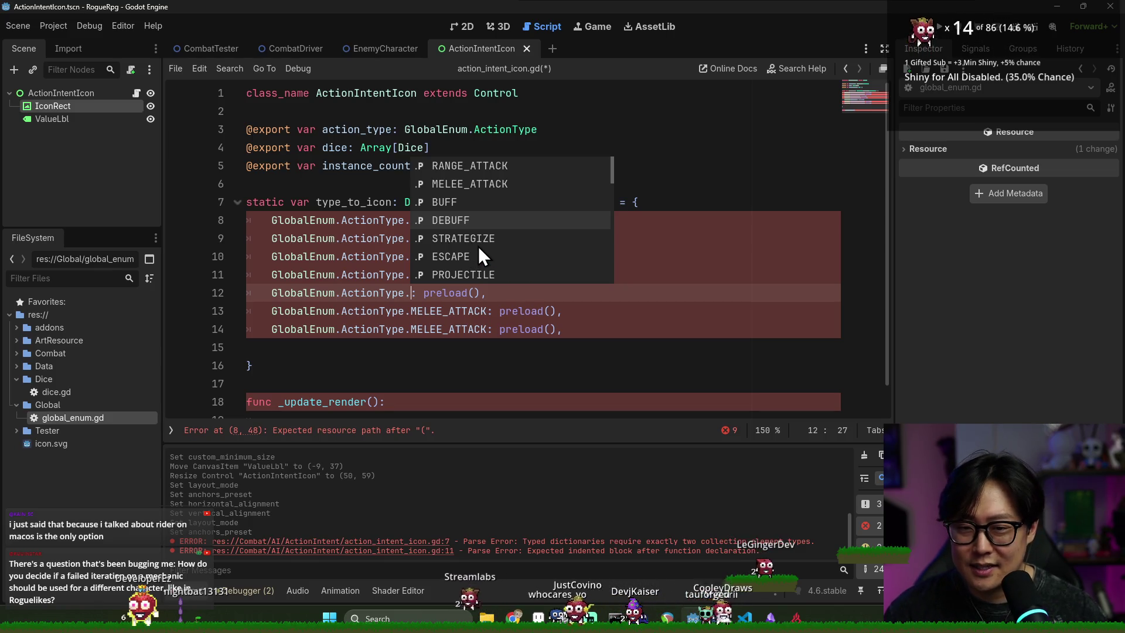
left_click(486, 240)
double_click(463, 311)
key("BackSpace")
key("ctrl+space")
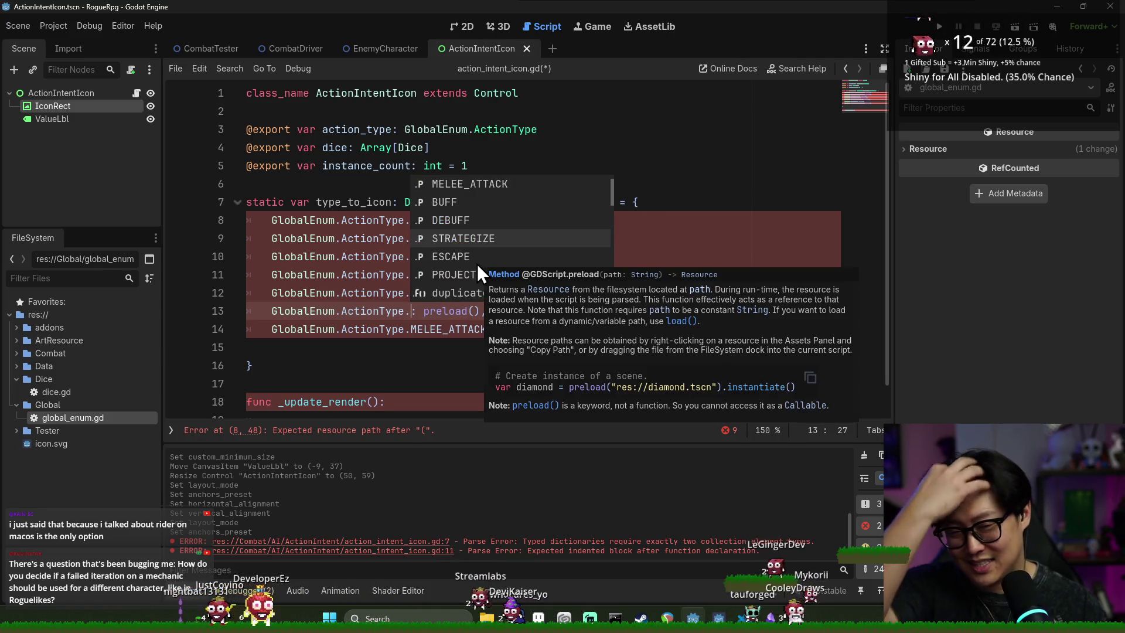
left_click(473, 256)
double_click(449, 329)
key("BackSpace")
key("ctrl+space")
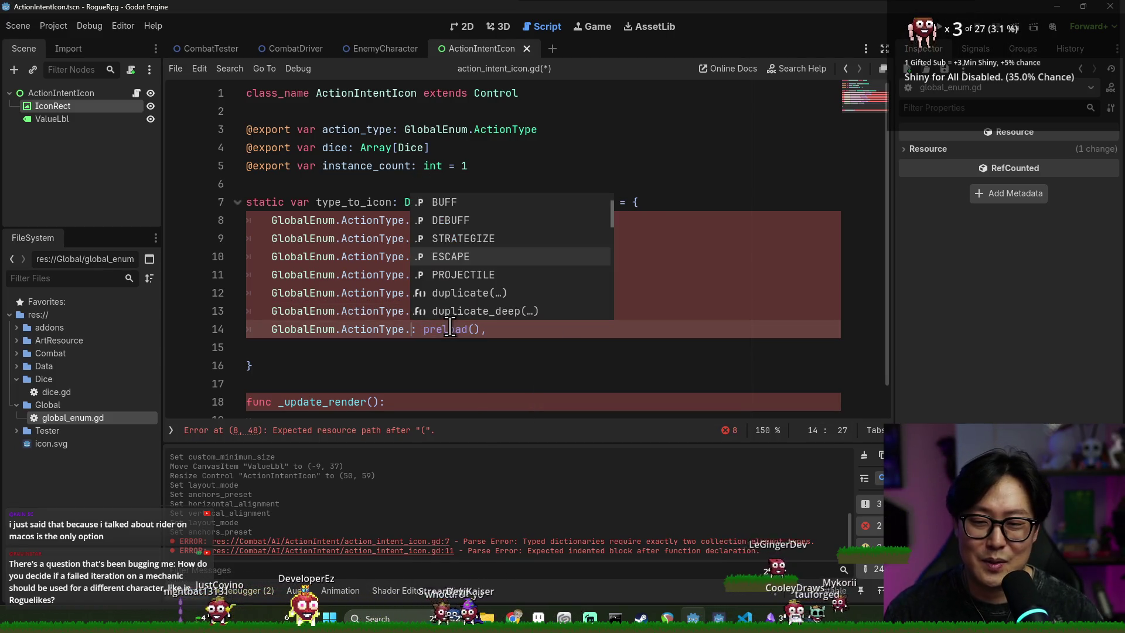
left_click(474, 276)
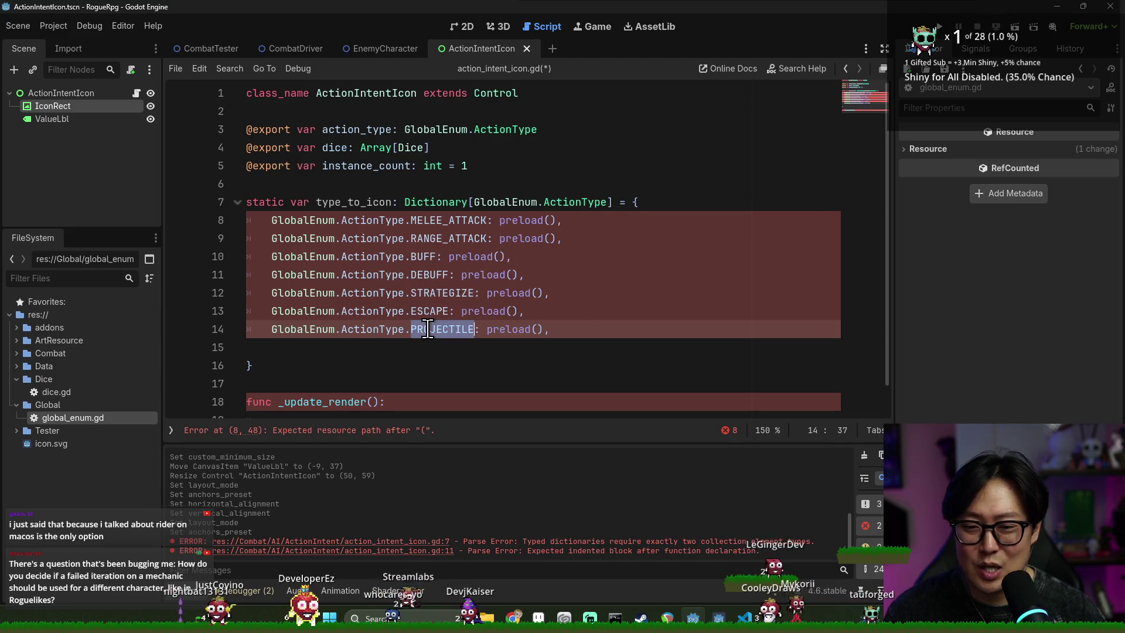
Paste an extra copy of the BUFF entry and clear its key.
left_click(468, 329)
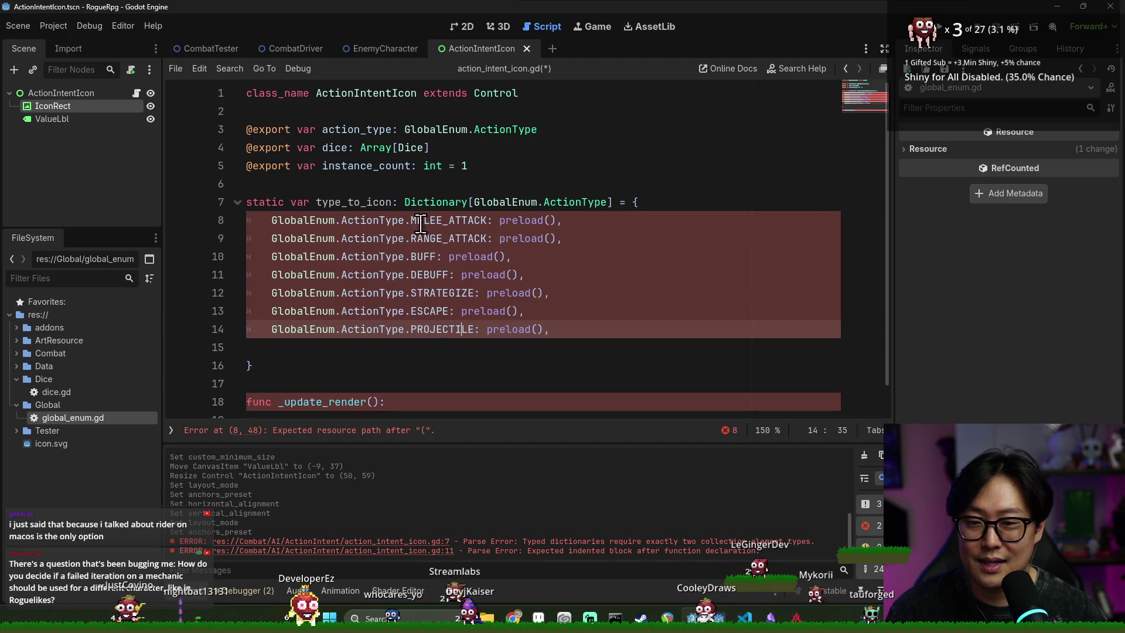
left_click(459, 220)
triple_click(430, 329)
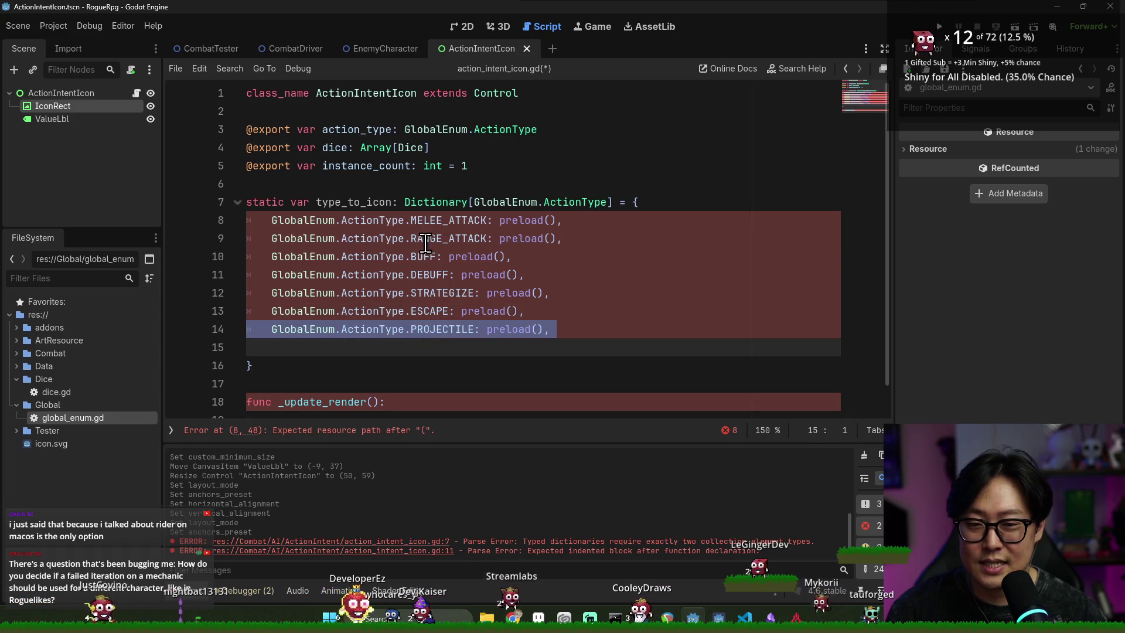
double_click(449, 238)
left_click(445, 293)
left_click(451, 311)
triple_click(503, 257)
left_click(540, 258)
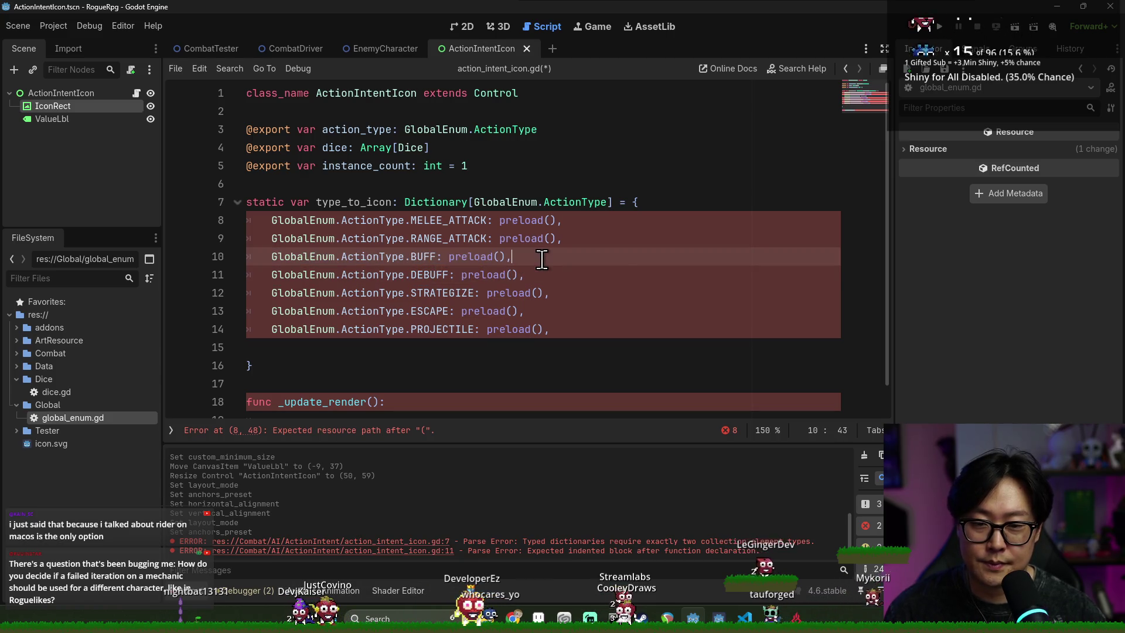
key("ctrl+v")
key("ctrl+z")
key("ctrl+v")
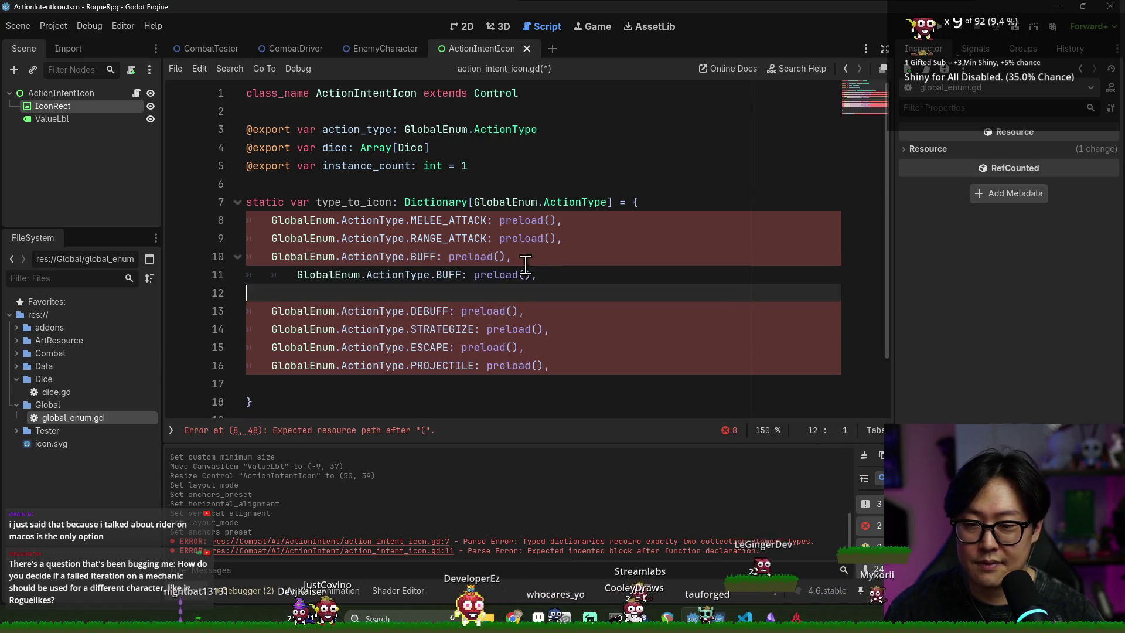
left_click_drag(518, 275, 454, 275)
double_click(423, 274)
key("BackSpace")
Delete the incomplete extra entry, leaving seven keys, and save the script.
scroll(459, 198, "up", 3)
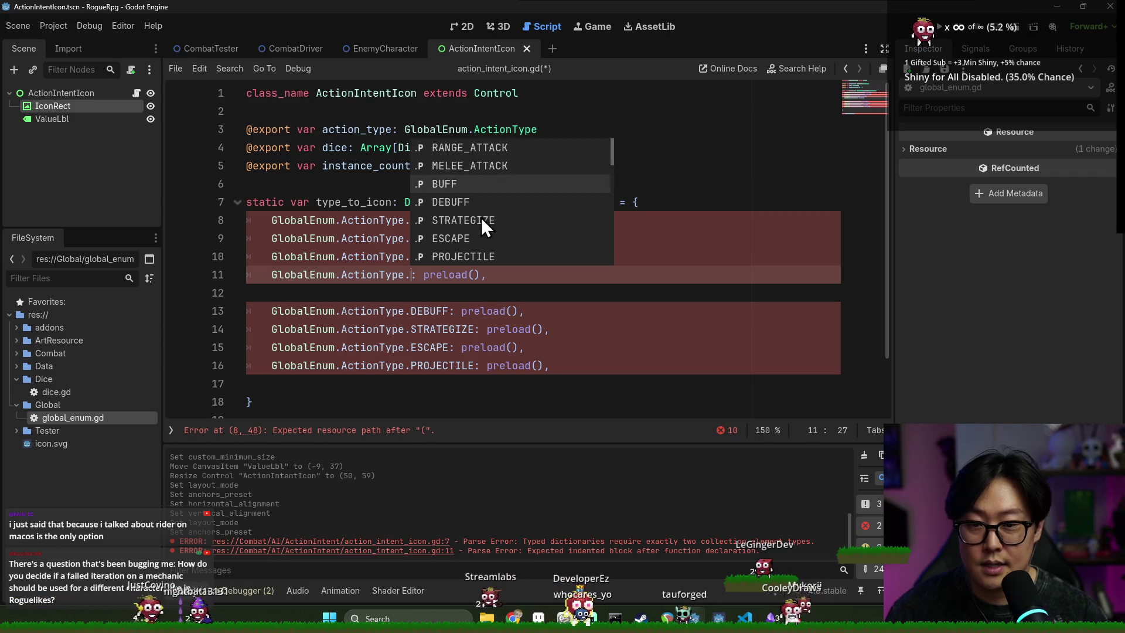
scroll(482, 219, "down", 3)
scroll(484, 226, "up", 3)
key("Escape")
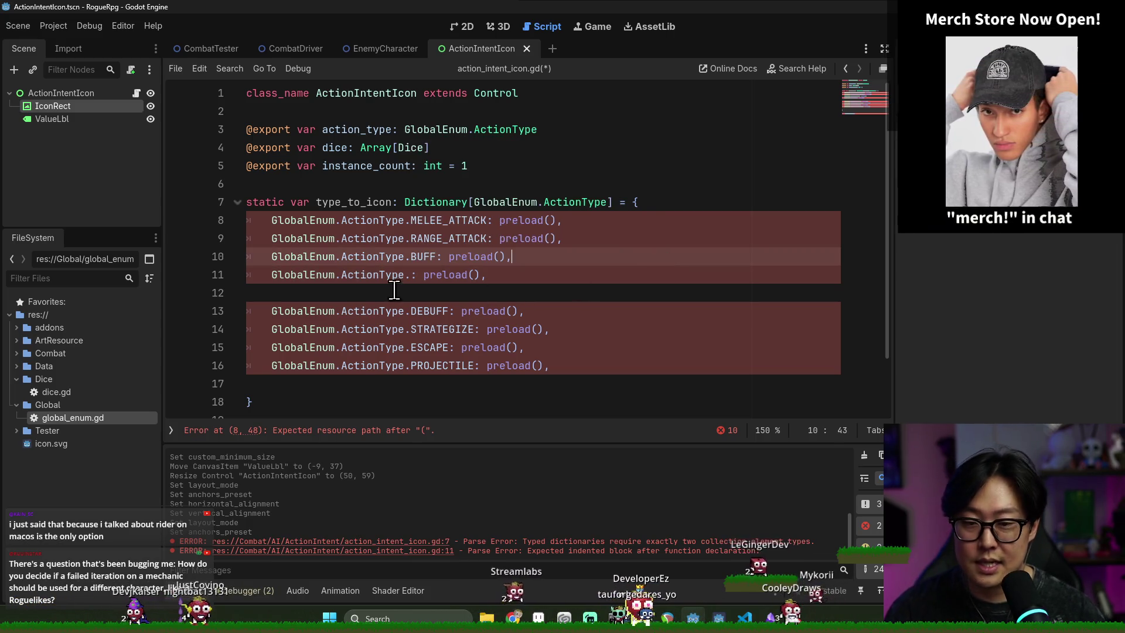
triple_click(448, 276)
key("BackSpace")
key("BackSpace")
key("ctrl+s")
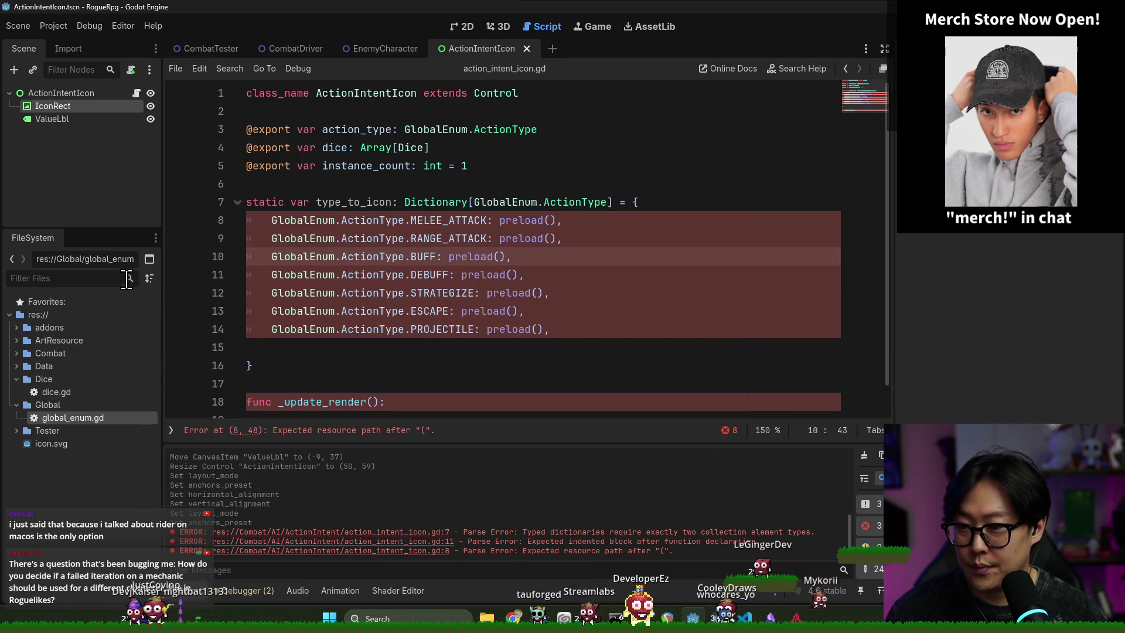
Expand the Combat folder in the FileSystem dock and check the preload() documentation tooltip.
left_click(26, 354)
double_click(26, 355)
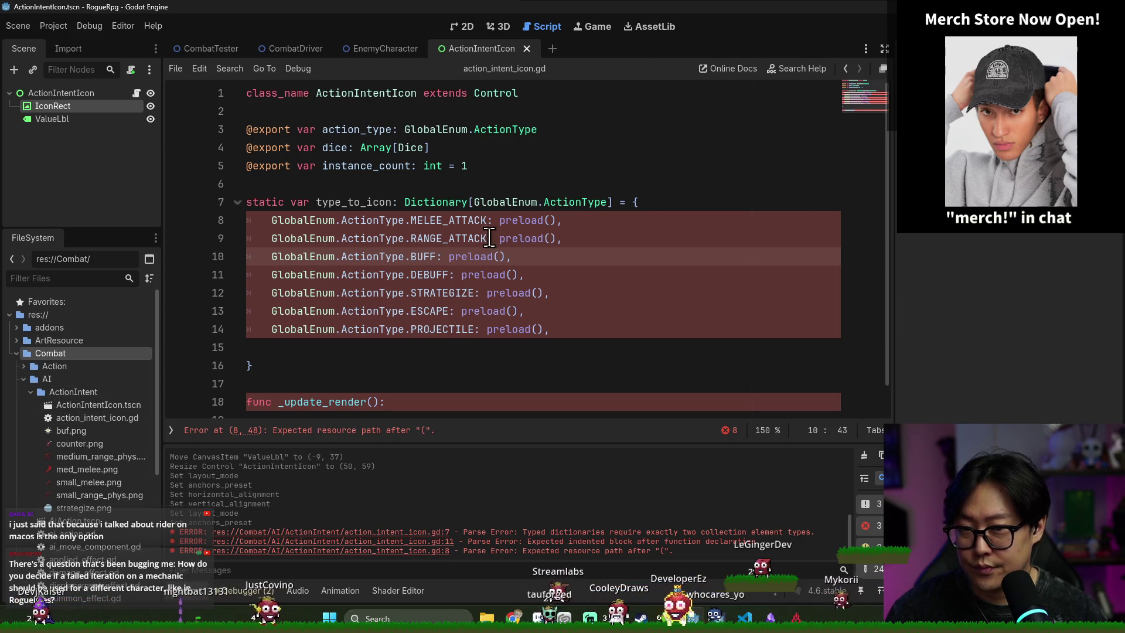
left_click(551, 221)
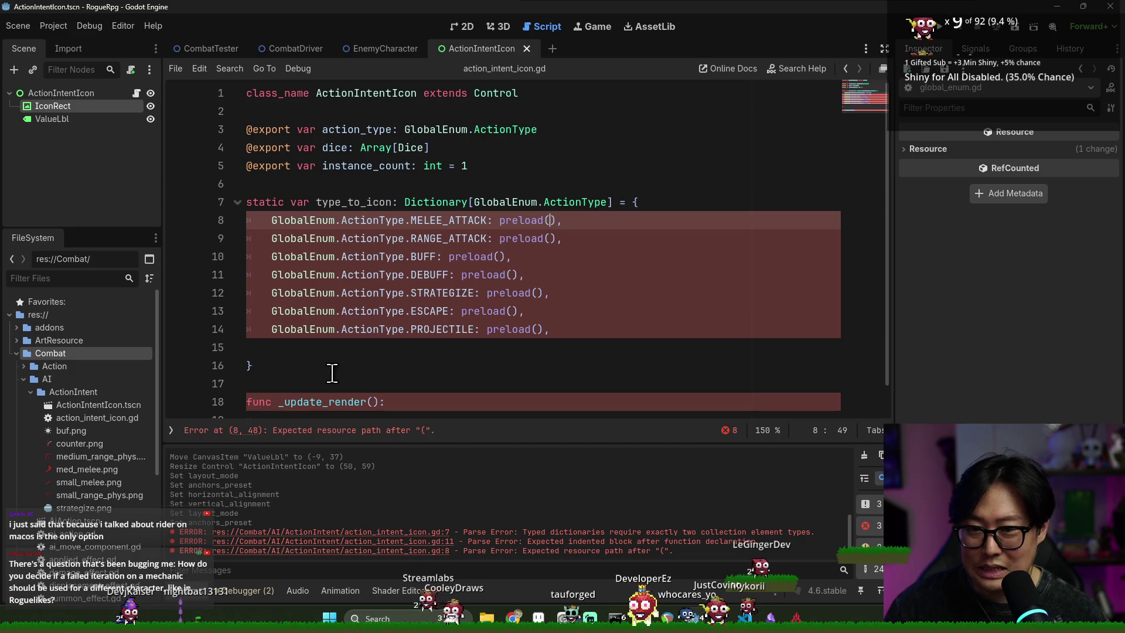
scroll(380, 319, "down", 1)
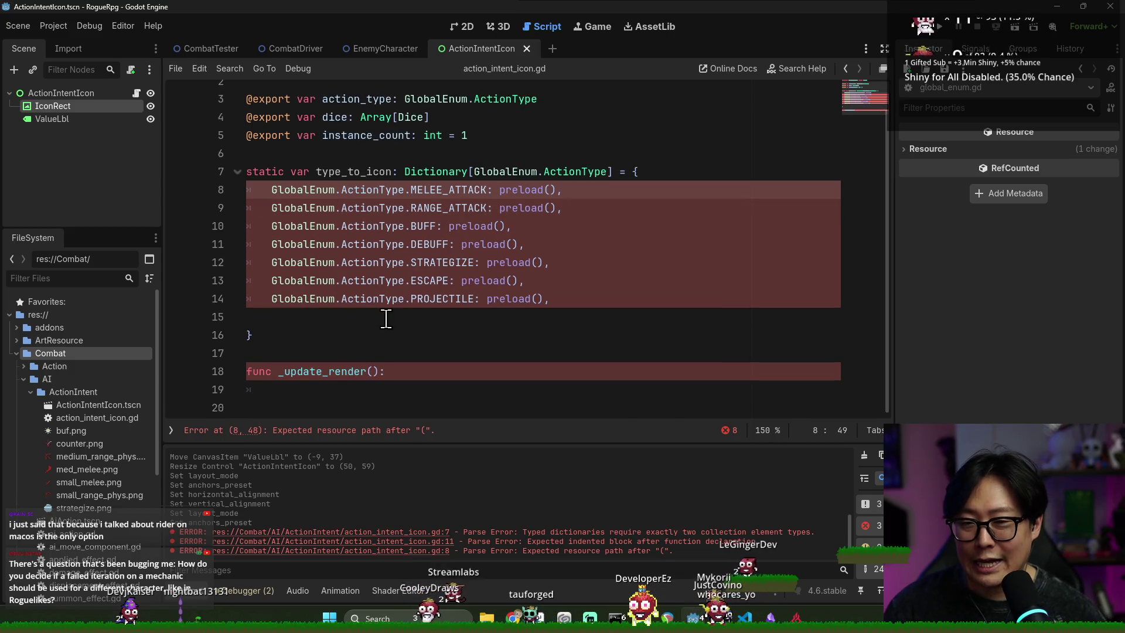
left_click(350, 331)
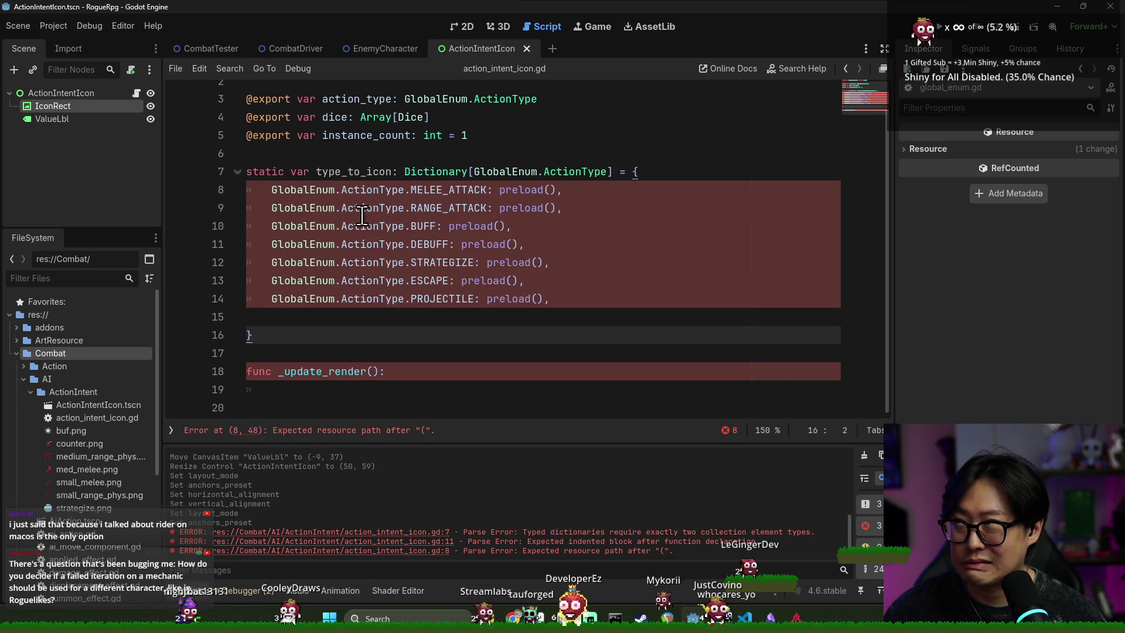
mouse_move(363, 214)
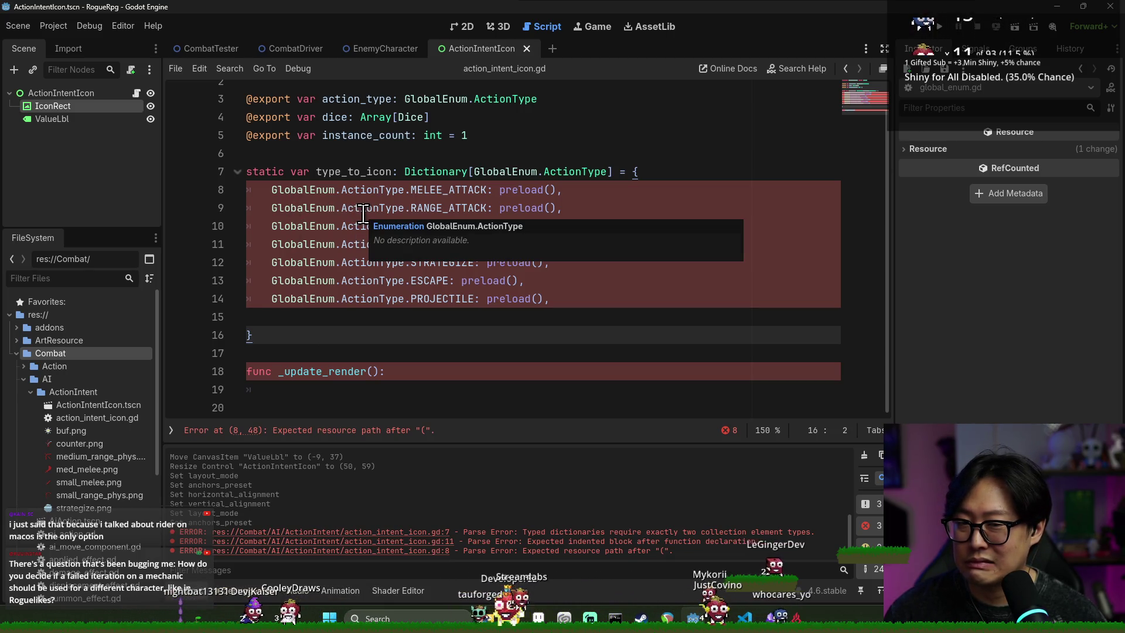
mouse_move(541, 195)
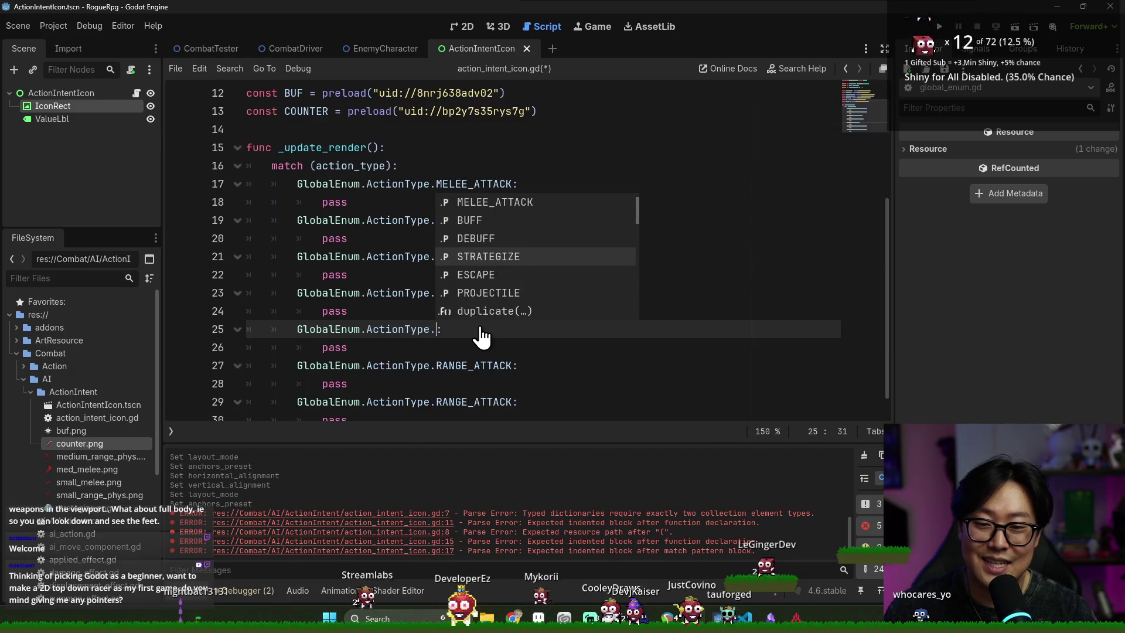
Complete the STRATEGIZE case and replace the duplicate RANGE_ATTACK cases with ESCAPE and PROJECTILE.
key("Return")
double_click(482, 364)
key("BackSpace")
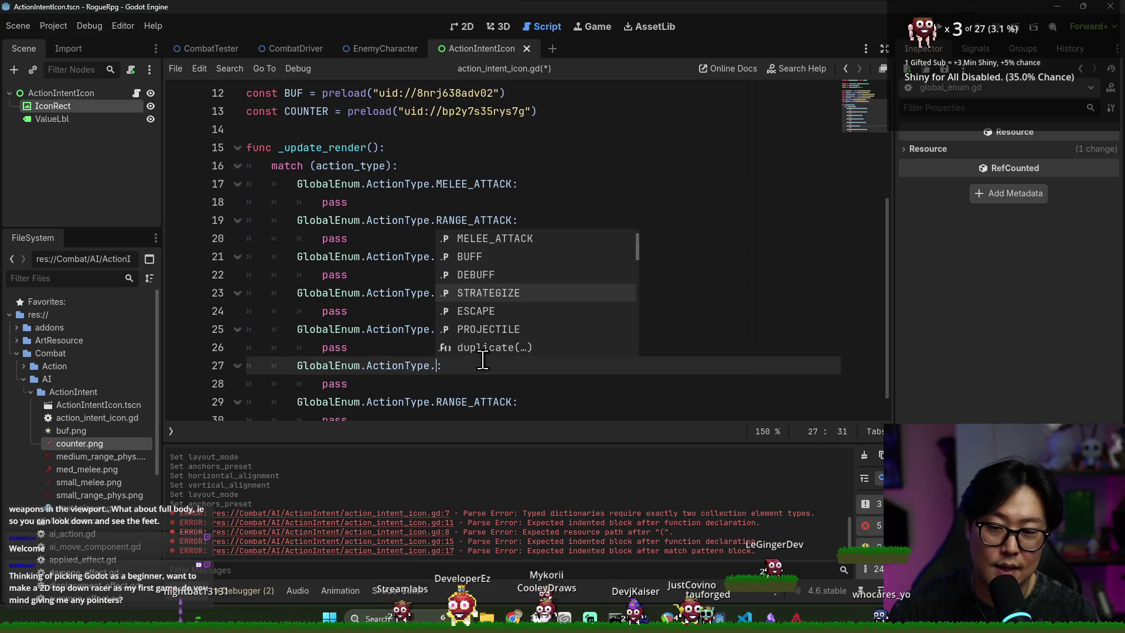
left_click(495, 313)
double_click(480, 402)
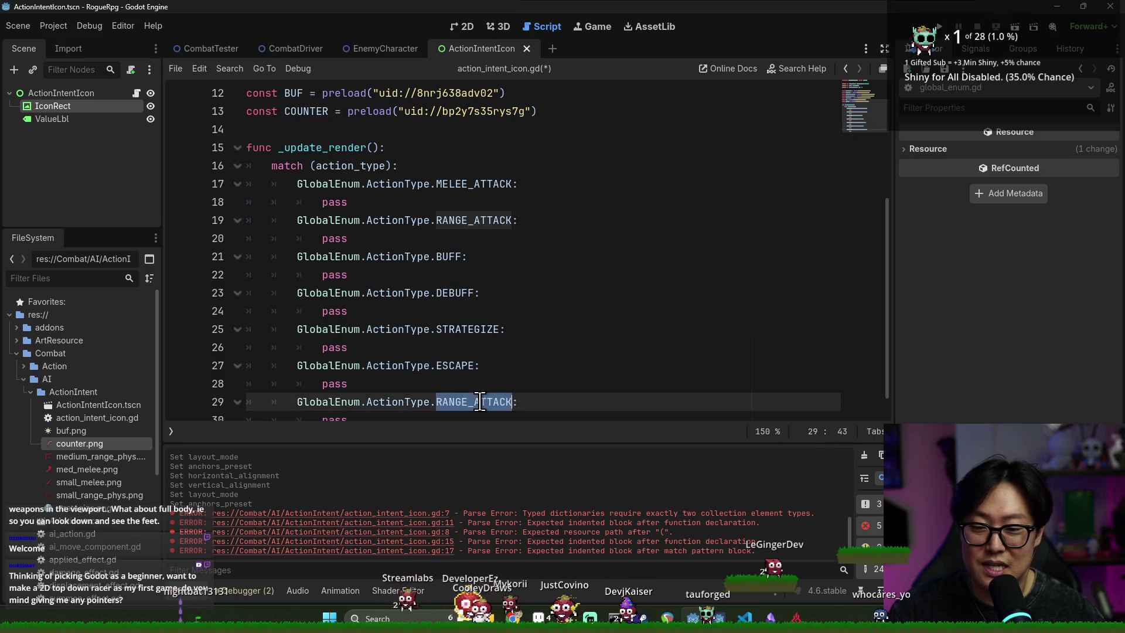
key("BackSpace")
type("PROJECTILE")
double_click(475, 347)
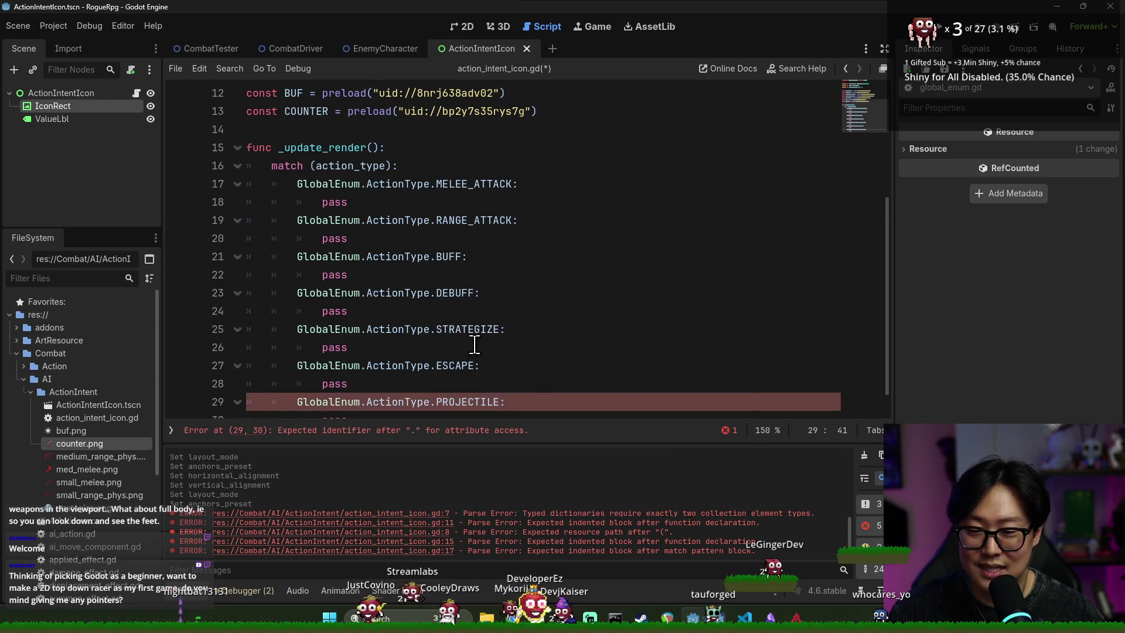
Save action_intent_icon.gd and check that the match block parses without errors.
key("Down")
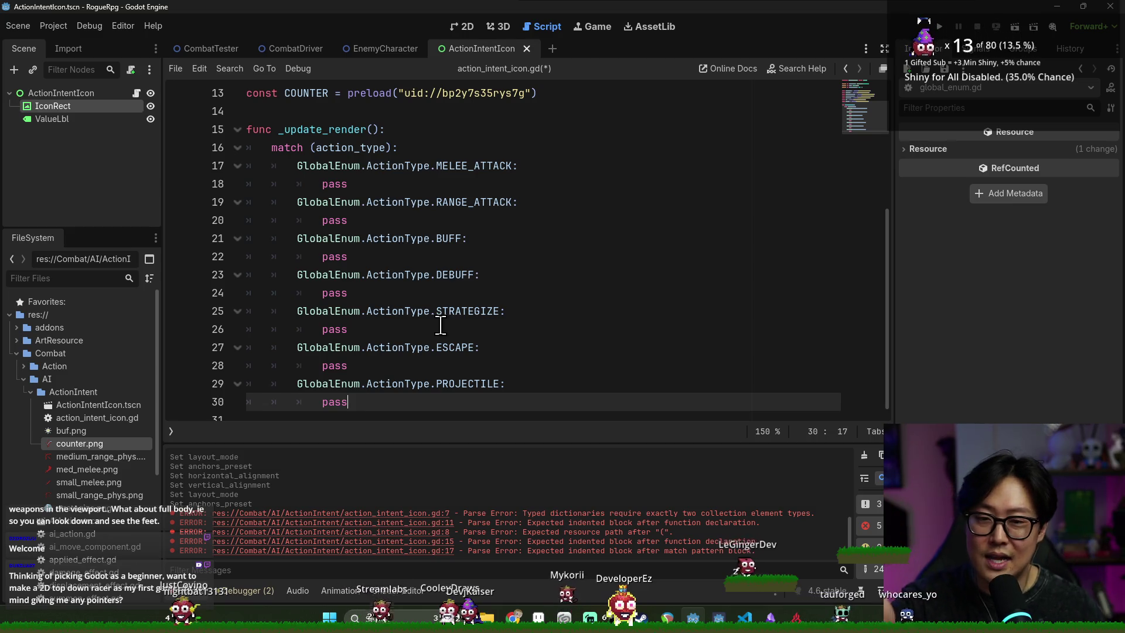
scroll(411, 385, "down", 1)
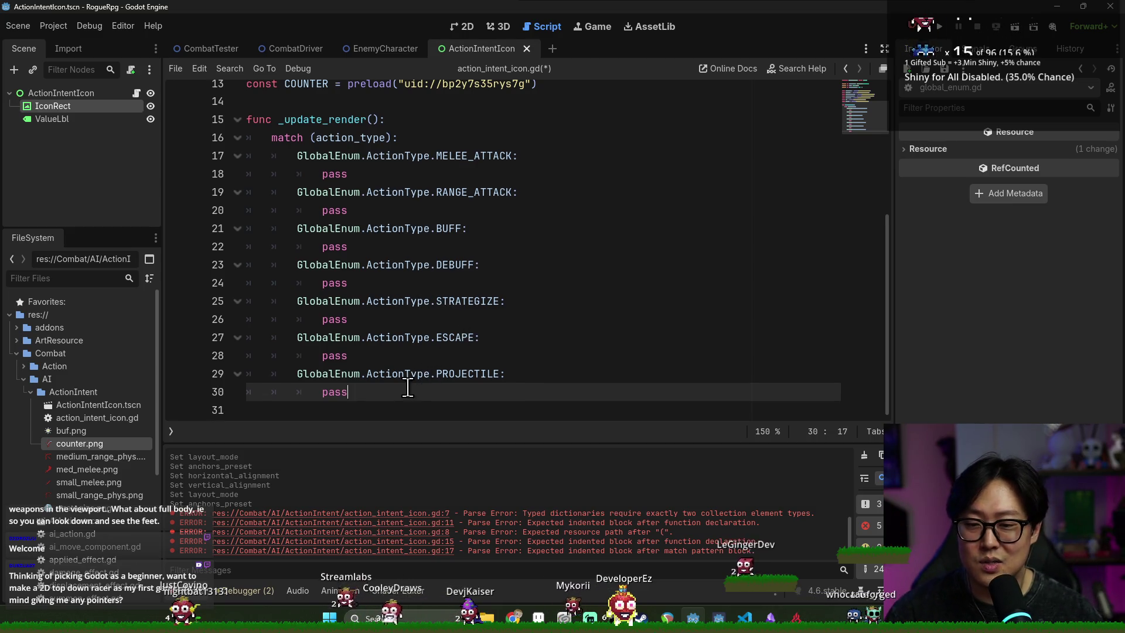
scroll(500, 281, "up", 4)
scroll(500, 281, "down", 4)
key("ctrl+s")
left_click(428, 121)
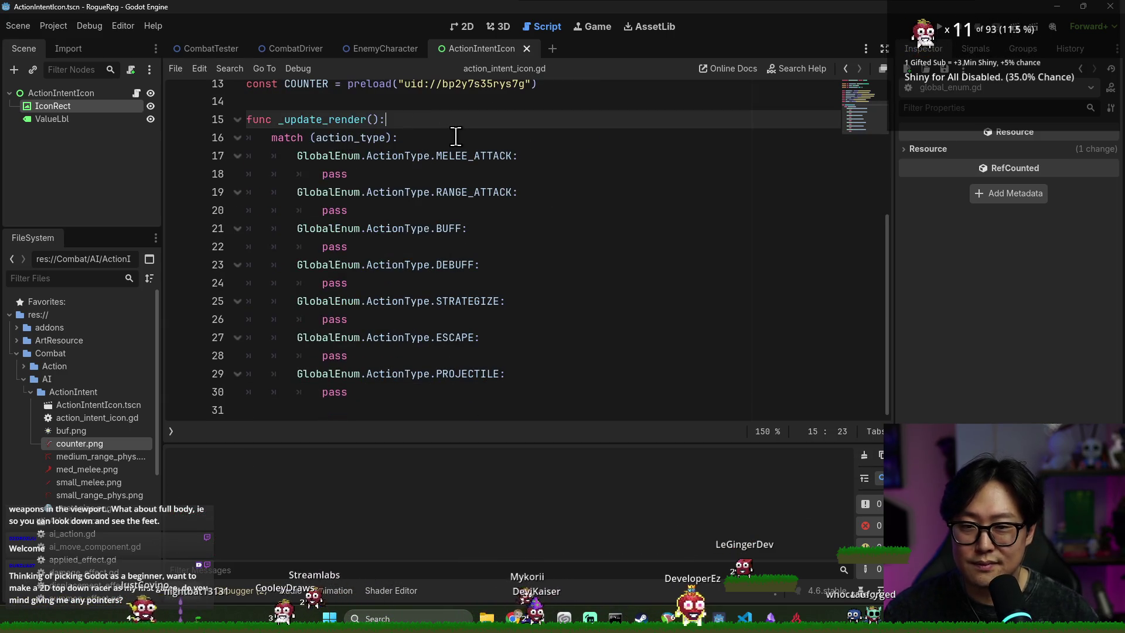
scroll(456, 137, "up", 3)
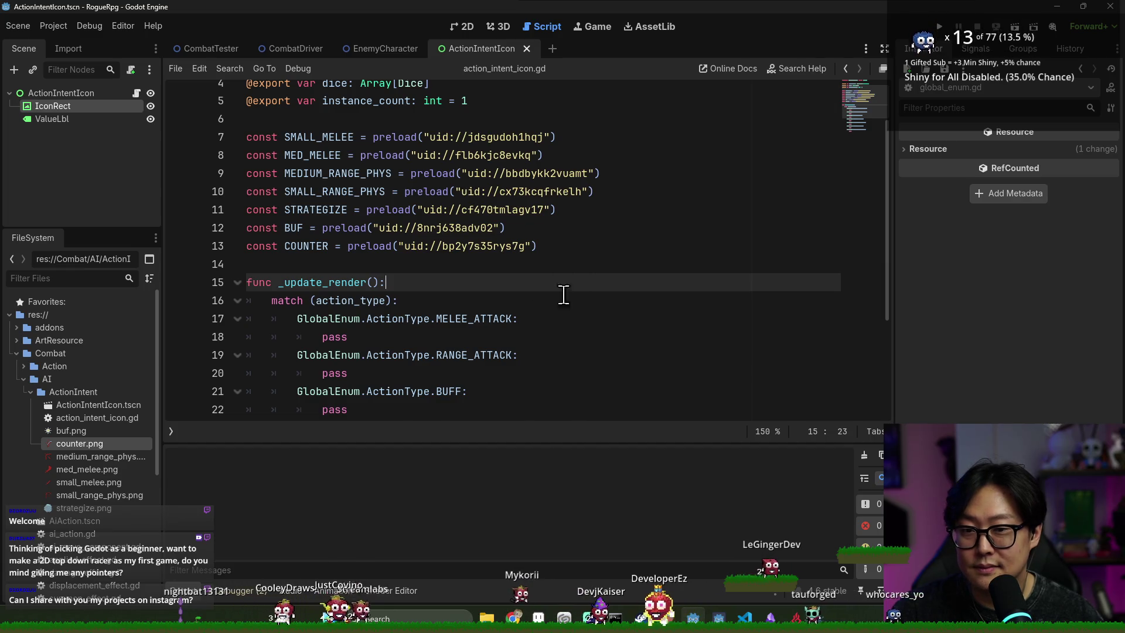
scroll(573, 287, "down", 1)
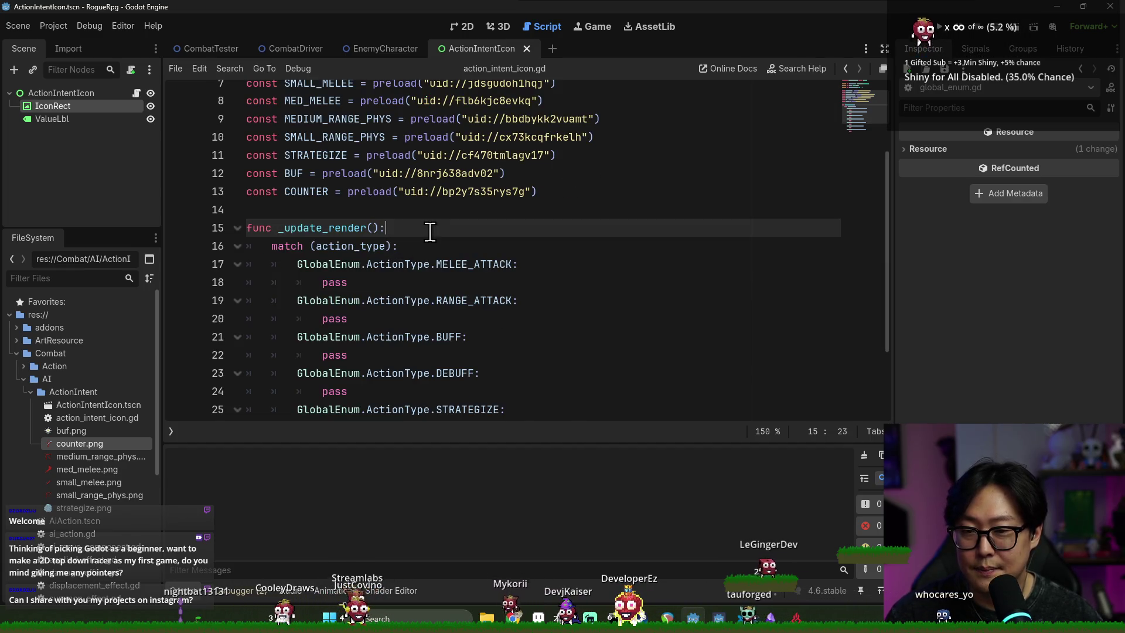
scroll(430, 230, "up", 2)
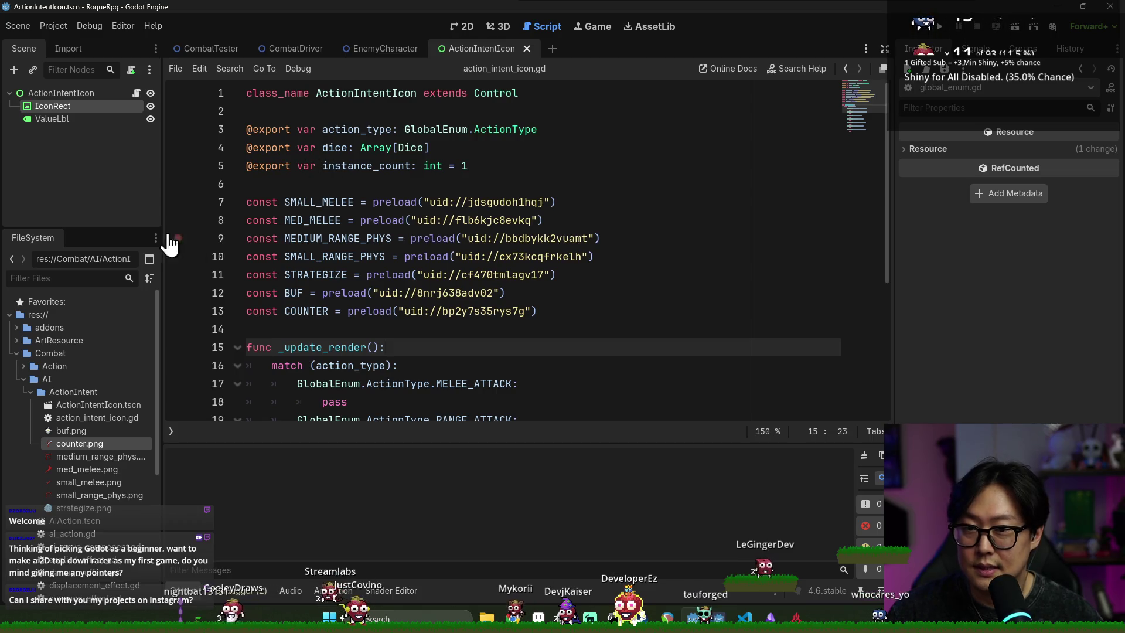
Add an IconRect node reference, set apart from the exported variables by a blank line.
mouse_move(70, 106)
left_mouse_down()
mouse_move(293, 205)
mouse_move(273, 315)
mouse_move(271, 186)
left_mouse_up()
key("Up")
key("Return")
key("Up")
left_click_drag(82, 117, 290, 219)
double_click(358, 202)
scroll(435, 263, "down", 5)
scroll(435, 263, "up", 1)
Begin an 'icon_rect.texture =' line inside the MELEE_ATTACK case.
left_click(539, 211)
key("Return")
type("icon_rect.texture =")
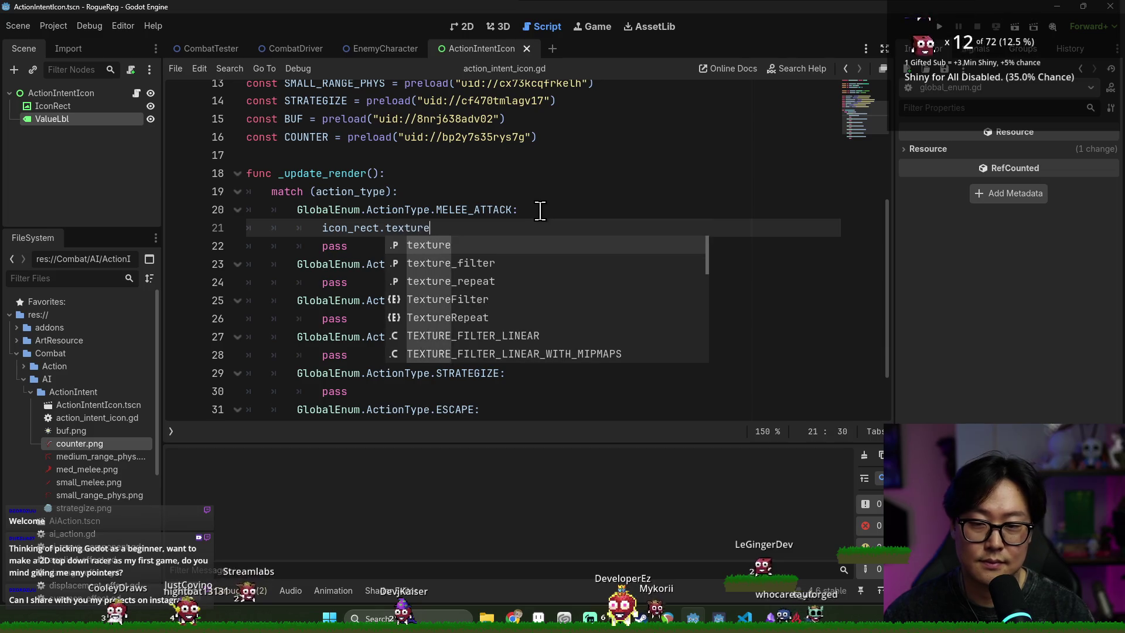
scroll(540, 210, "up", 4)
left_click_drag(328, 245, 246, 228)
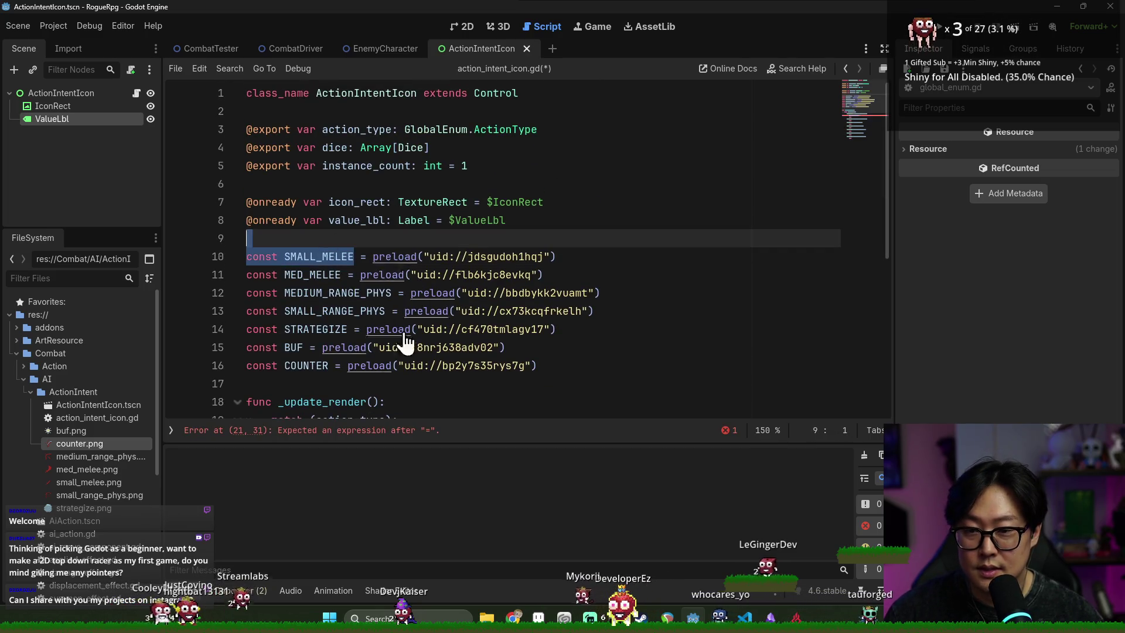
scroll(446, 306, "down", 3)
Delete the unfinished texture assignment along with its pass line.
left_click(326, 98)
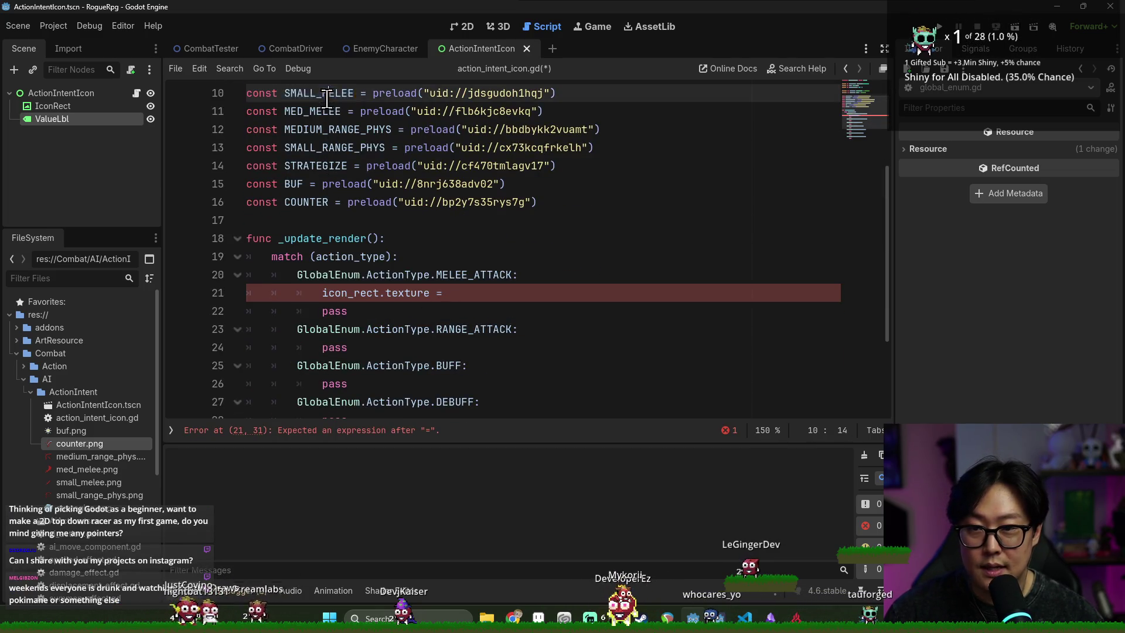
left_click(441, 294)
left_click_drag(349, 311, 334, 298)
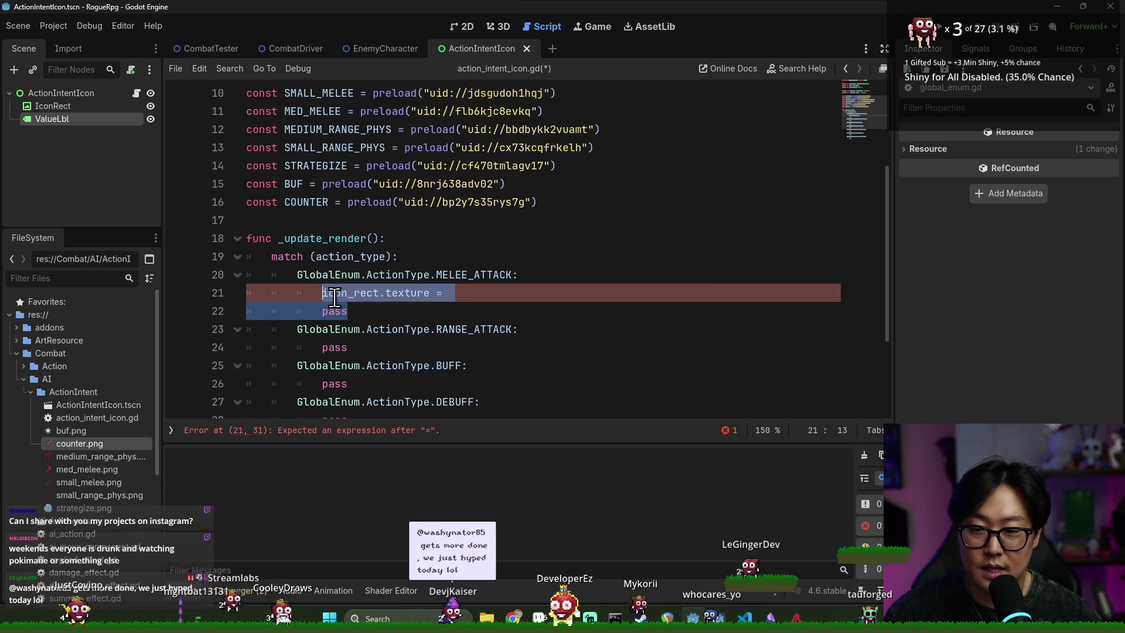
key("BackSpace")
scroll(328, 296, "up", 3)
Try starting a 'dice.' line in the MELEE_ATTACK case, then erase it.
left_click(334, 147)
double_click(334, 147)
scroll(491, 262, "down", 5)
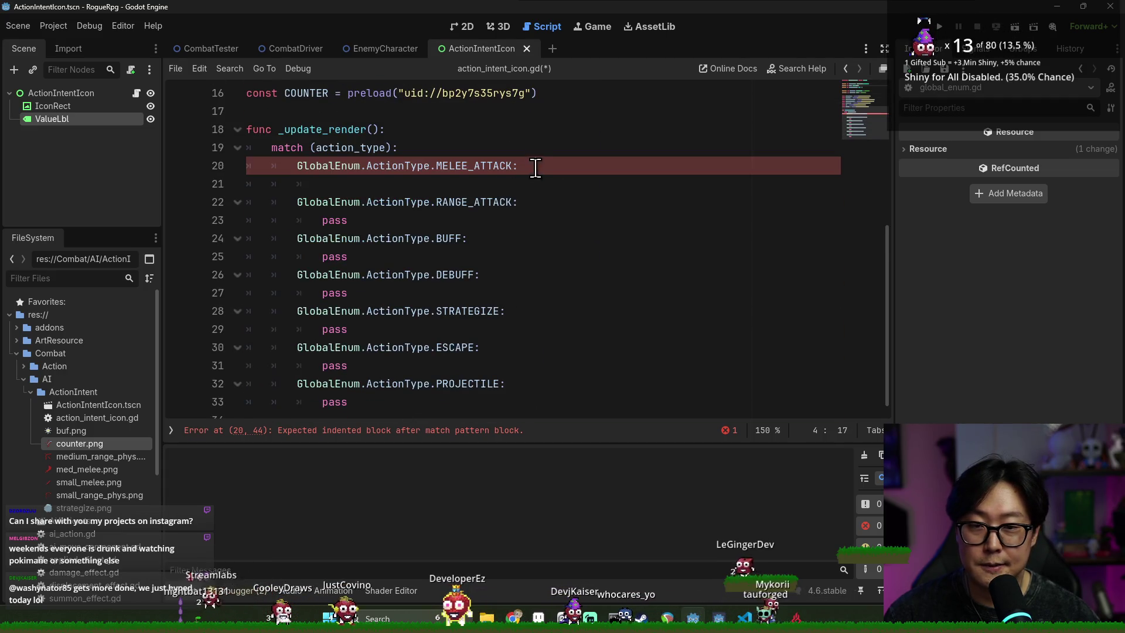
left_click(535, 168)
key("Return")
type("dice.")
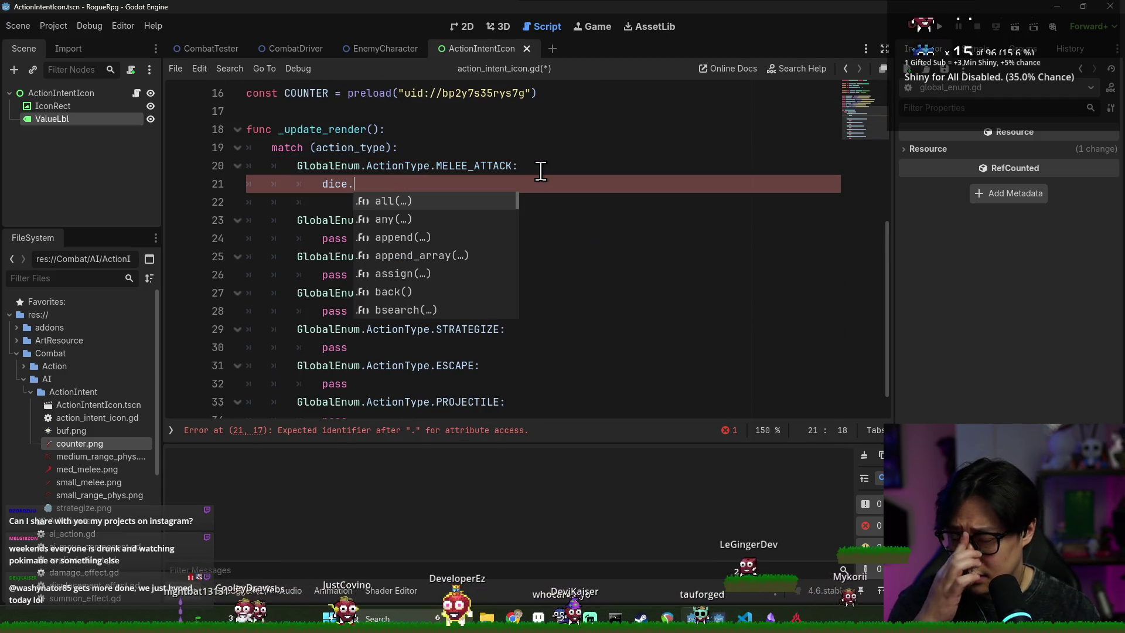
key("BackSpace")
key("BackSpace")
key("BackSpace")
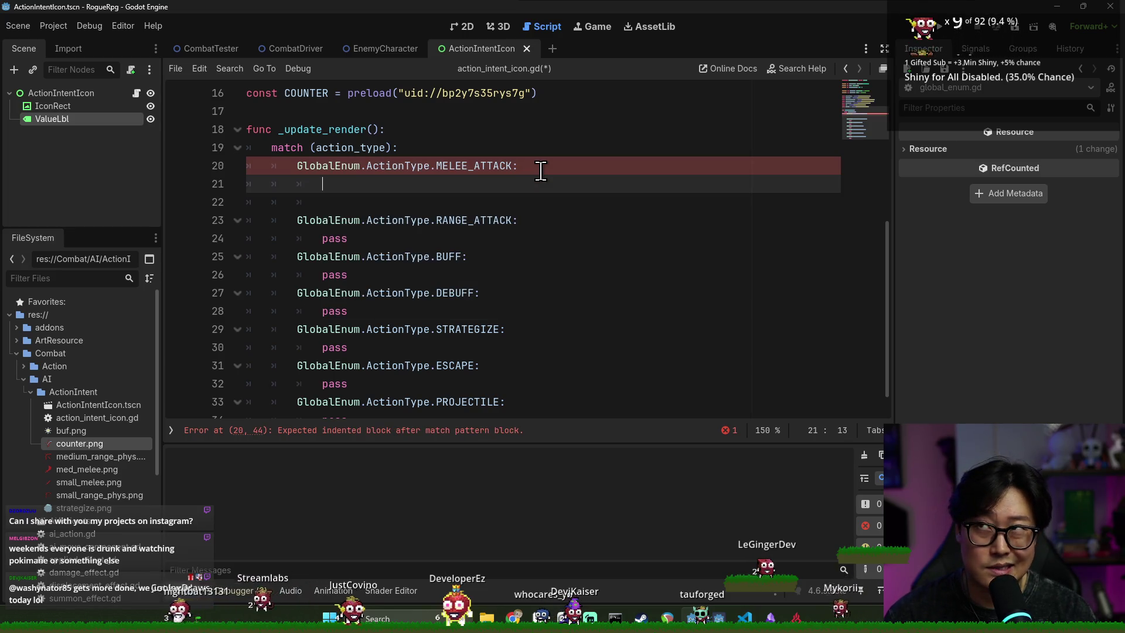
key("BackSpace")
key("BackSpace")
type("dice.")
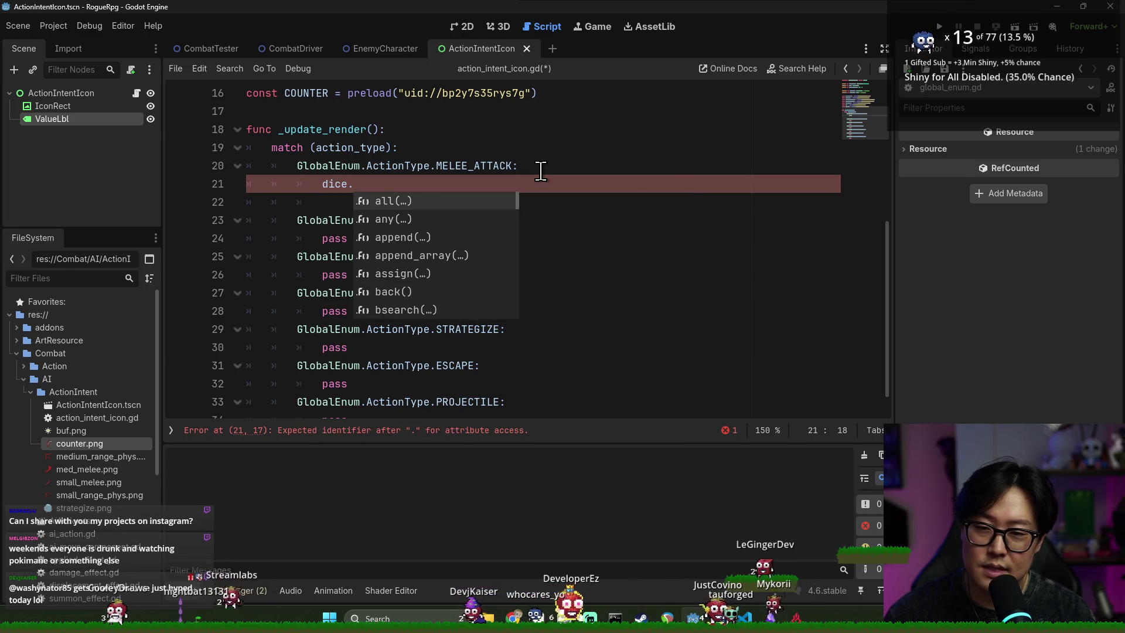
key("BackSpace")
key("BackSpace")
key("BackSpace")
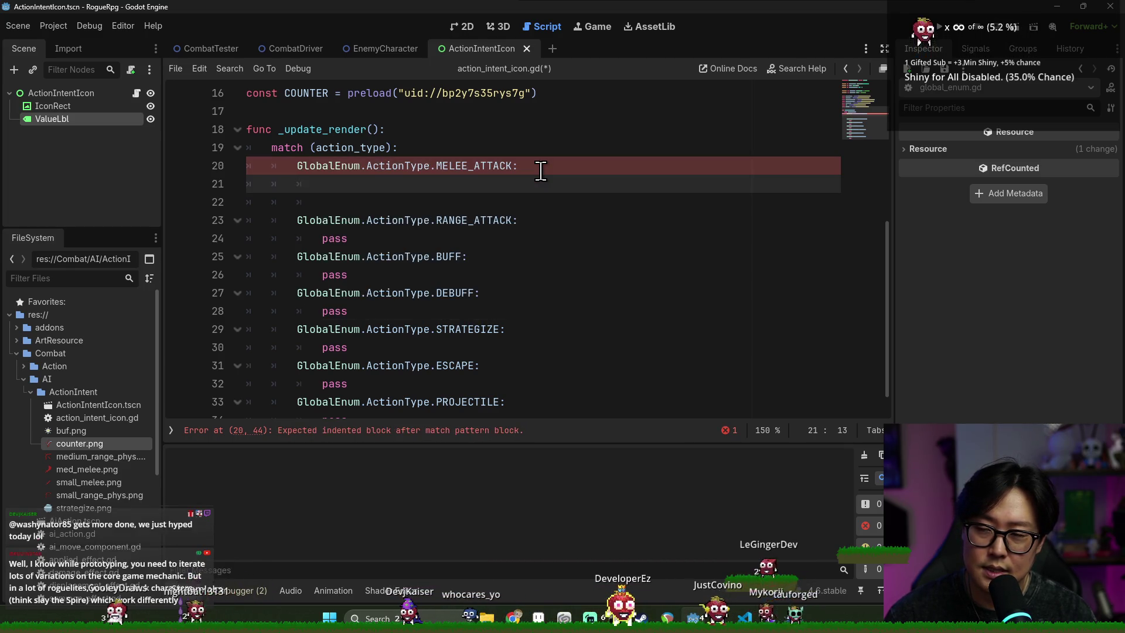
Paste icon_rect into the melee branch and complete it to 'icon_rect.texture ='.
scroll(467, 178, "up", 5)
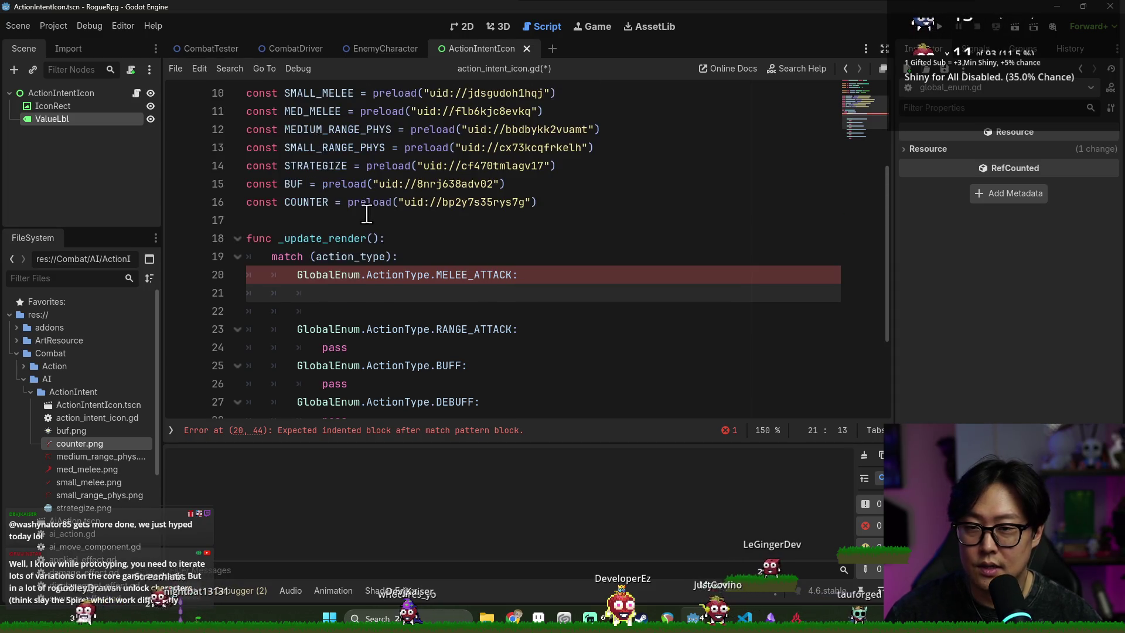
double_click(357, 202)
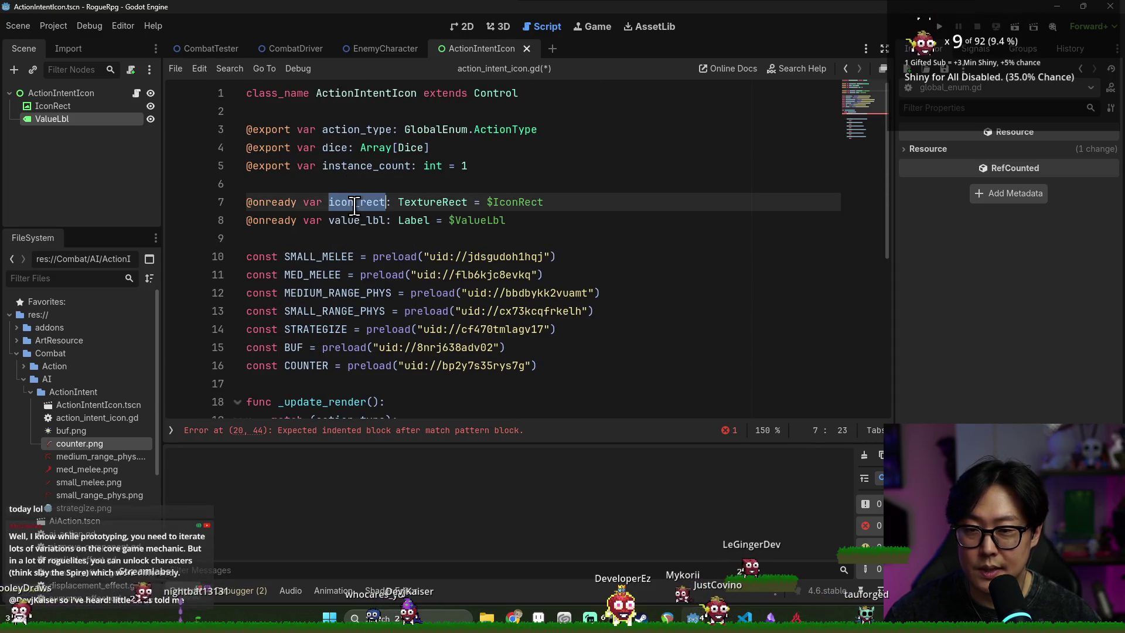
key("ctrl+c")
scroll(360, 200, "down", 5)
left_click(362, 184)
key("ctrl+v")
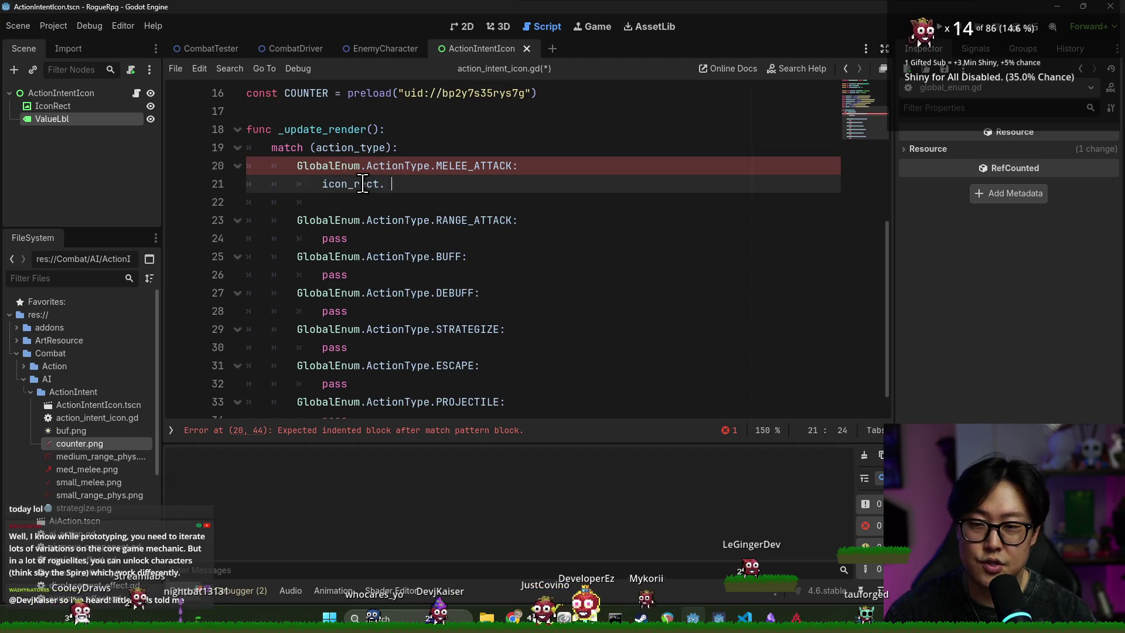
type(".texture=")
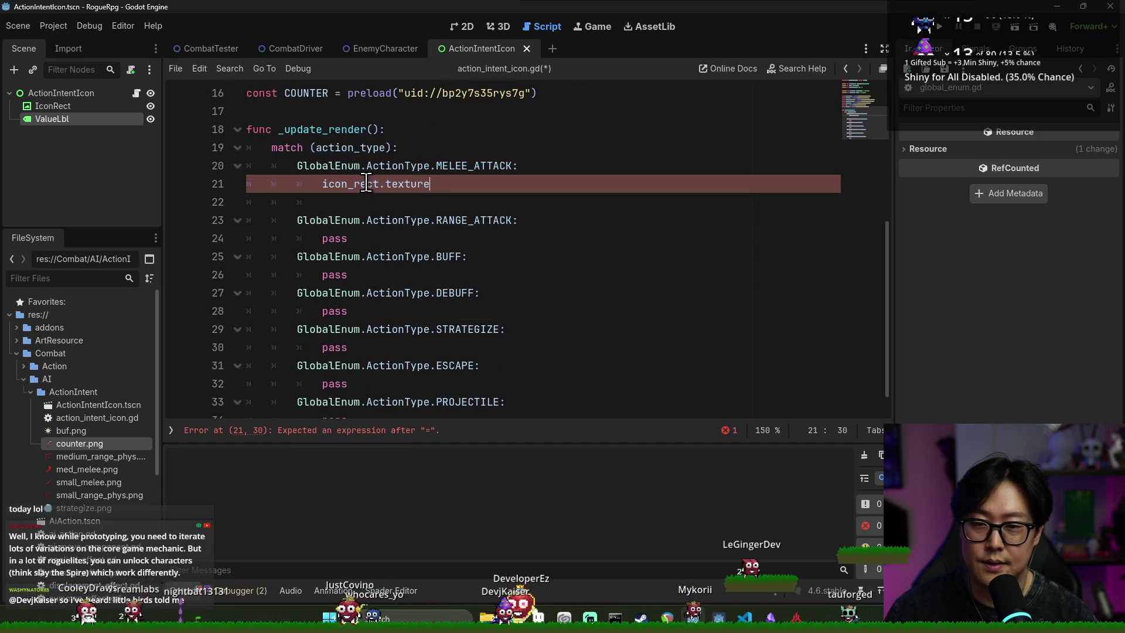
key("BackSpace")
key("BackSpace")
key("BackSpace")
type("=-")
key("BackSpace")
key("BackSpace")
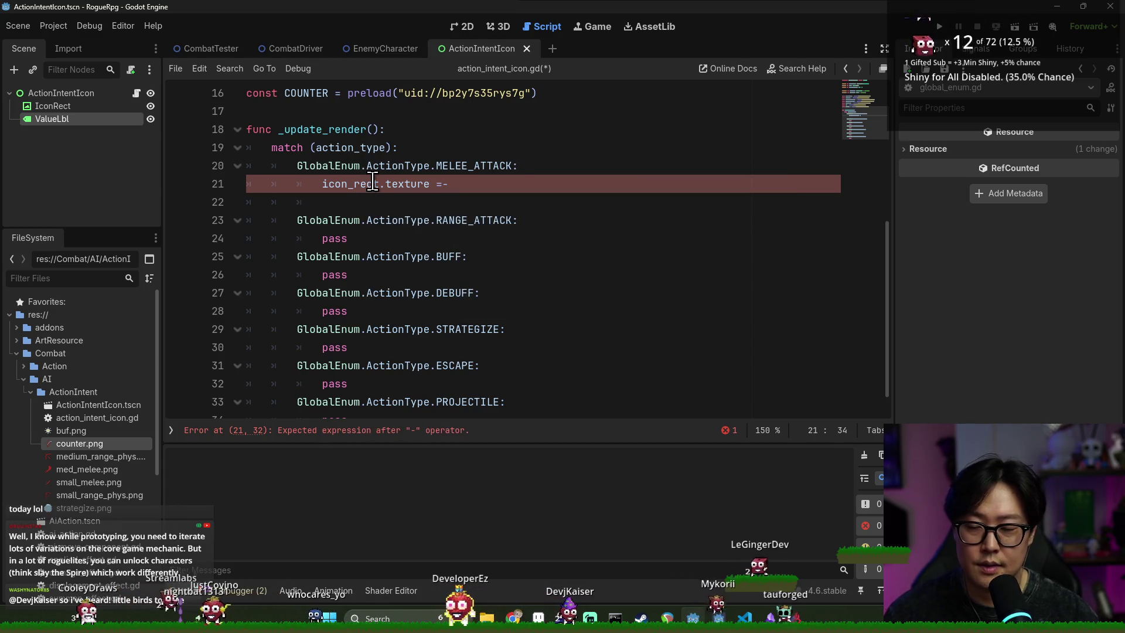
Paste SMALL_MELEE as the assigned texture and open a new line below.
left_click(425, 165)
scroll(425, 165, "up", 4)
double_click(345, 201)
scroll(351, 234, "down", 3)
left_click(491, 238)
key("ctrl+v")
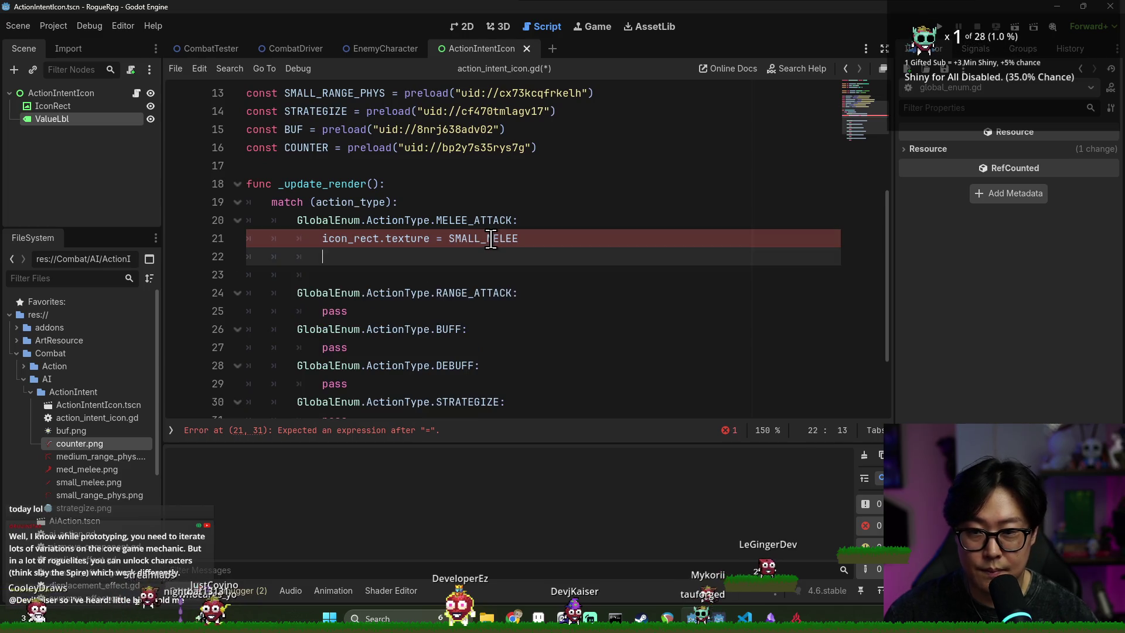
key("Return")
key("Return")
Start the condition 'if !dice.is_empty()' below the SMALL_MELEE assignment.
type("if ")
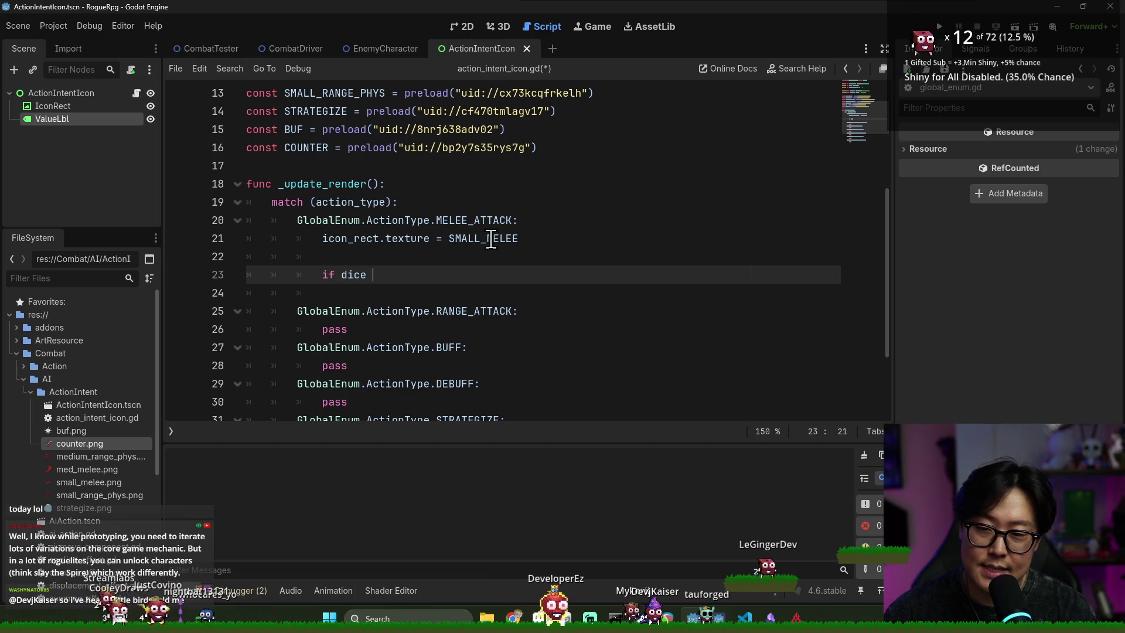
type("di")
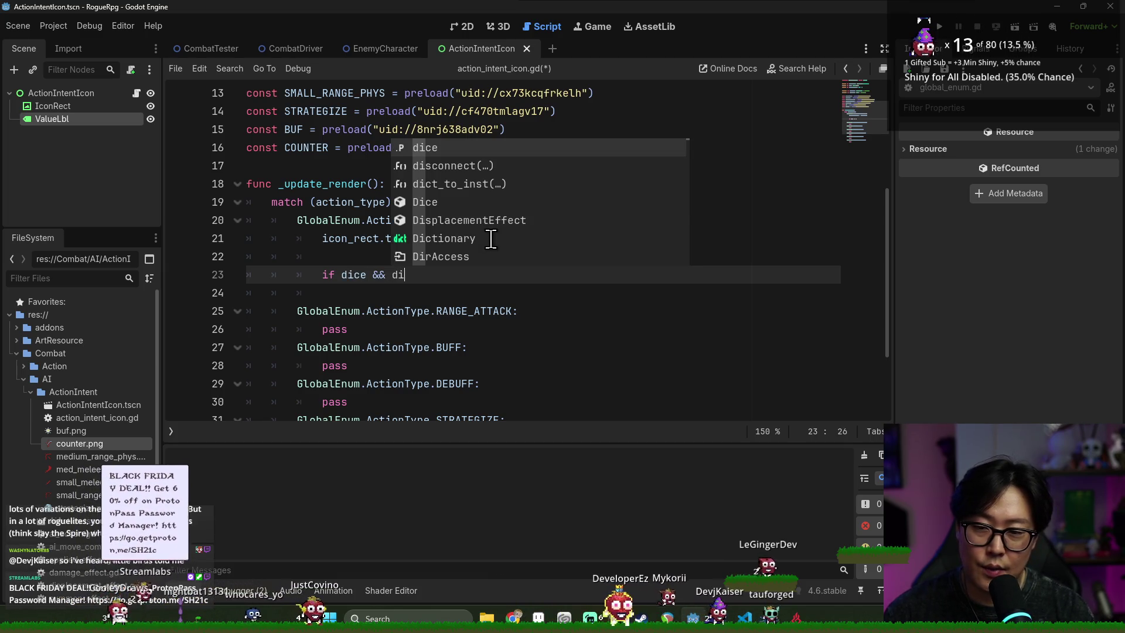
left_click(491, 238, "ctrl")
key("alt+Left")
key("alt+Left")
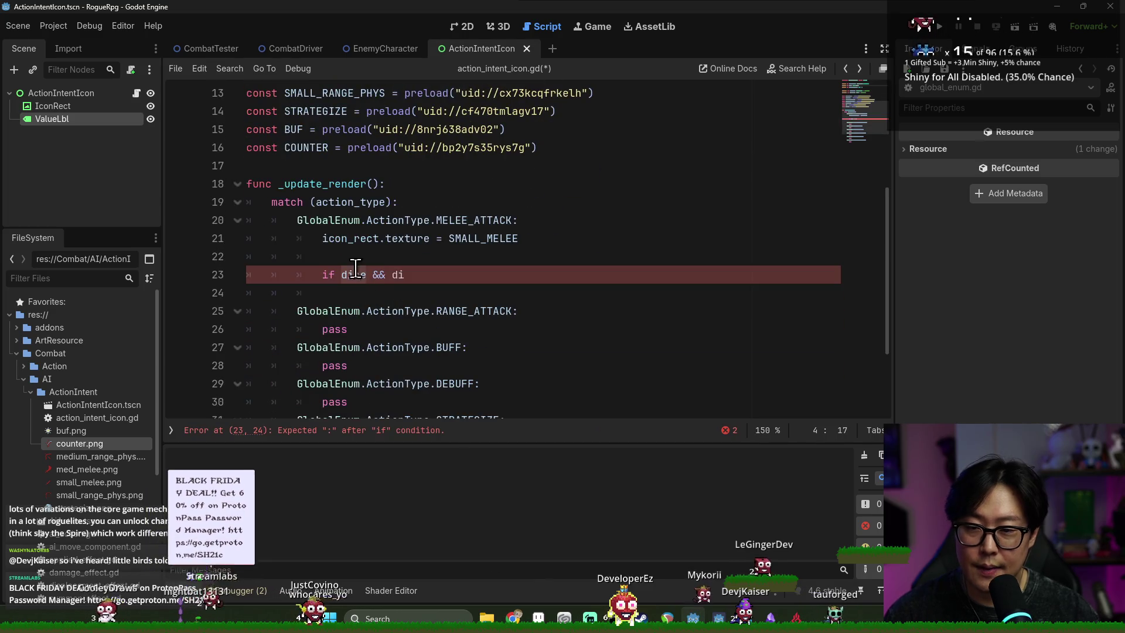
type("ise")
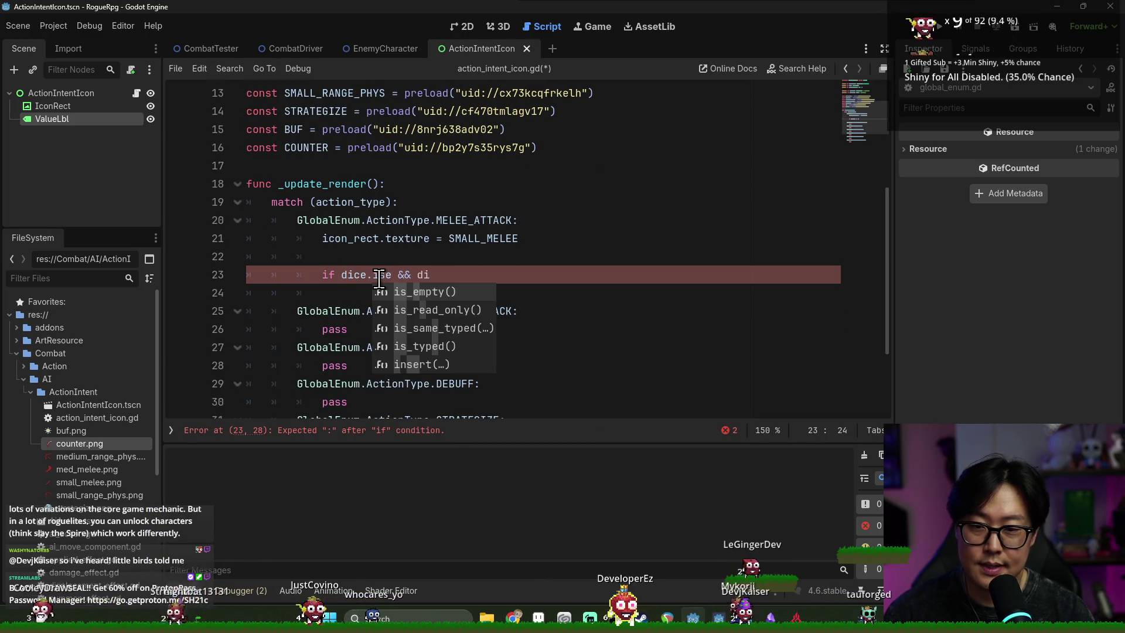
key("Return")
type("!")
Extend the condition with dice.front().face_value * dice.front().dice_count.
left_click(515, 274)
type("fi")
key("BackSpace")
type("ron")
key("Return")
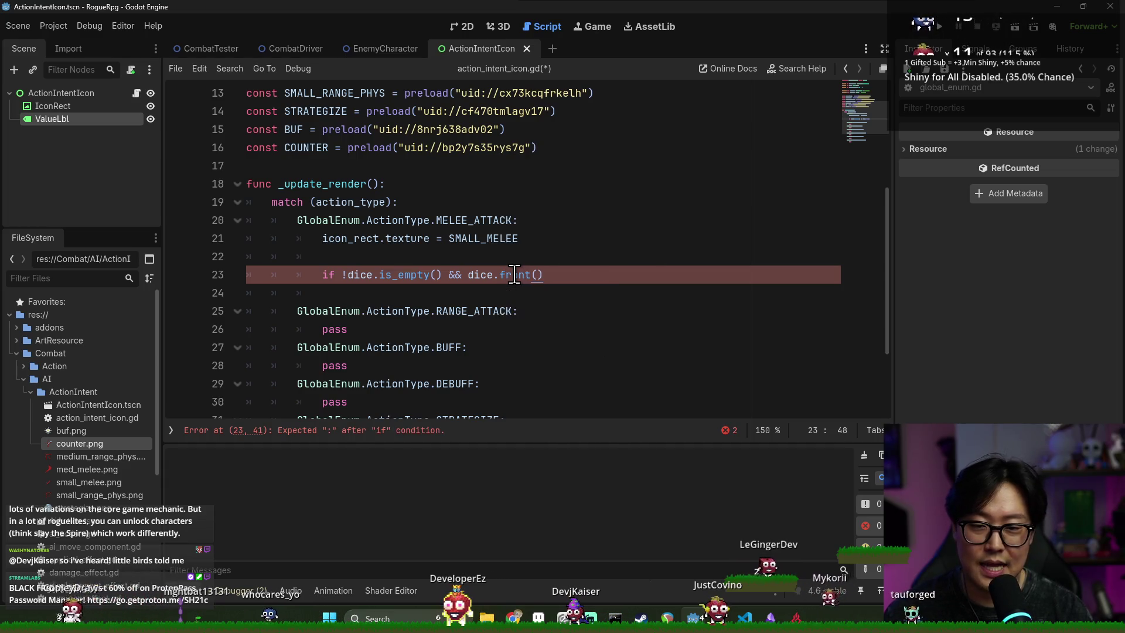
type(".")
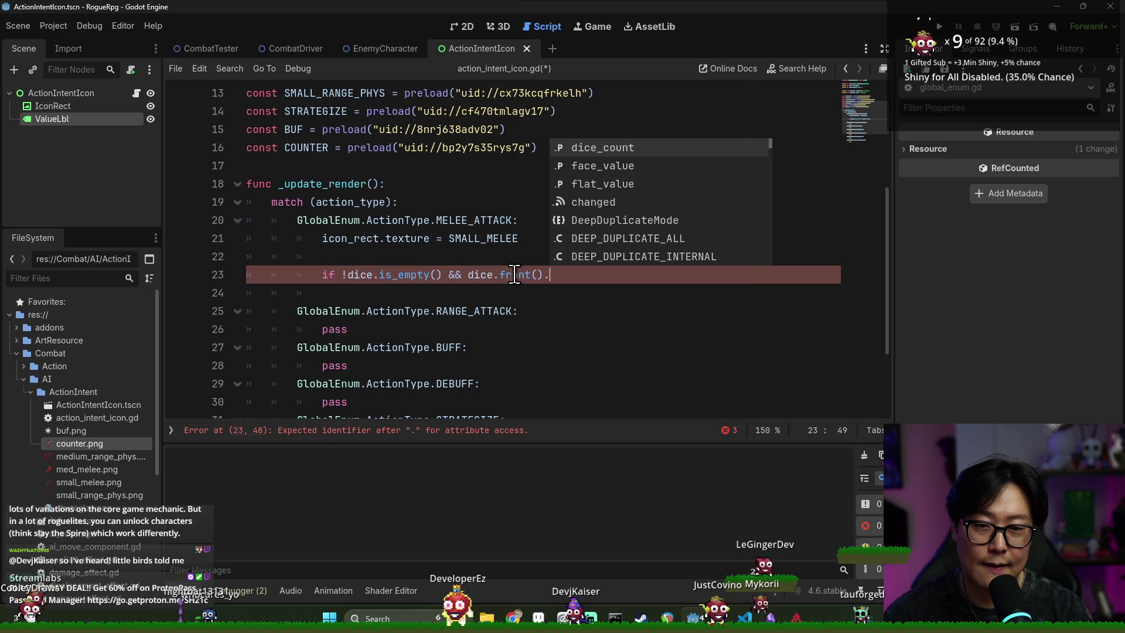
key("Down")
key("Return")
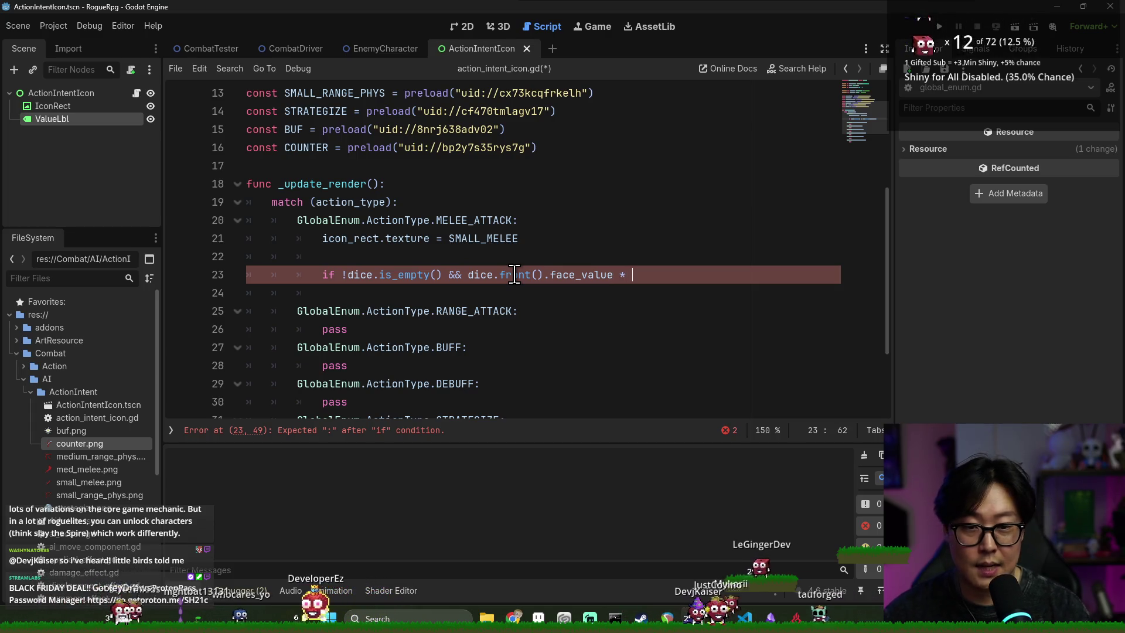
type("dice.fro")
key("Return")
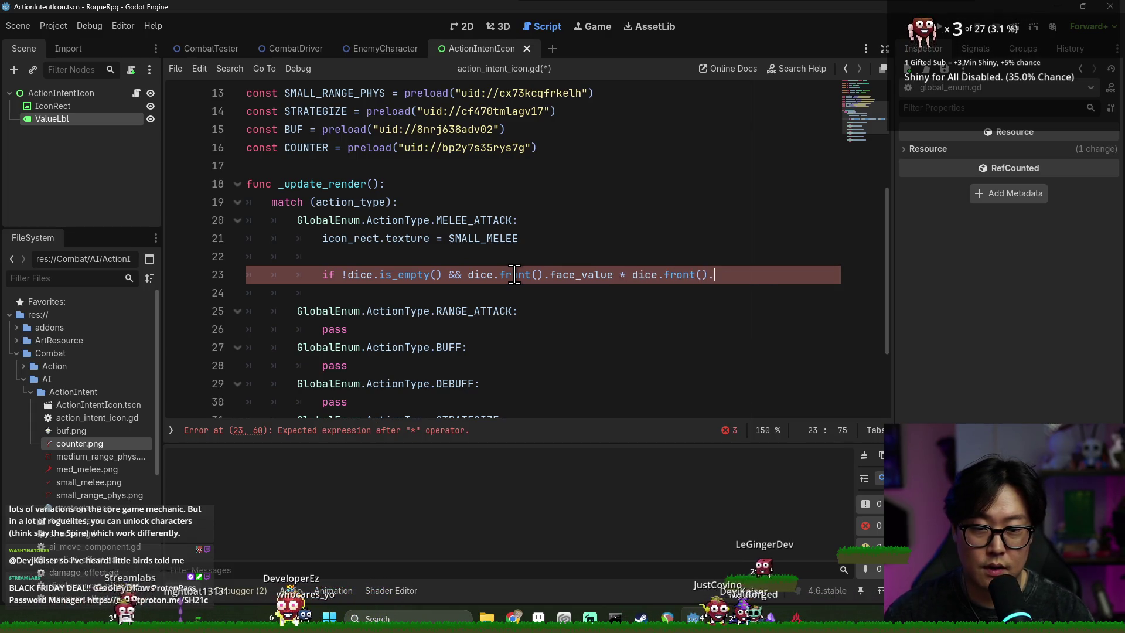
type(".")
key("Return")
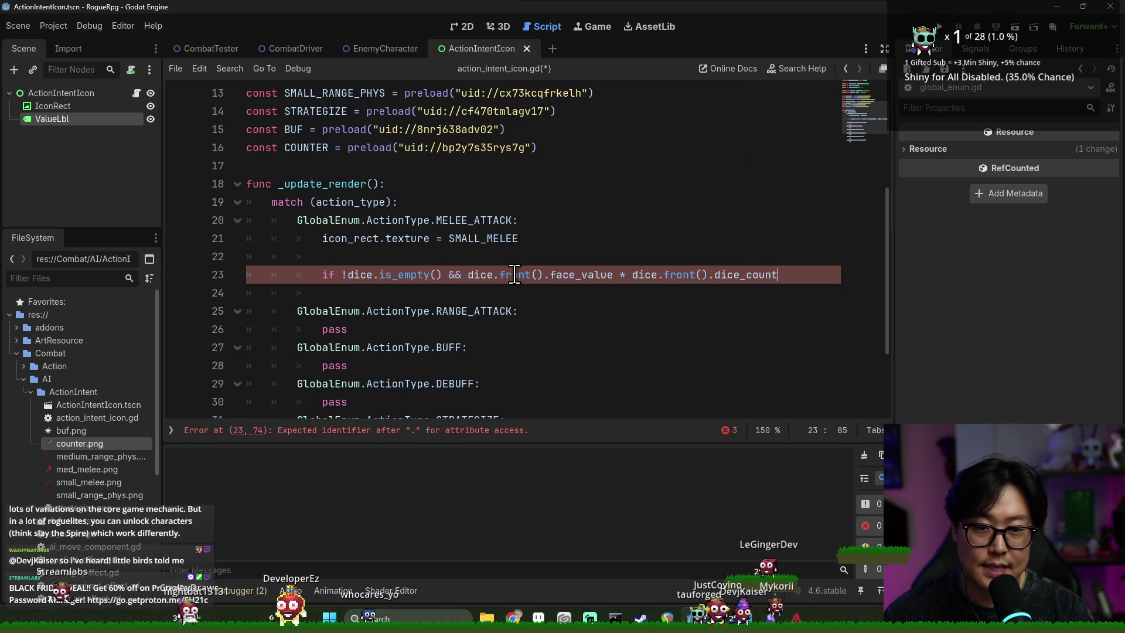
type(":")
Finish the condition with '>= 10:' and start the indented if body.
key("Return")
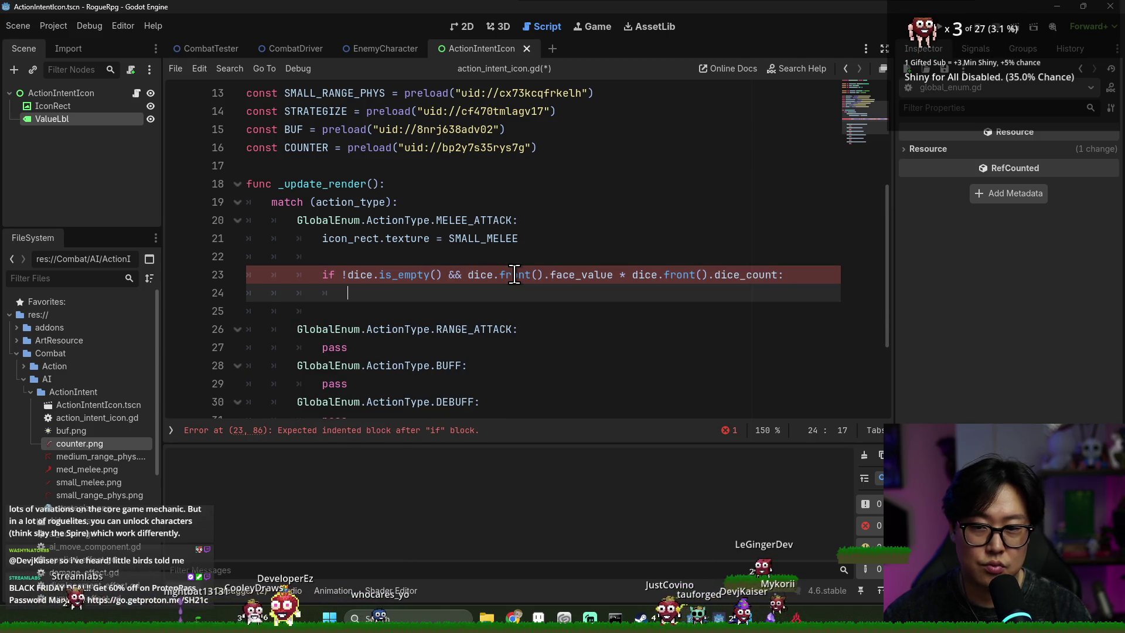
key("BackSpace")
key("BackSpace")
key("BackSpace")
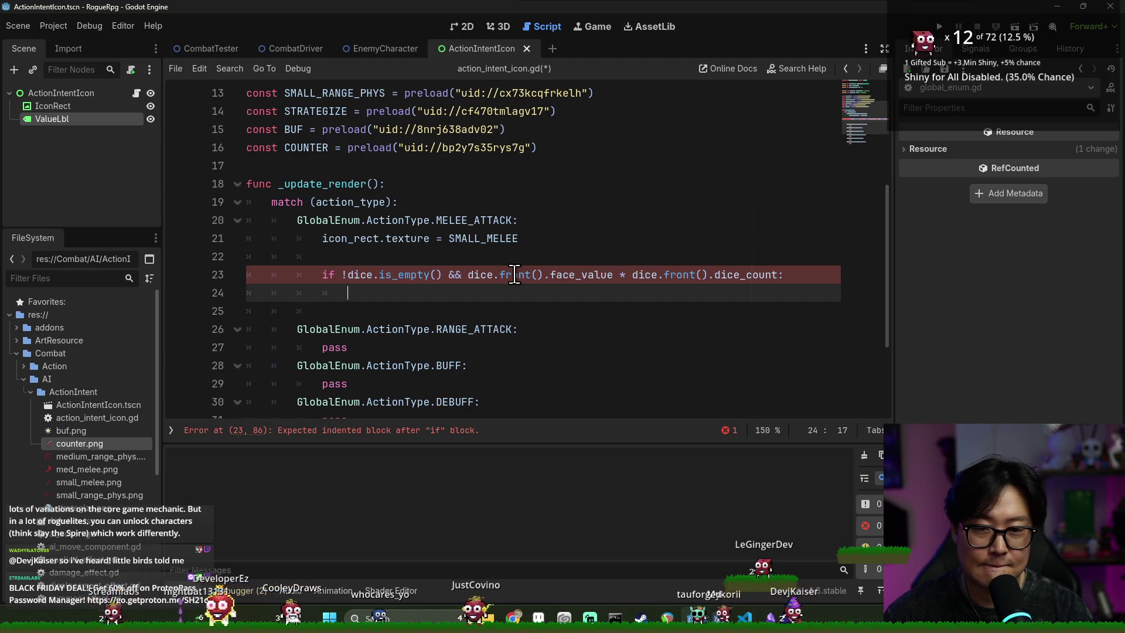
key("BackSpace")
key("BackSpace")
key("BackSpace")
type(">")
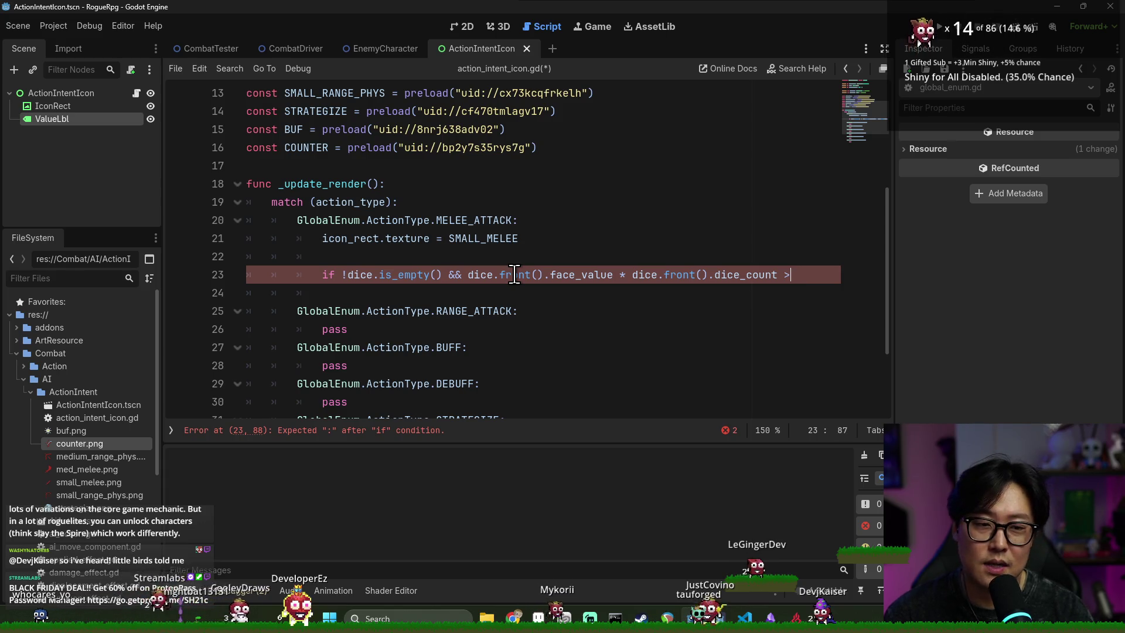
type("= 10:")
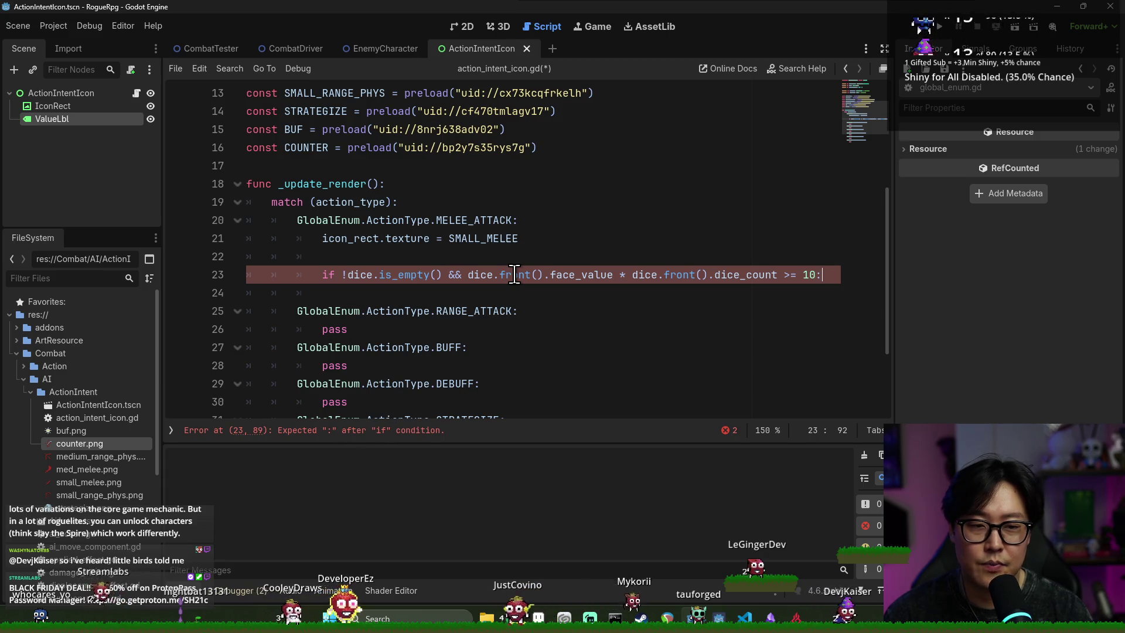
key("Return")
Write 'icon_rect.texture = MED_MELEE' in the if body and save the script.
double_click(358, 239)
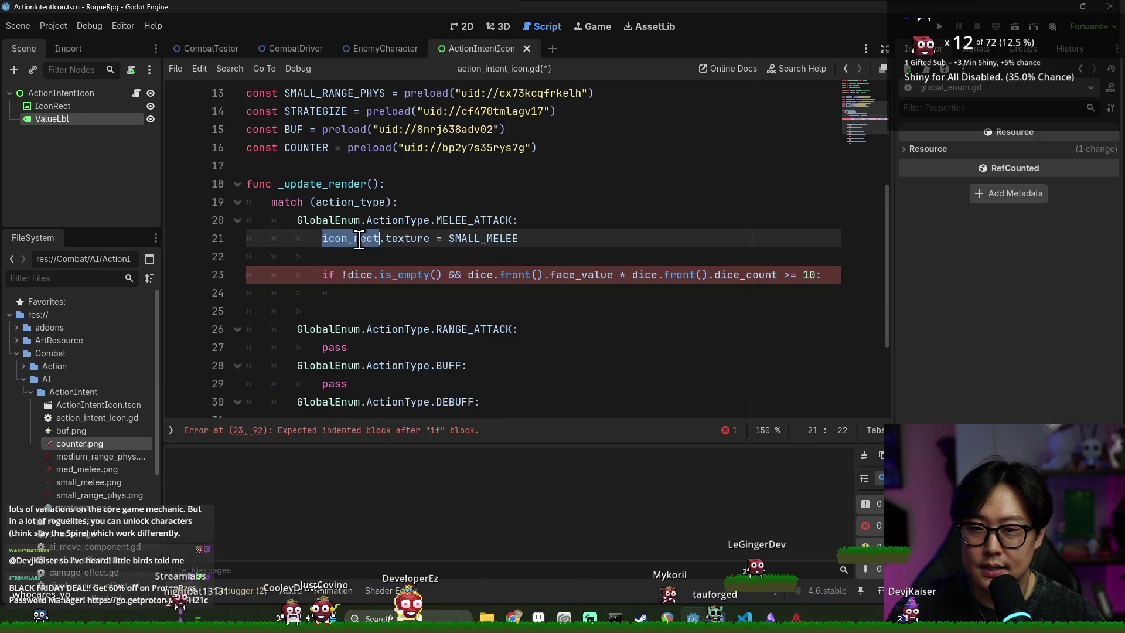
key("ctrl+c")
left_click(383, 293)
key("ctrl+v")
type(".t")
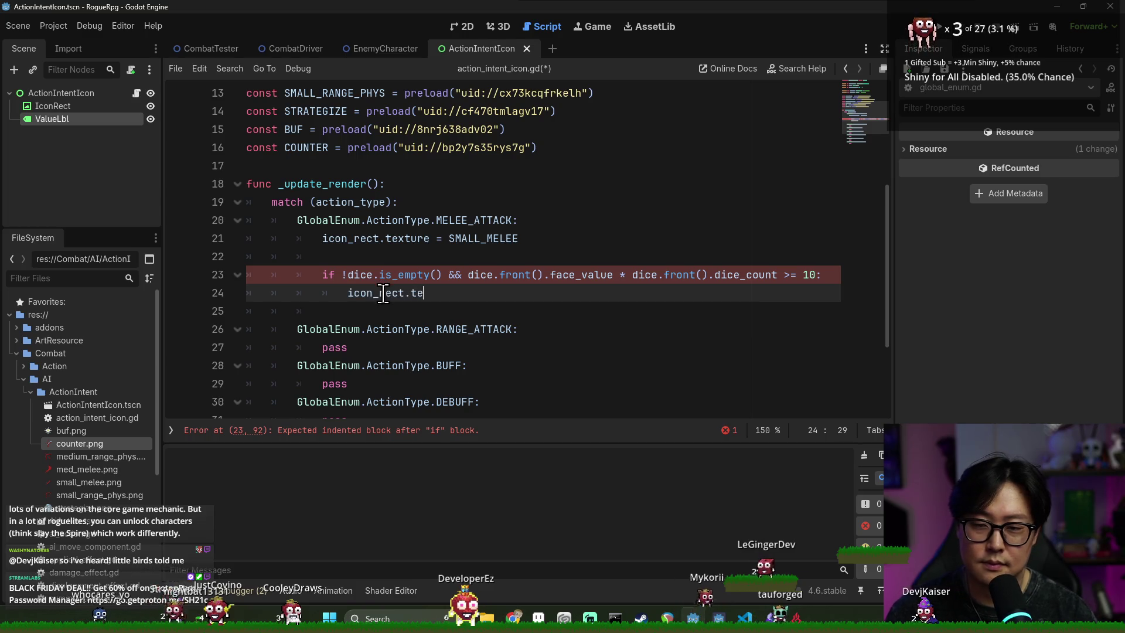
type(" =L")
key("BackSpace")
type("M")
key("Down")
key("Return")
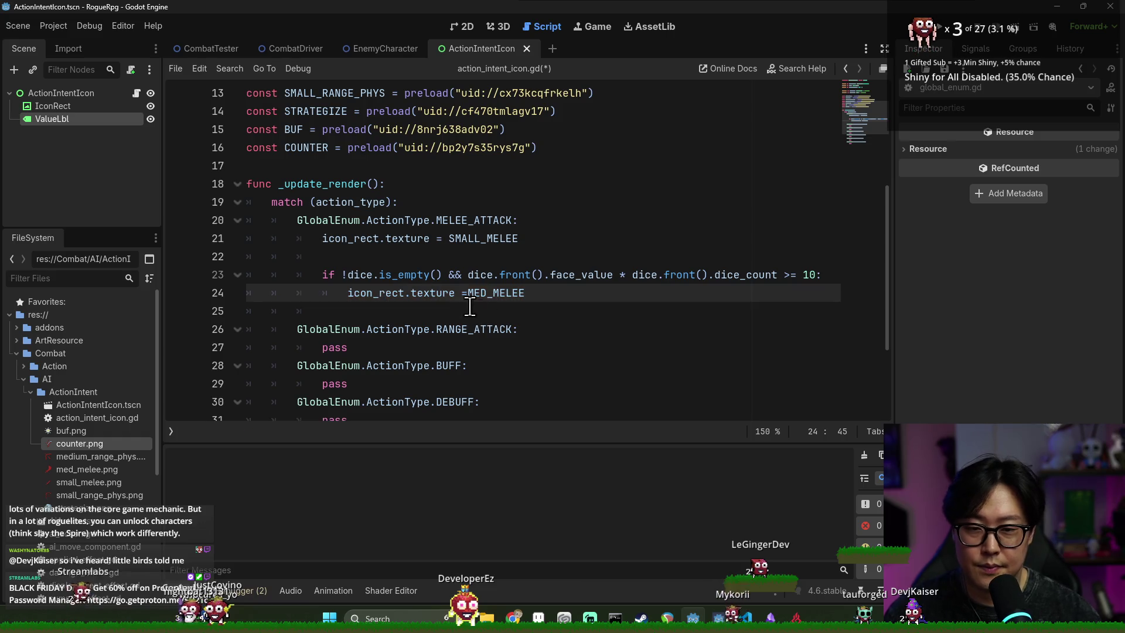
left_click(394, 311)
key("ctrl+s")
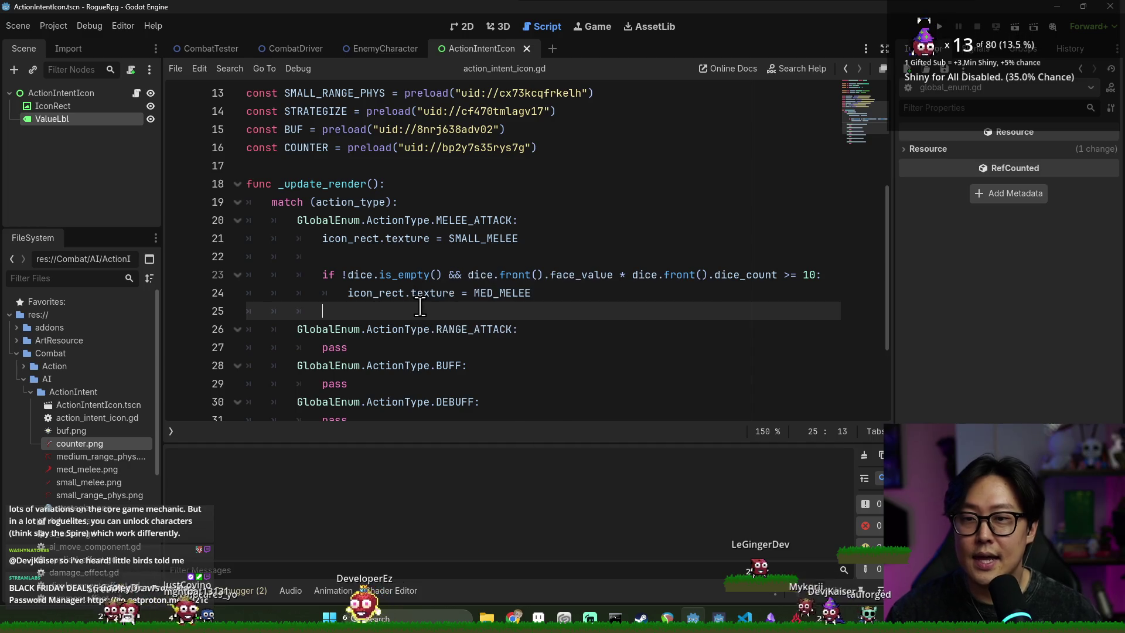
scroll(445, 301, "down", 2)
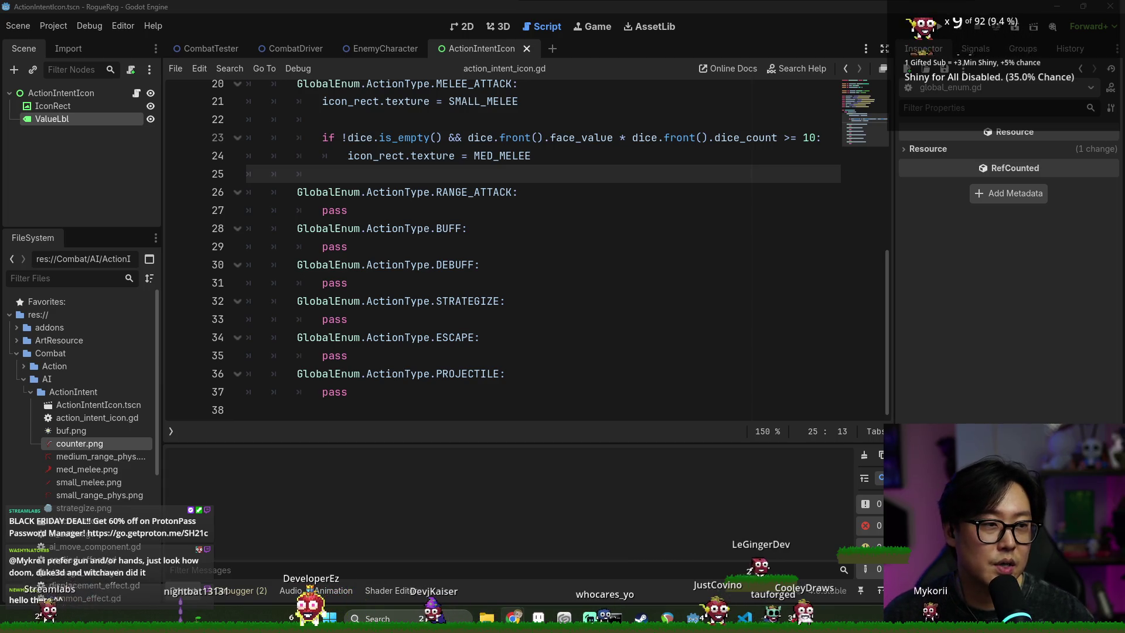
Search 'godot engine doc' in Chrome, open Godot Docs 4.6, and expand GETTING STARTED.
key("alt+Tab")
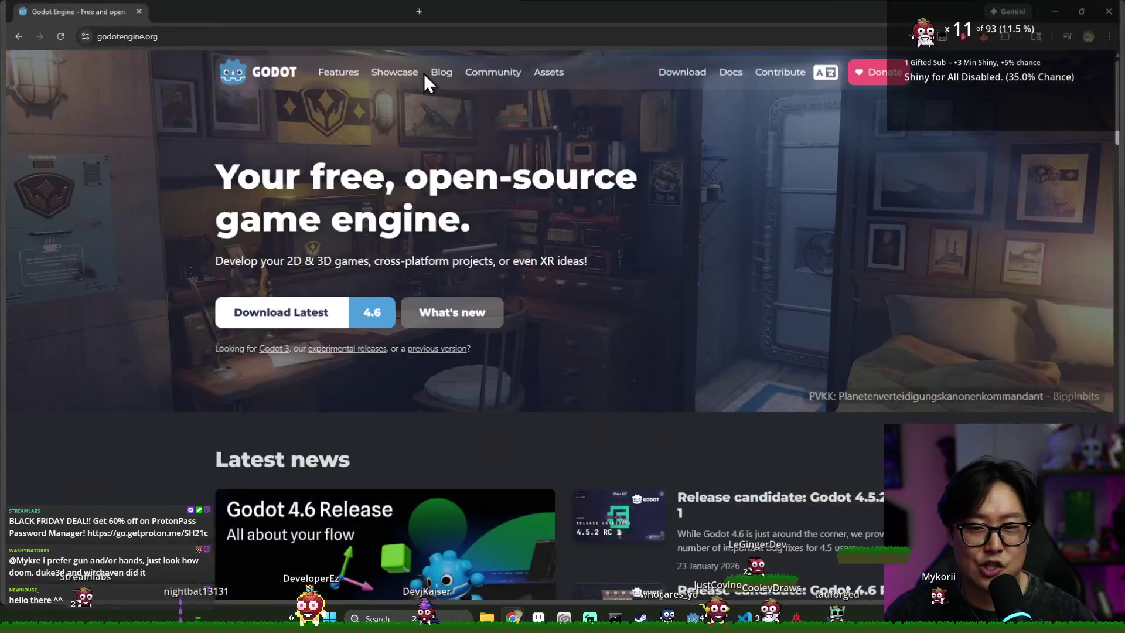
left_click(251, 36)
type("godot engine doc")
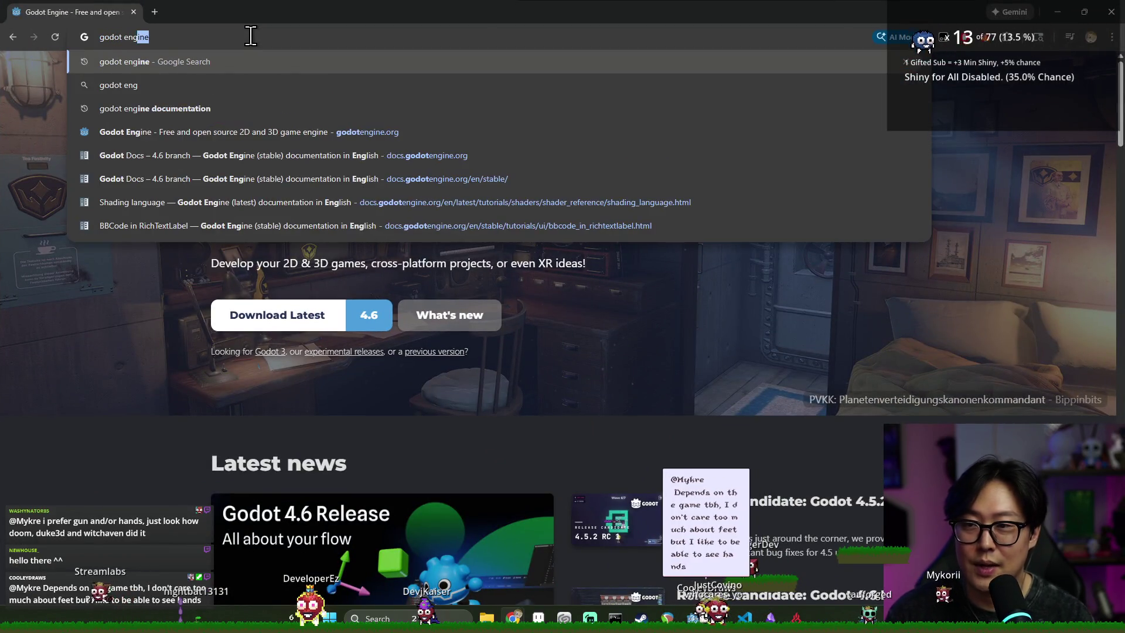
key("Return")
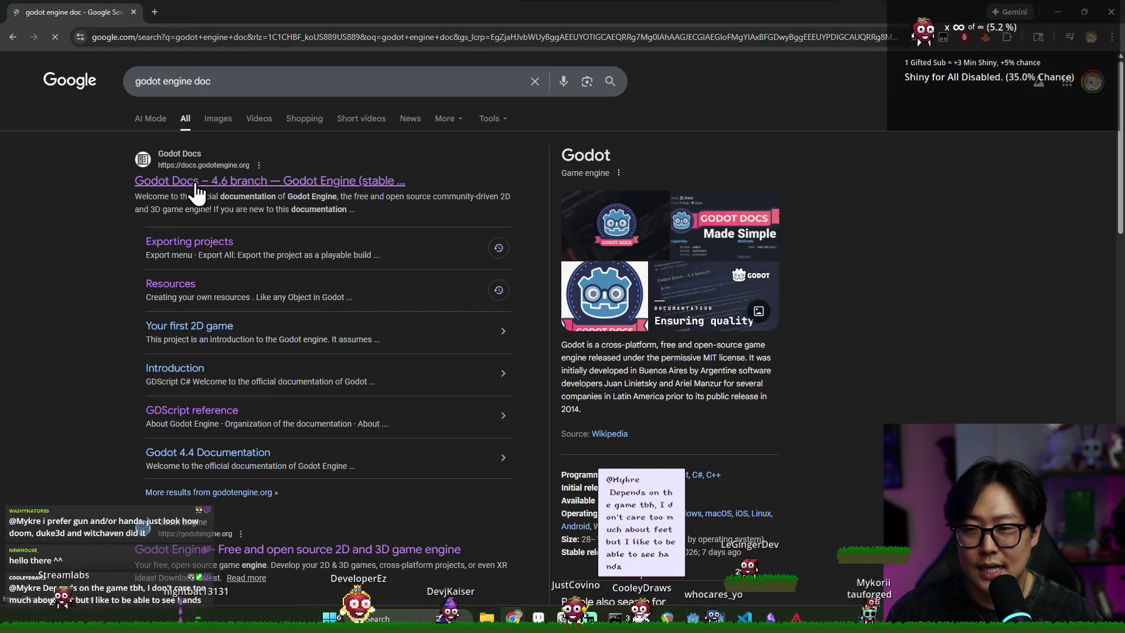
left_click(193, 182)
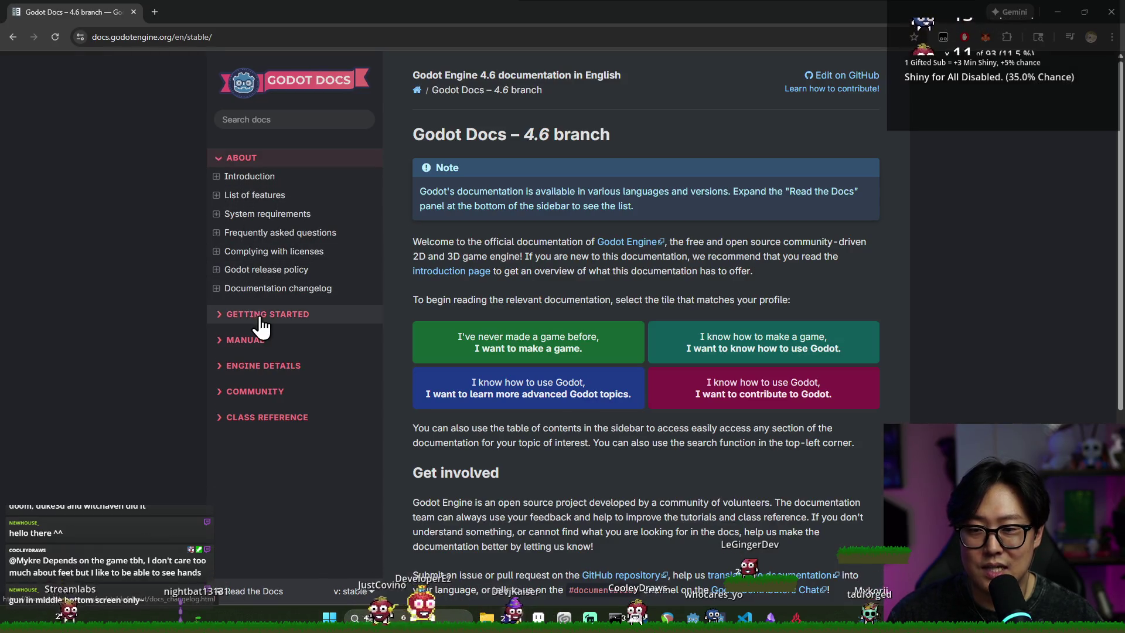
left_click(258, 314)
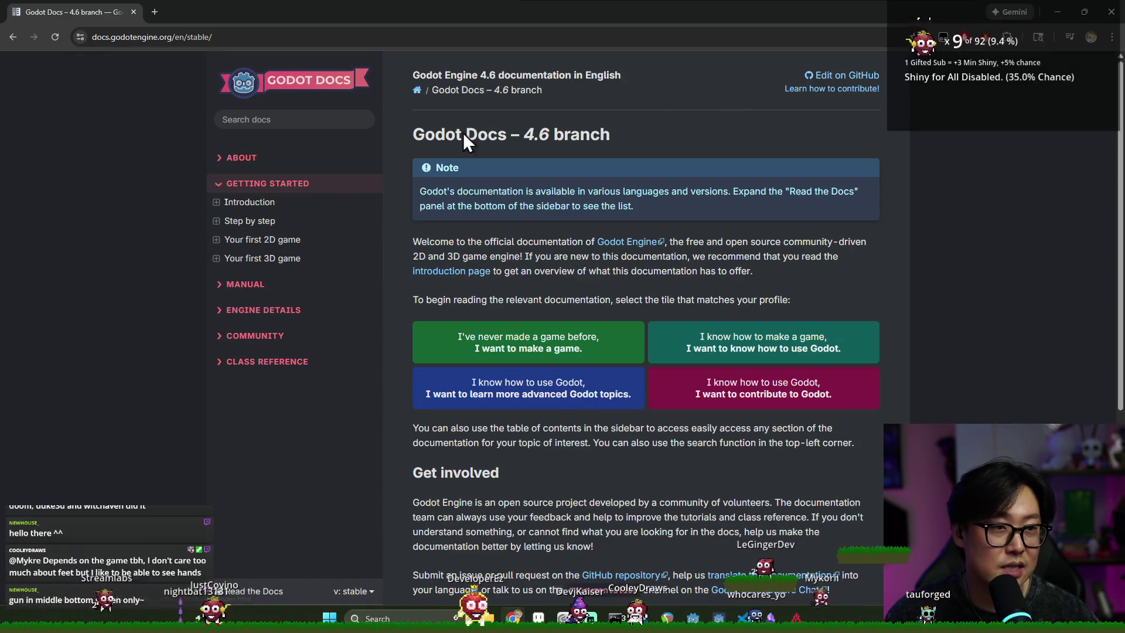